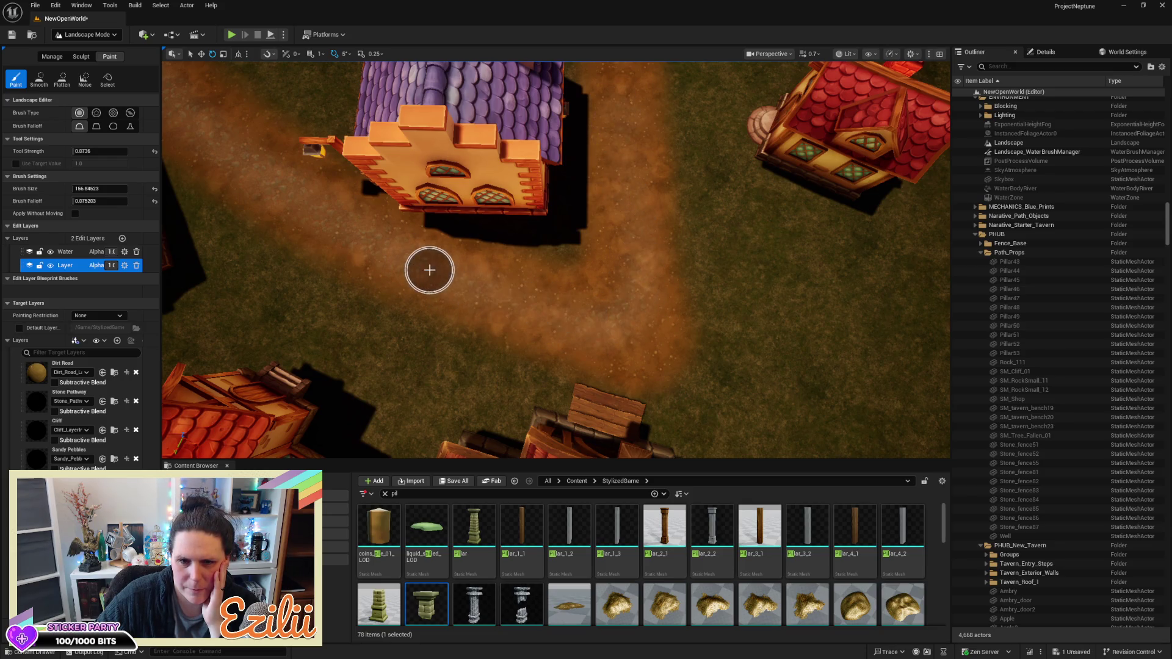
# Orbit over the village crossroads path and select the Dirt Road paint layer
pyautogui.moveTo(646, 237)
pyautogui.mouseDown()
pyautogui.moveTo(574, 253)
pyautogui.moveTo(564, 216)
pyautogui.moveTo(555, 280)
pyautogui.mouseUp()
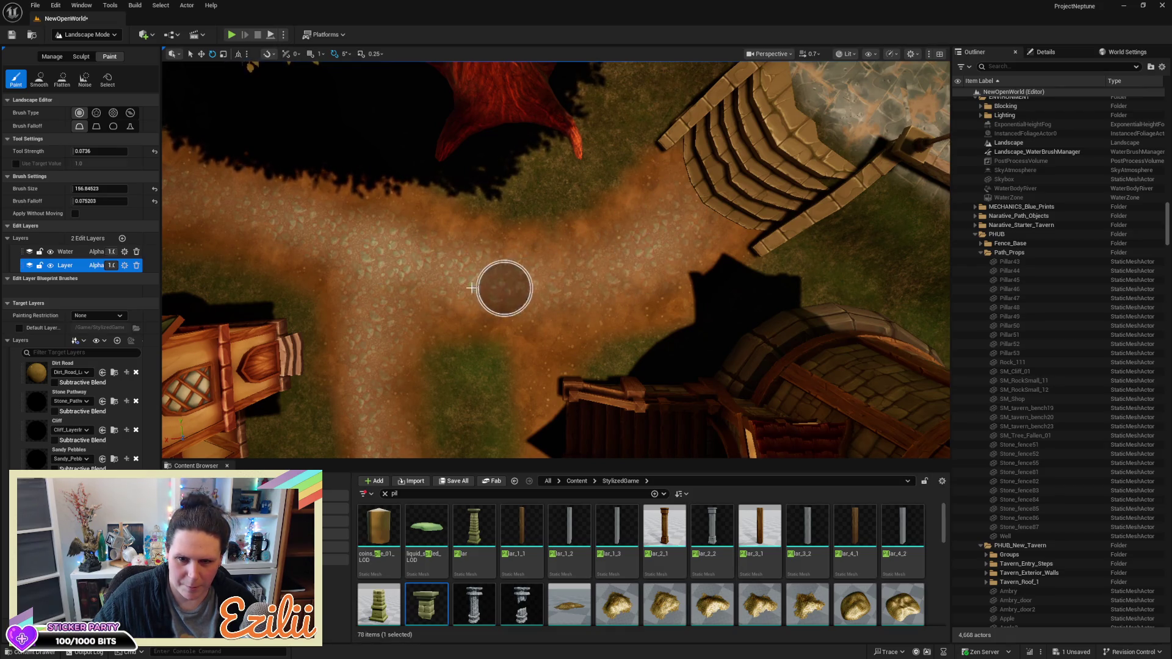
pyautogui.moveTo(595, 281); pyautogui.dragTo(287, 351)
pyautogui.click(77, 365)
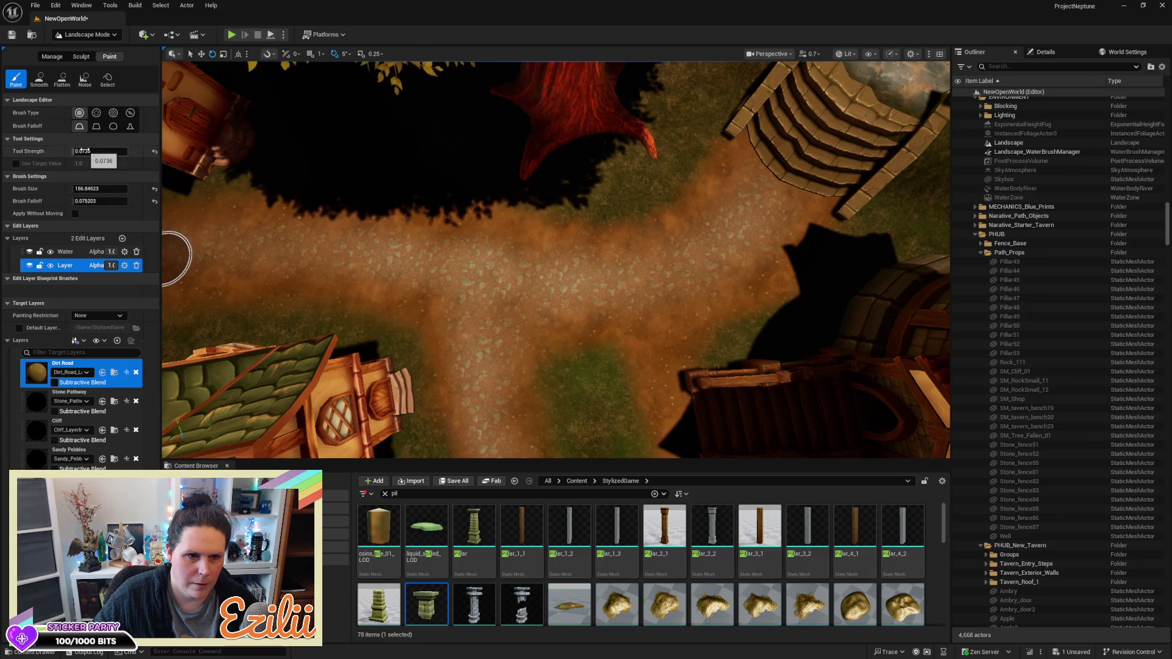
# Set Tool Strength to 0.1312 and survey the dirt paths along the fenced yard
pyautogui.write('0.1312')
pyautogui.press('Return')
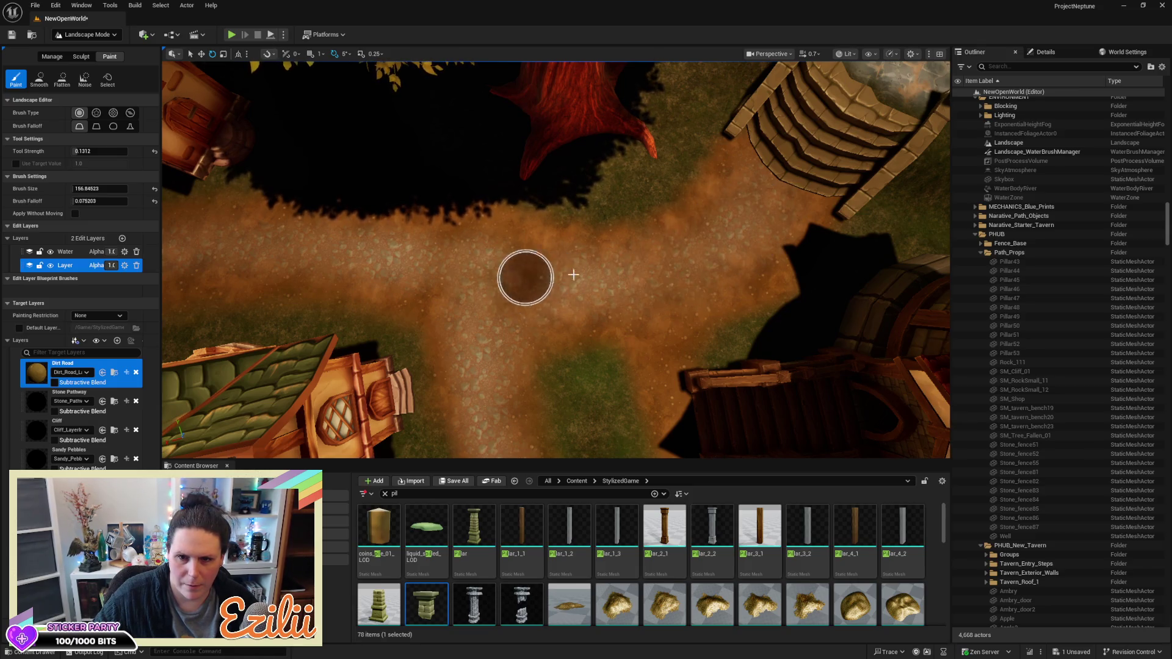
pyautogui.moveTo(523, 369)
pyautogui.mouseDown()
pyautogui.moveTo(537, 182)
pyautogui.moveTo(397, 189)
pyautogui.moveTo(583, 187)
pyautogui.mouseUp()
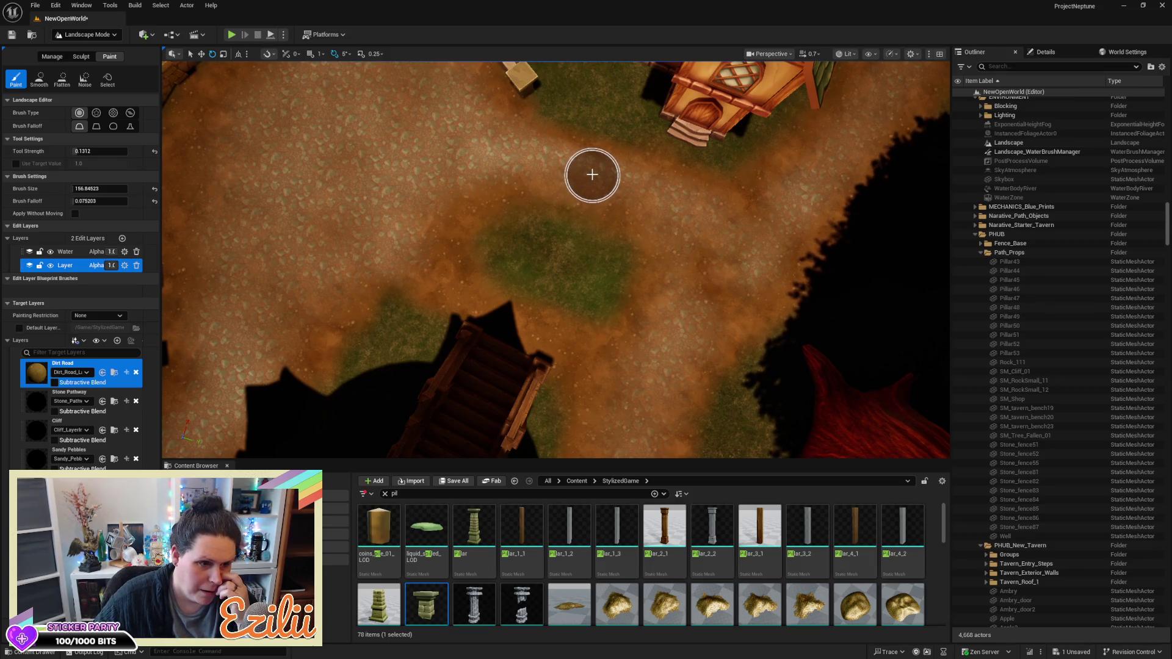
pyautogui.moveTo(596, 199)
pyautogui.mouseDown()
pyautogui.moveTo(601, 183)
pyautogui.moveTo(603, 268)
pyautogui.mouseUp()
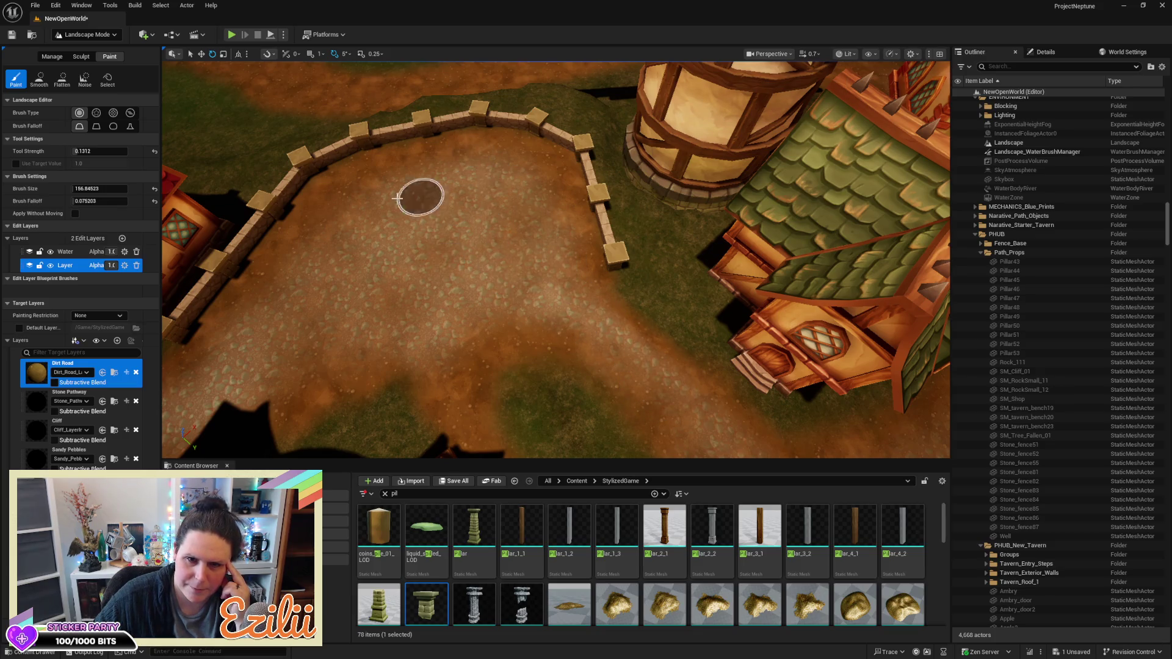
pyautogui.moveTo(536, 298); pyautogui.dragTo(536, 297)
pyautogui.moveTo(529, 230); pyautogui.dragTo(530, 230)
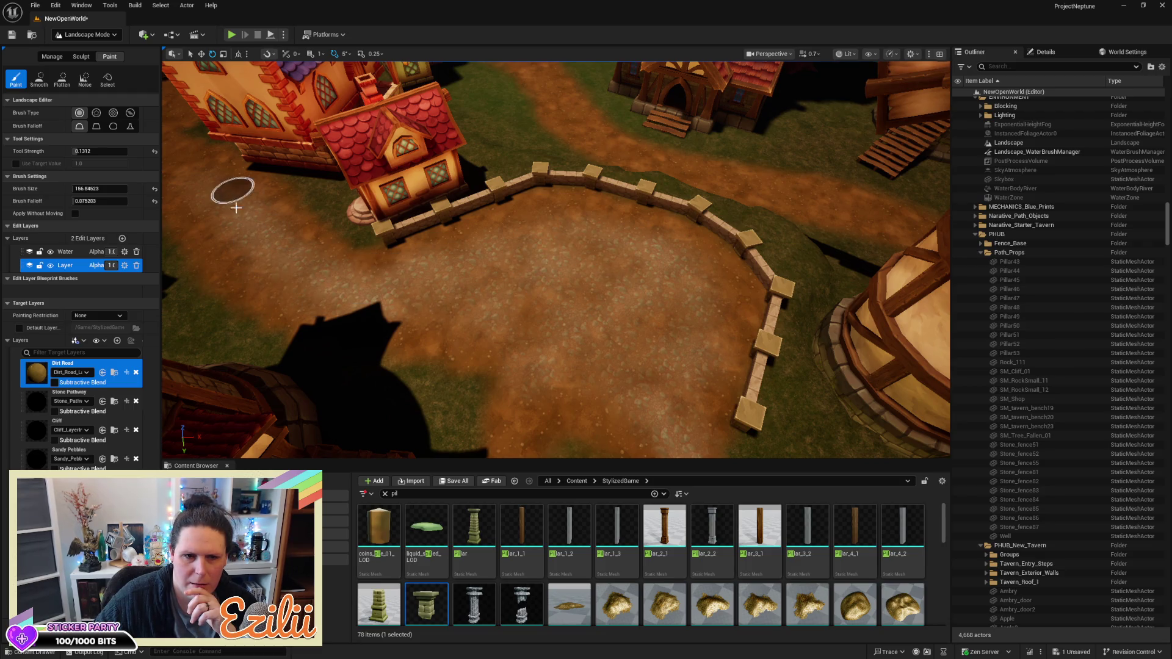
pyautogui.moveTo(396, 308); pyautogui.dragTo(458, 244)
pyautogui.moveTo(387, 209)
pyautogui.mouseDown()
pyautogui.moveTo(387, 195)
pyautogui.moveTo(387, 209)
pyautogui.mouseUp()
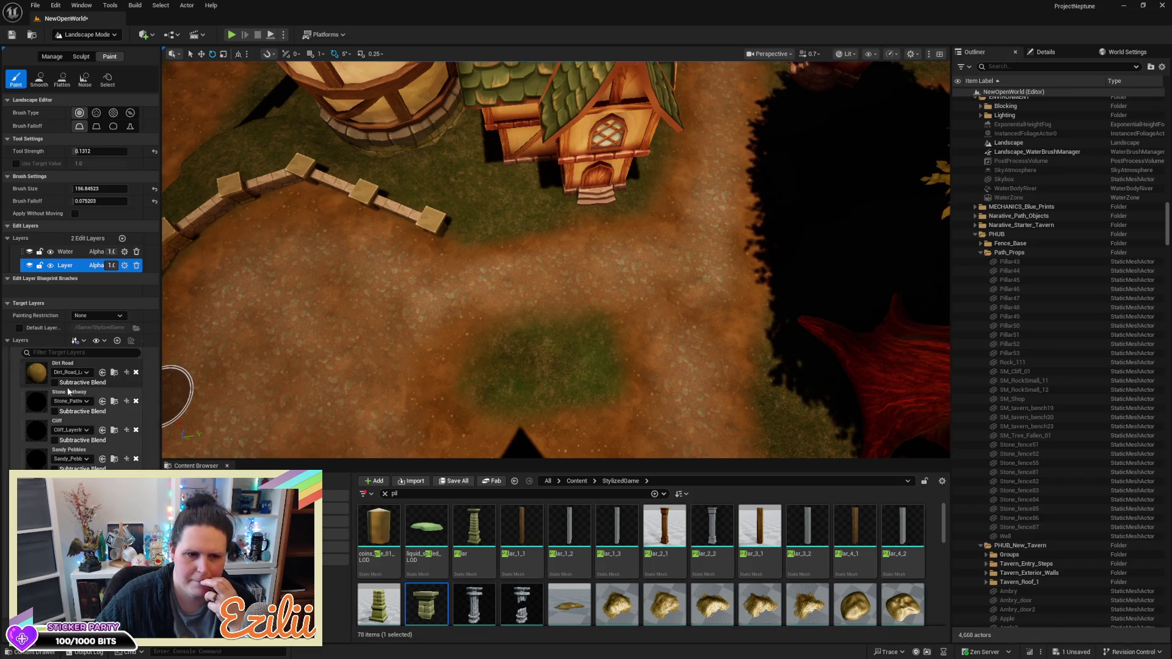
# Reselect the Dirt Road layer and tilt the view over the houses and big tree
pyautogui.click(40, 380)
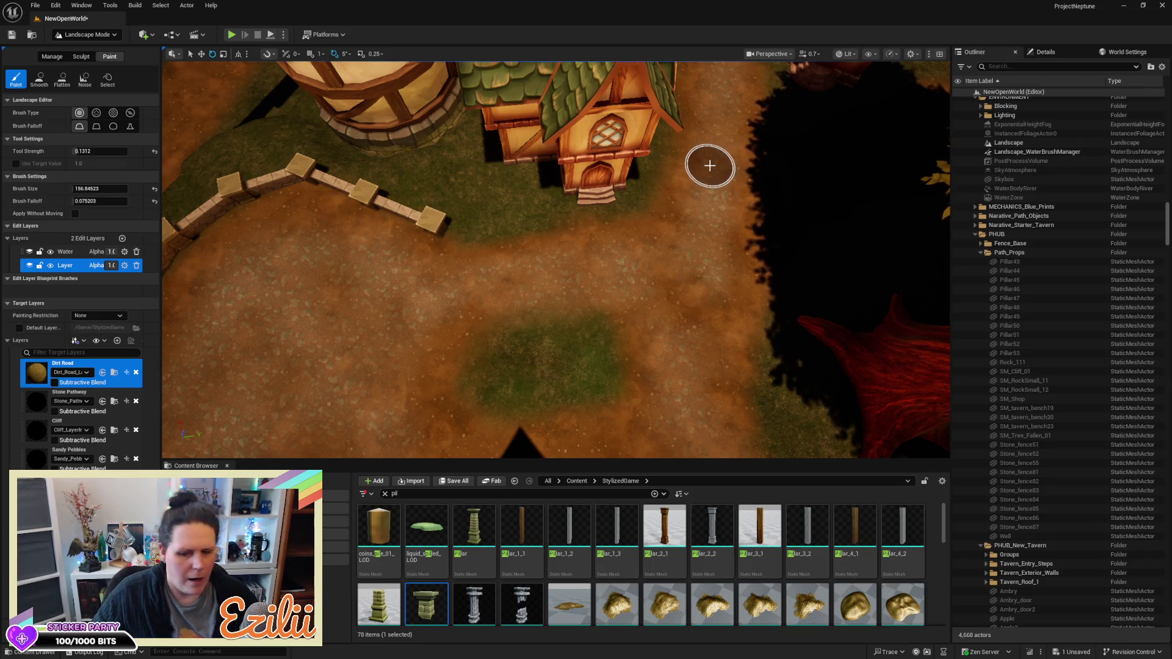
pyautogui.moveTo(709, 166)
pyautogui.mouseDown()
pyautogui.moveTo(680, 211)
pyautogui.moveTo(688, 241)
pyautogui.mouseUp()
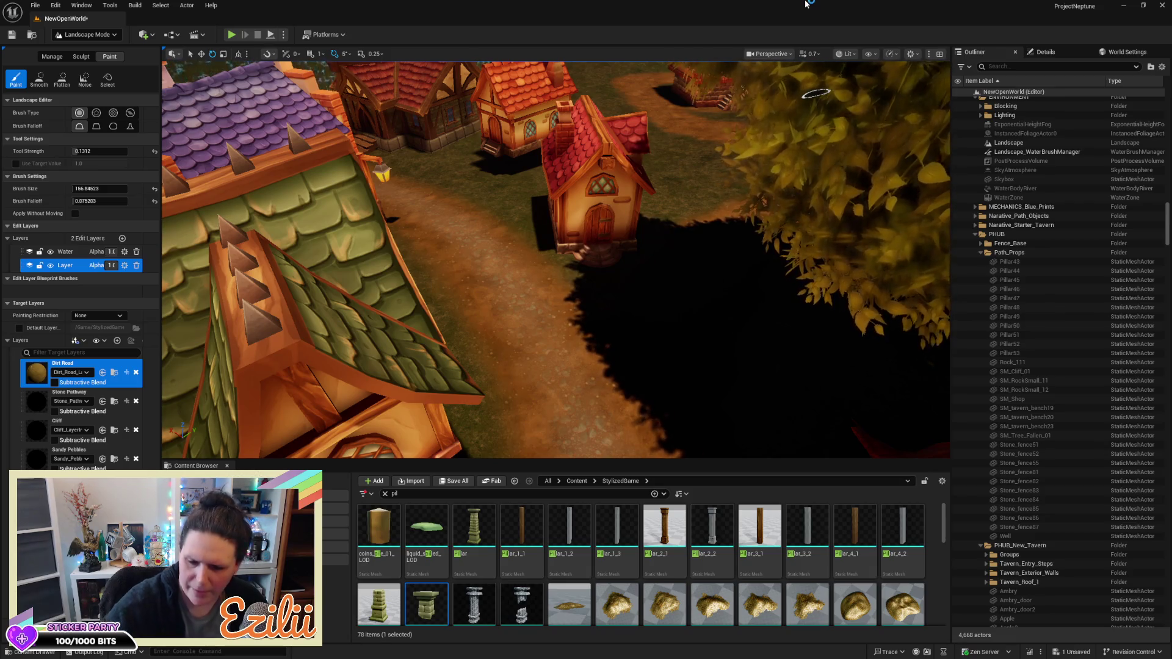
# Fly over the village to the path junction below the purple-roofed house
pyautogui.scroll(5, 609, 312)
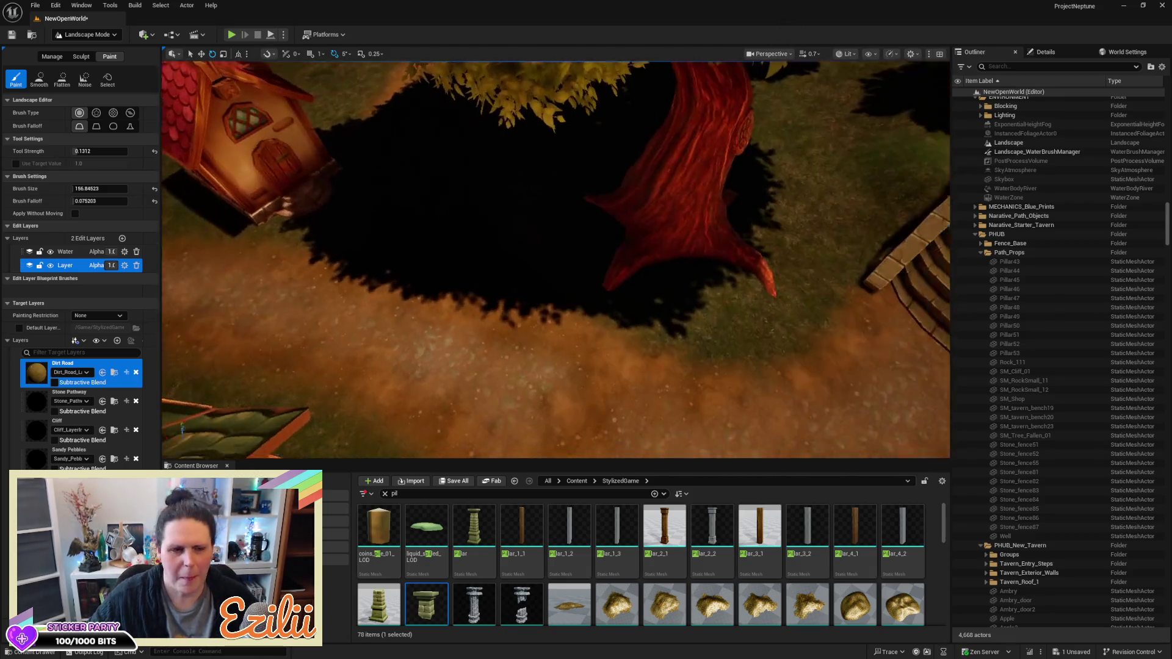
pyautogui.scroll(3, 555, 260)
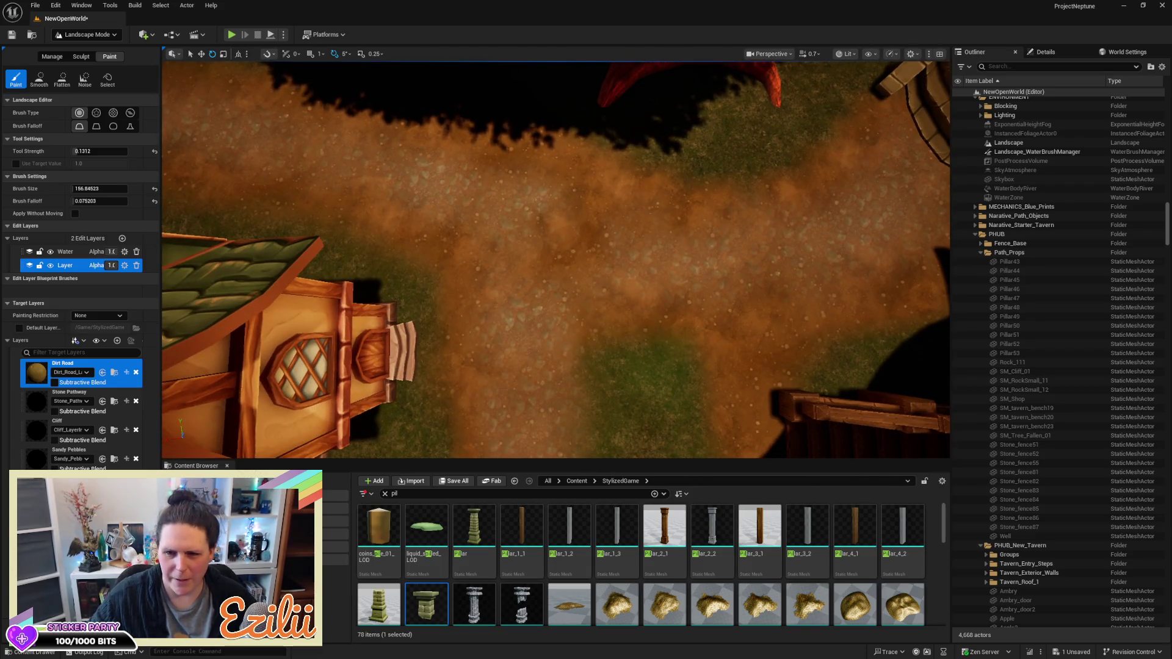
pyautogui.press('Down')
pyautogui.press('Right')
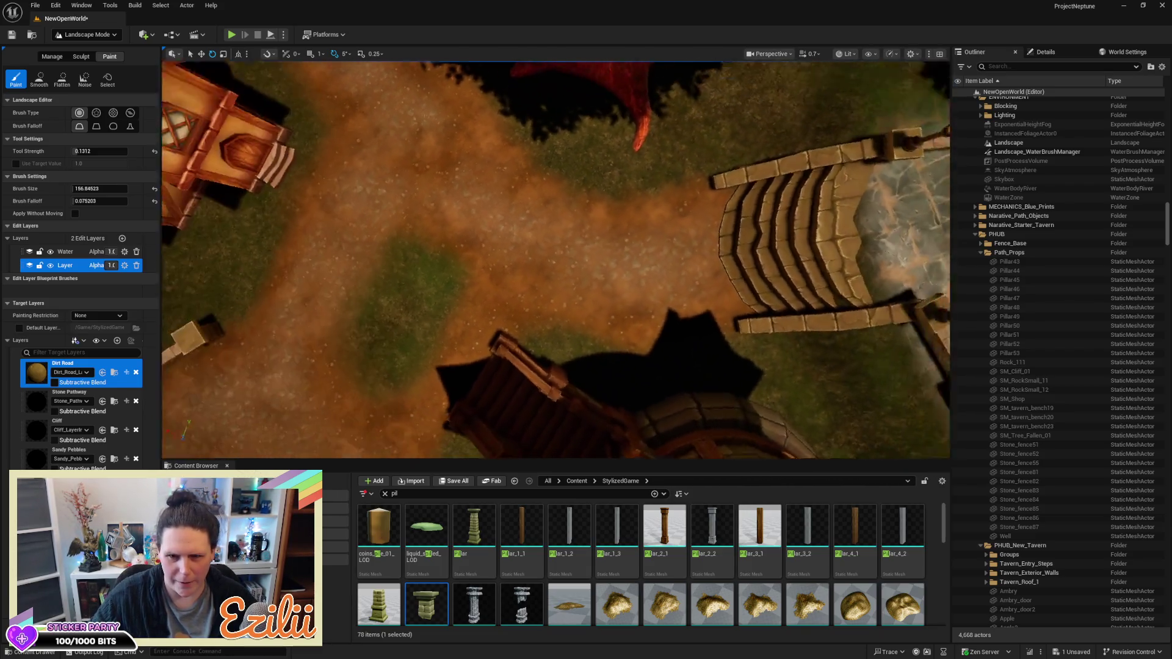
pyautogui.press('Down')
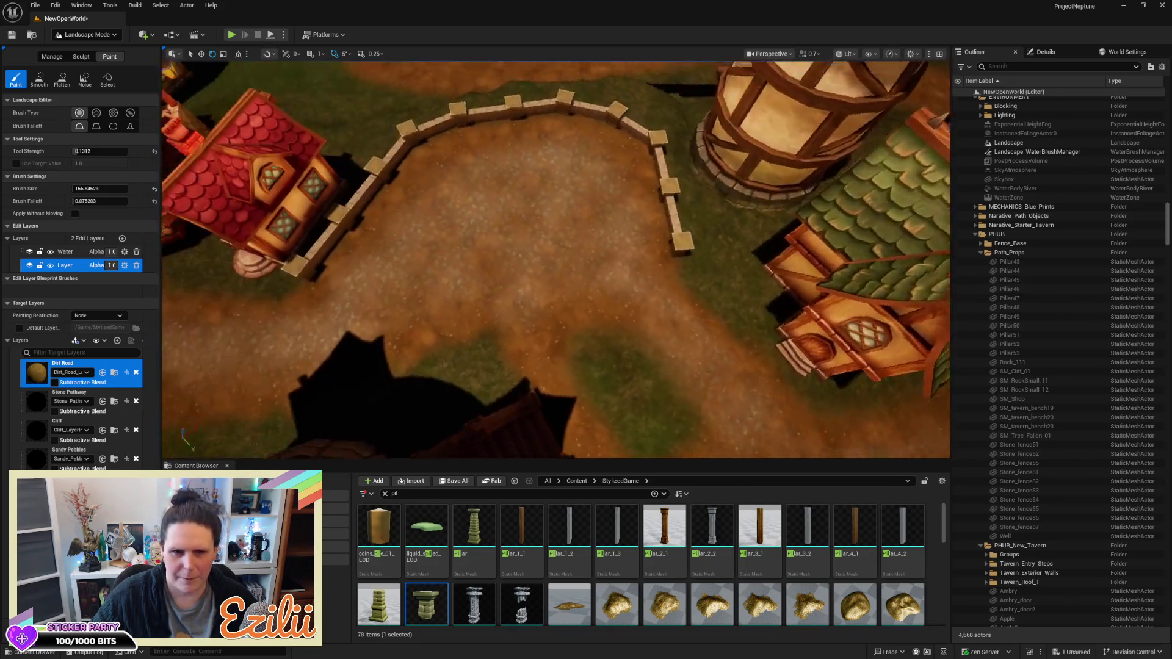
pyautogui.press('Left')
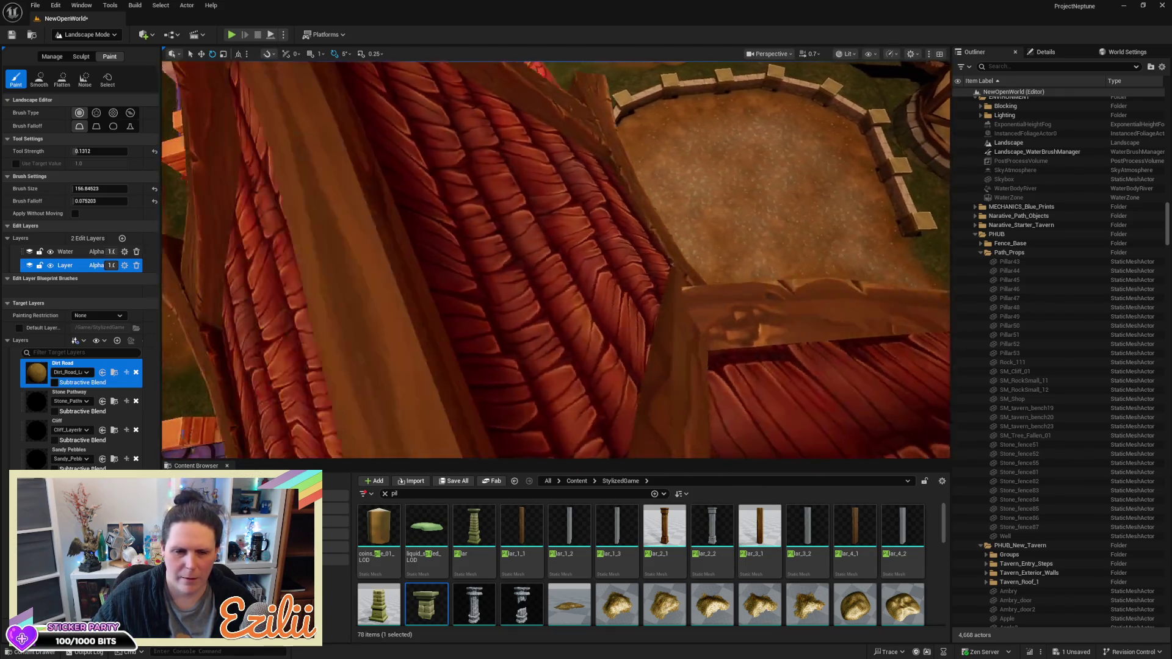
pyautogui.press('Down')
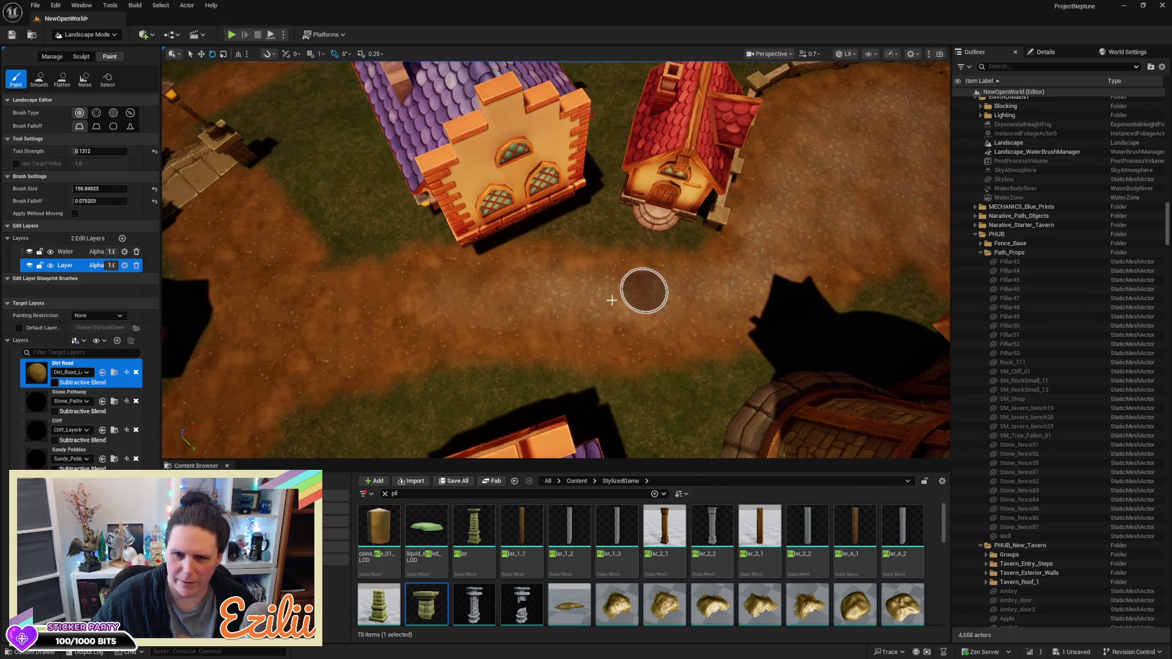
pyautogui.press('Left')
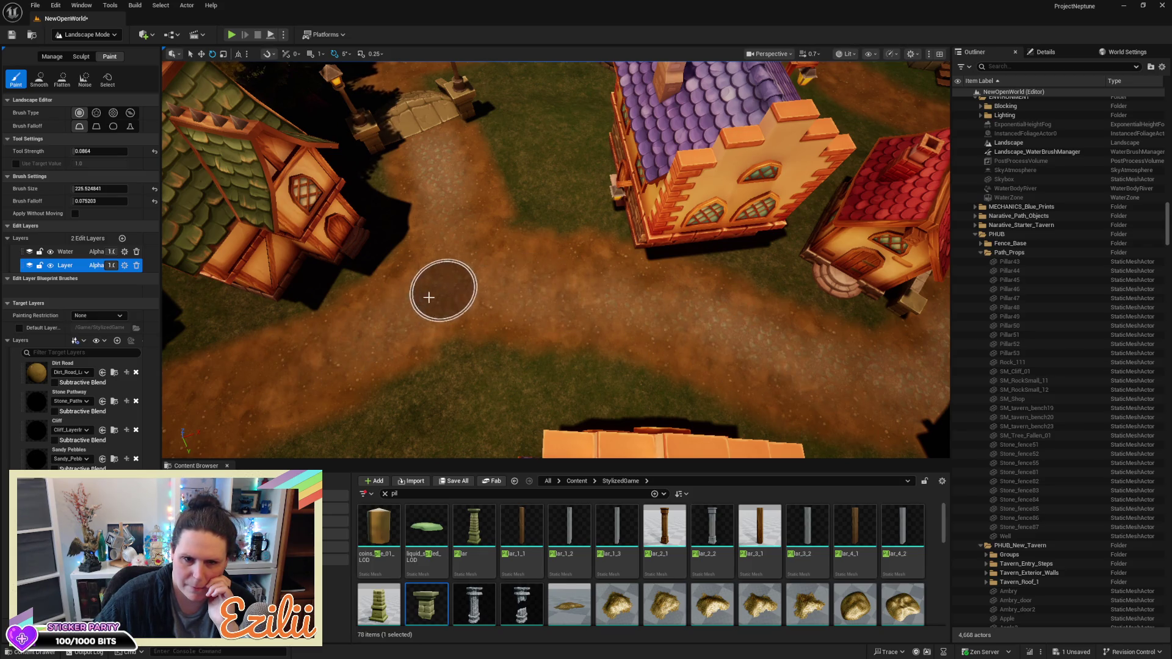
# Navigate along the village paths to the crossing below the stone stairs and open the view-mode list
pyautogui.moveTo(423, 375)
pyautogui.mouseDown()
pyautogui.moveTo(537, 357)
pyautogui.moveTo(635, 321)
pyautogui.moveTo(492, 369)
pyautogui.mouseUp()
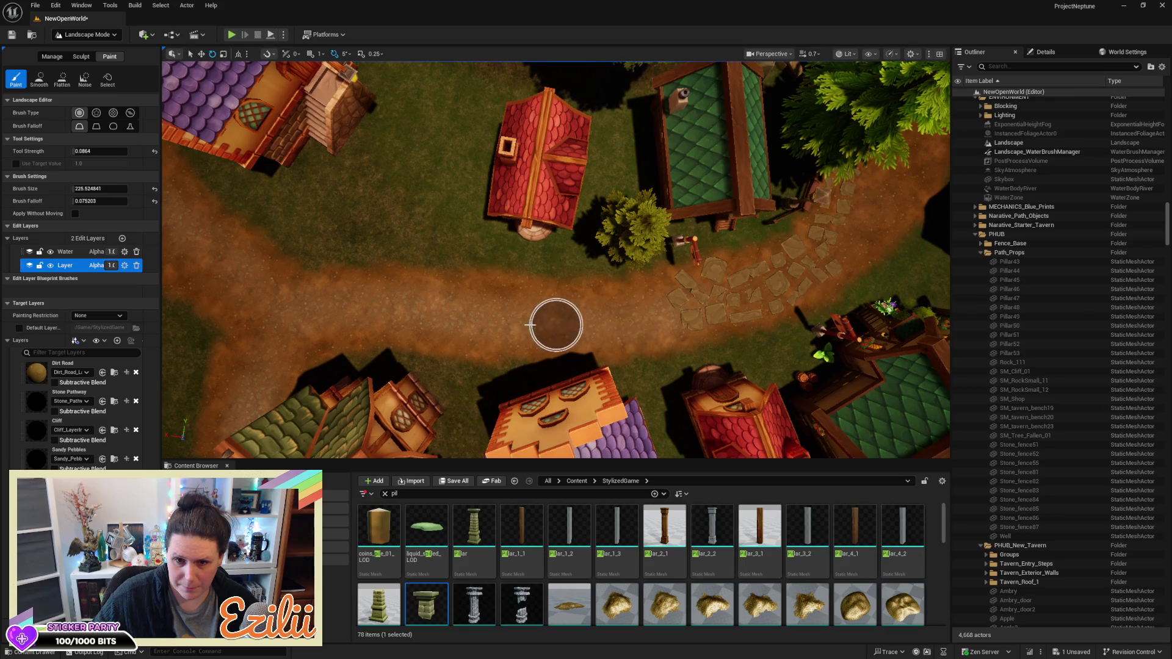
pyautogui.moveTo(492, 314)
pyautogui.mouseDown()
pyautogui.moveTo(378, 302)
pyautogui.moveTo(393, 261)
pyautogui.mouseUp()
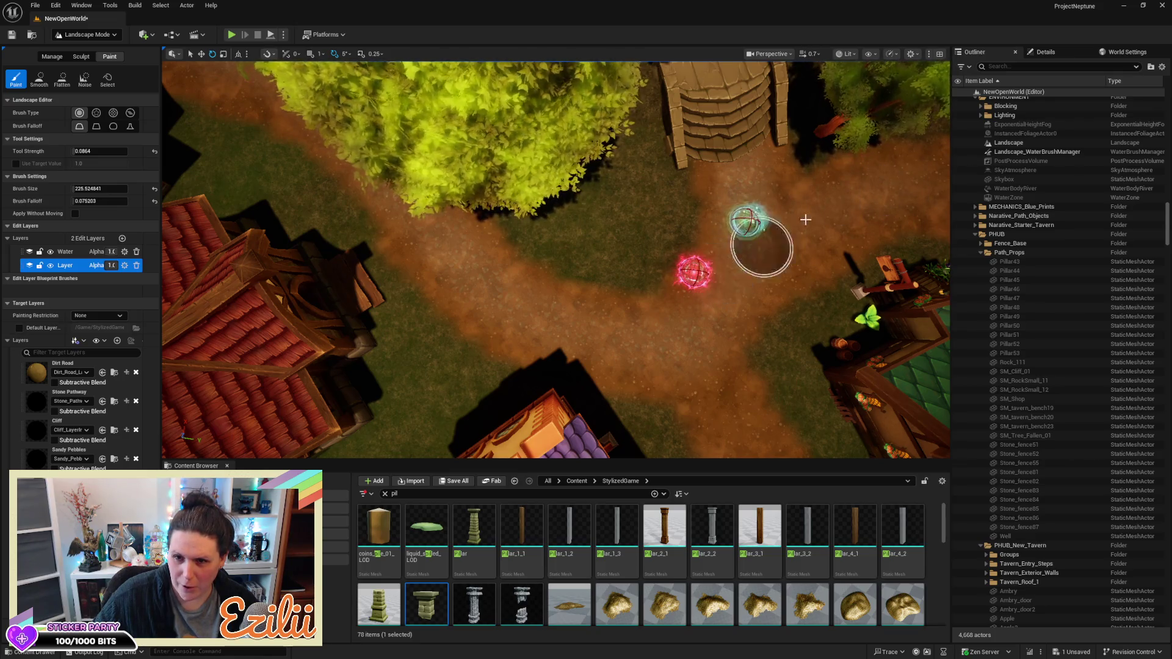
pyautogui.moveTo(715, 234); pyautogui.dragTo(627, 157)
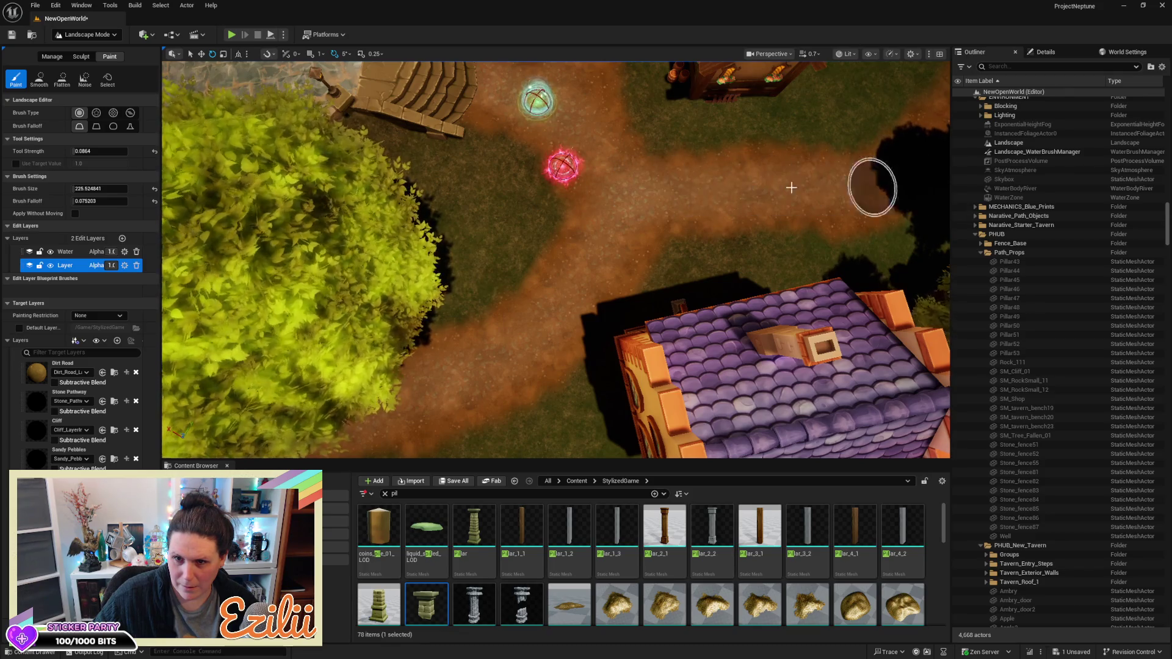
pyautogui.moveTo(775, 187); pyautogui.dragTo(531, 194)
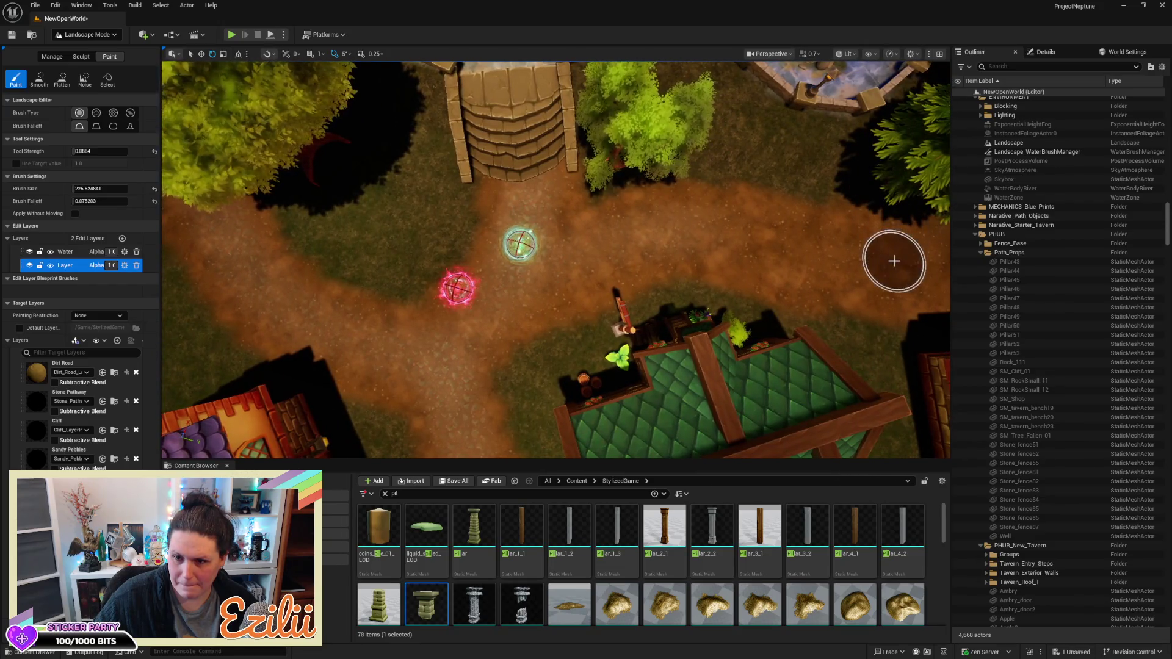
pyautogui.click(844, 54)
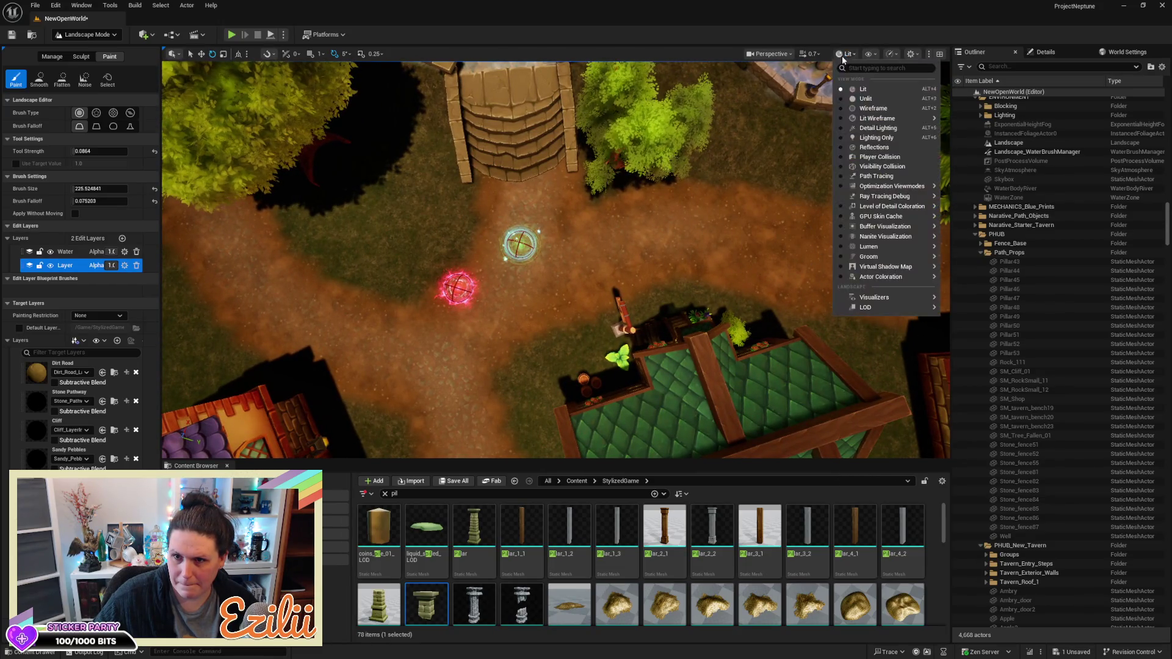
# Switch the viewport to Unlit and fly over the village toward the purple-roofed house
pyautogui.click(866, 100)
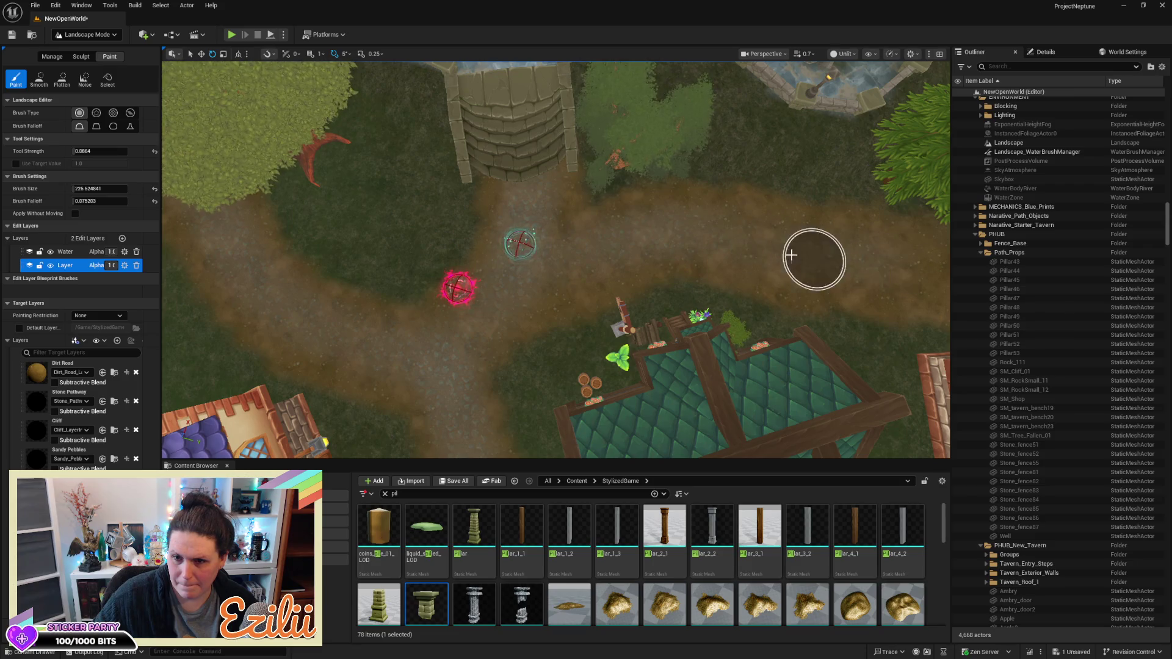
pyautogui.press('d')
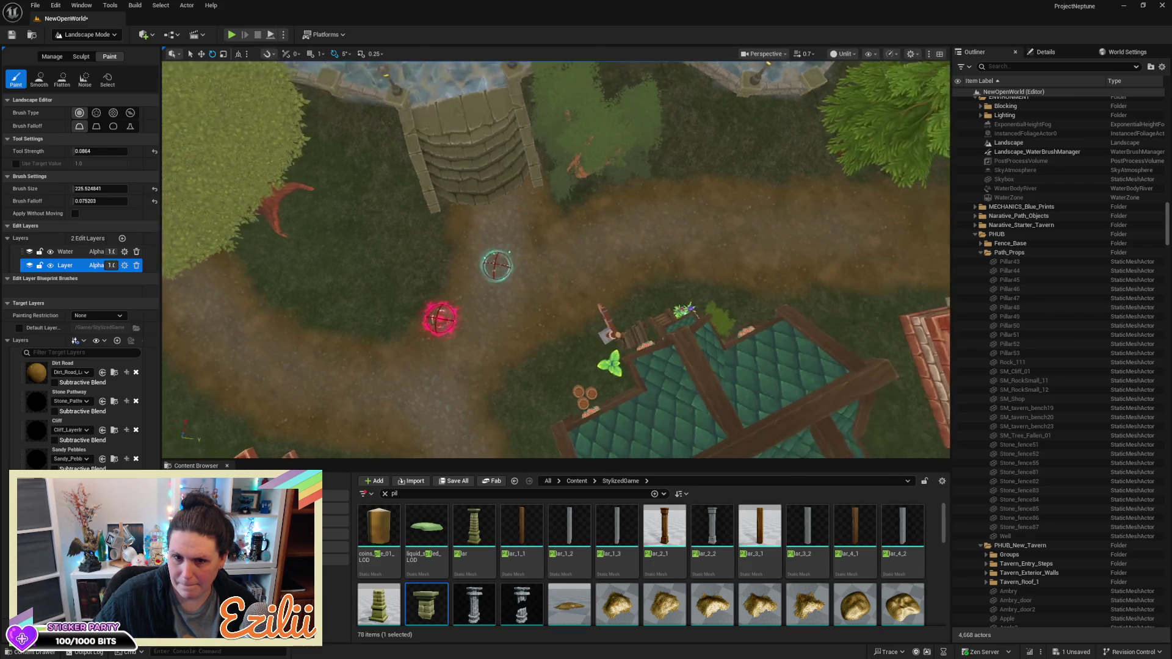
pyautogui.press('d')
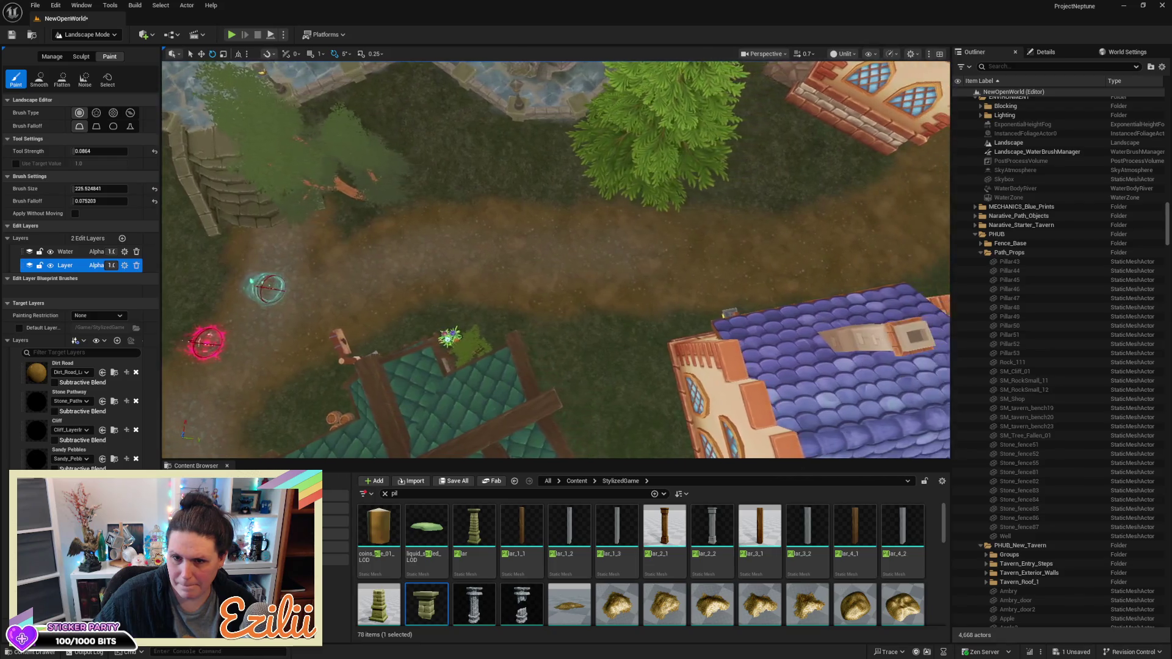
pyautogui.press('d')
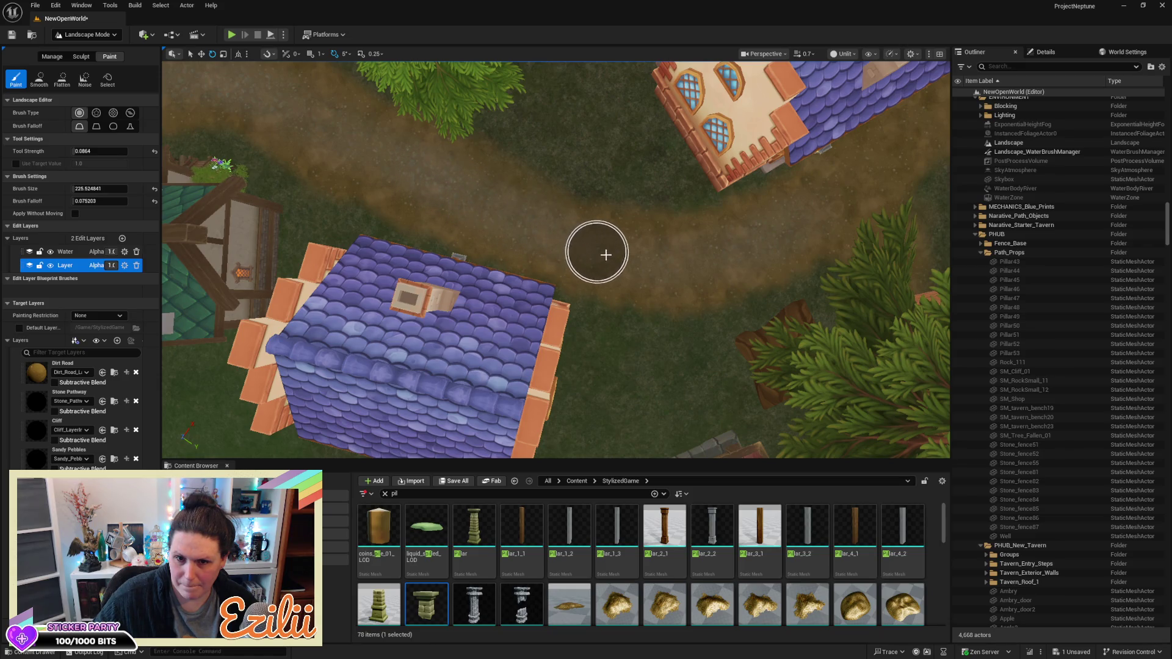
pyautogui.moveTo(757, 226); pyautogui.dragTo(737, 140)
pyautogui.moveTo(480, 335)
pyautogui.mouseDown()
pyautogui.moveTo(523, 340)
pyautogui.moveTo(606, 419)
pyautogui.moveTo(744, 406)
pyautogui.moveTo(671, 396)
pyautogui.moveTo(751, 390)
pyautogui.moveTo(739, 287)
pyautogui.moveTo(671, 278)
pyautogui.moveTo(674, 213)
pyautogui.mouseUp()
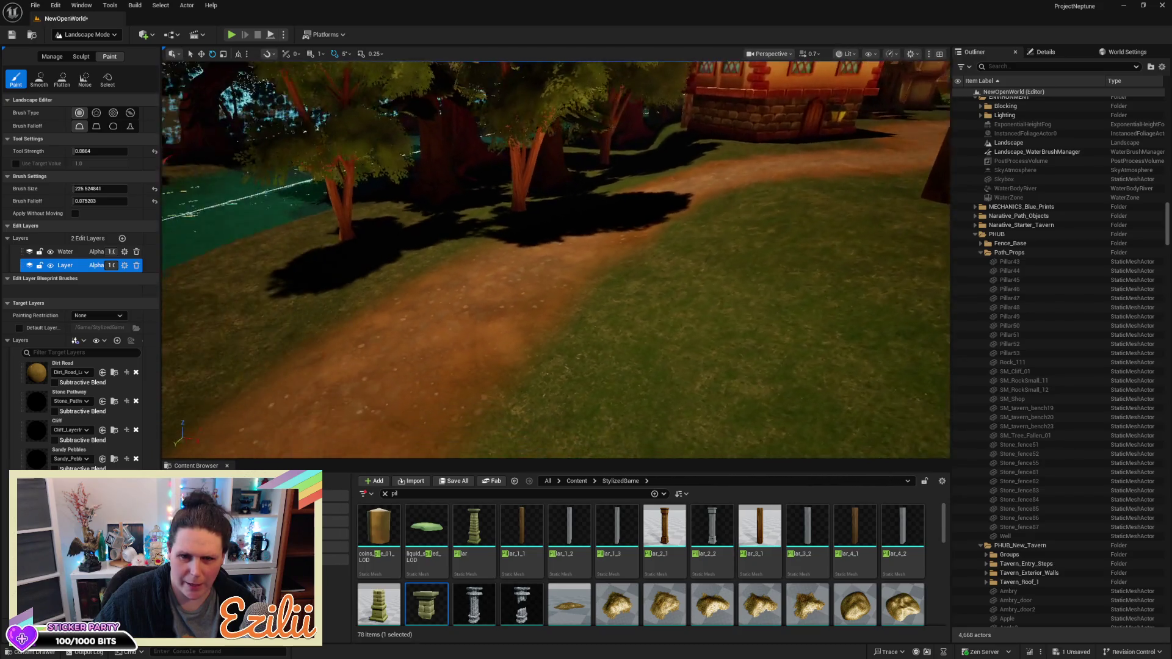
pyautogui.scroll(2, 616, 304)
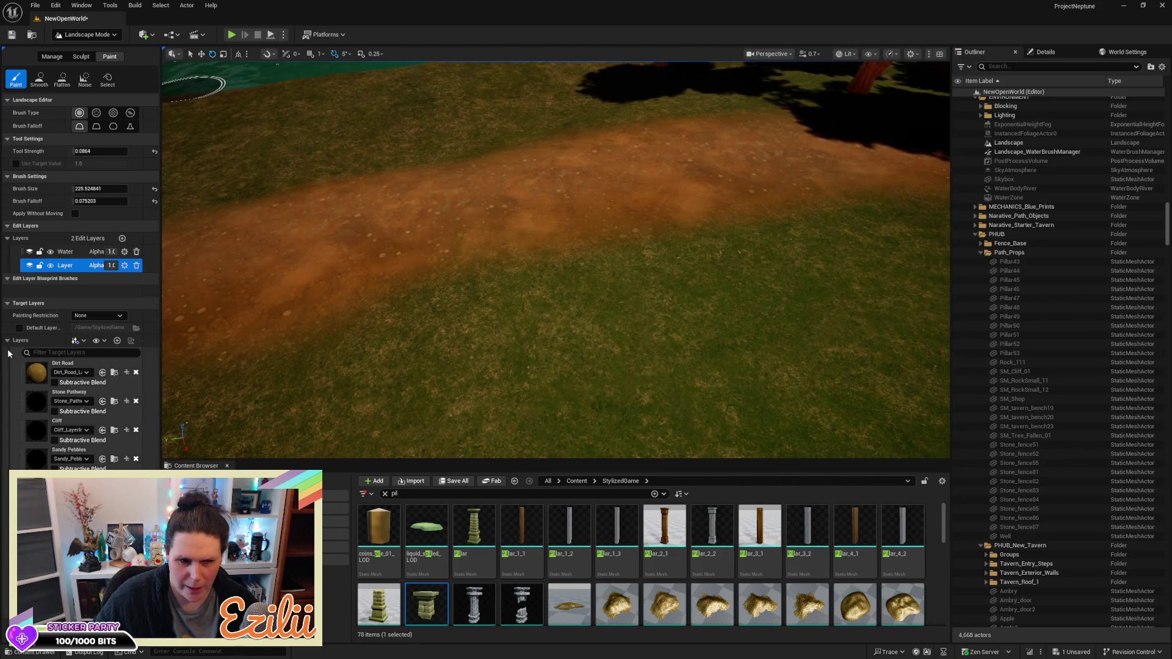
# Switch the landscape tools to Sculpt with Flatten and look over the dirt path
pyautogui.click(79, 56)
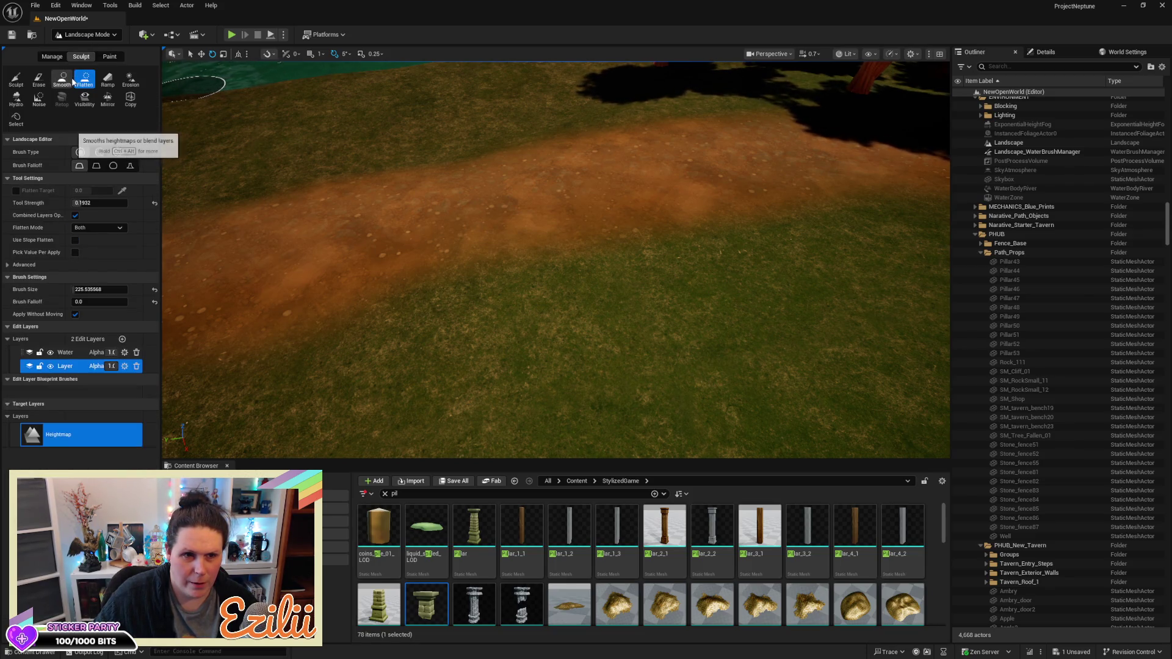
pyautogui.scroll(-3, 286, 178)
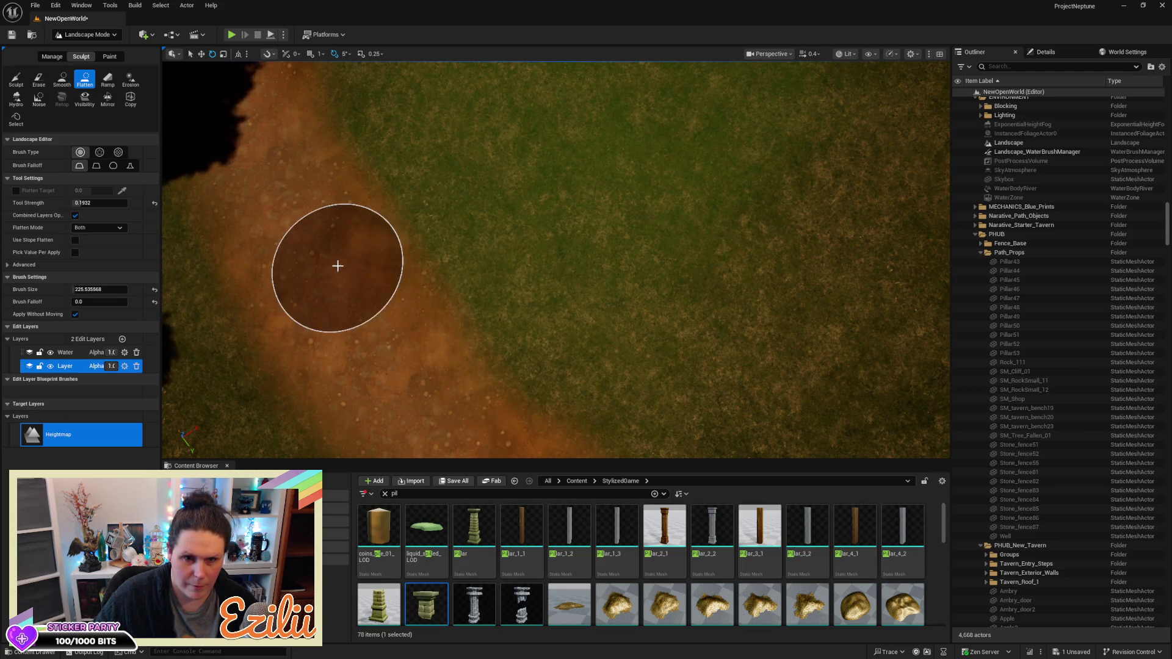
pyautogui.rightClick(339, 261)
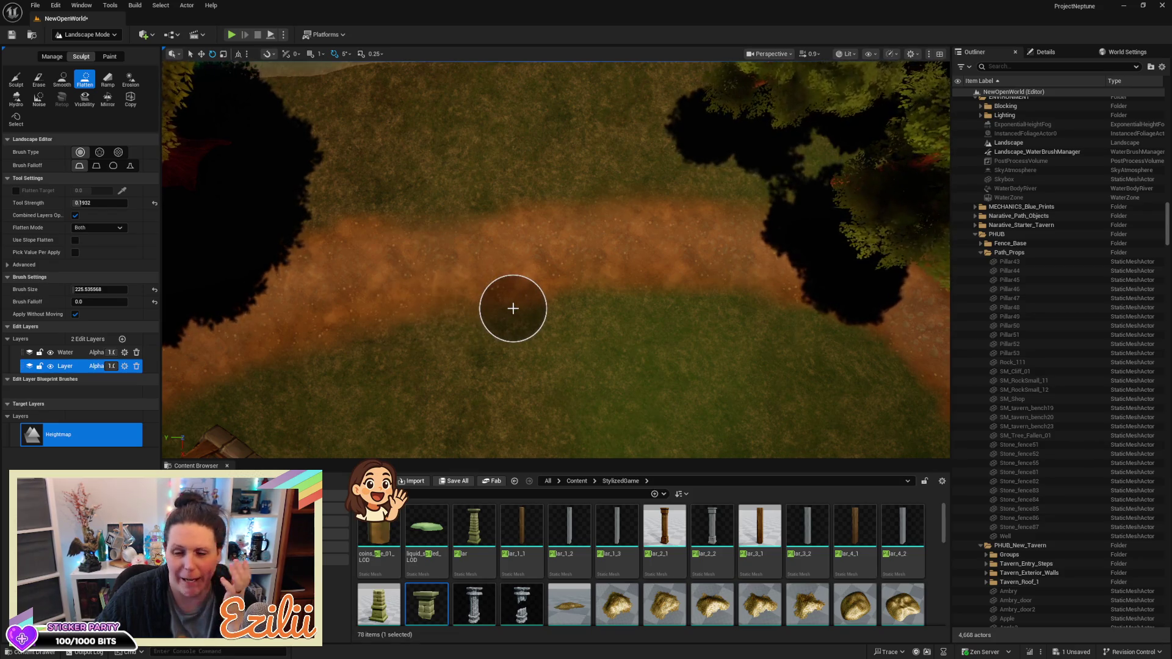
pyautogui.click(84, 34)
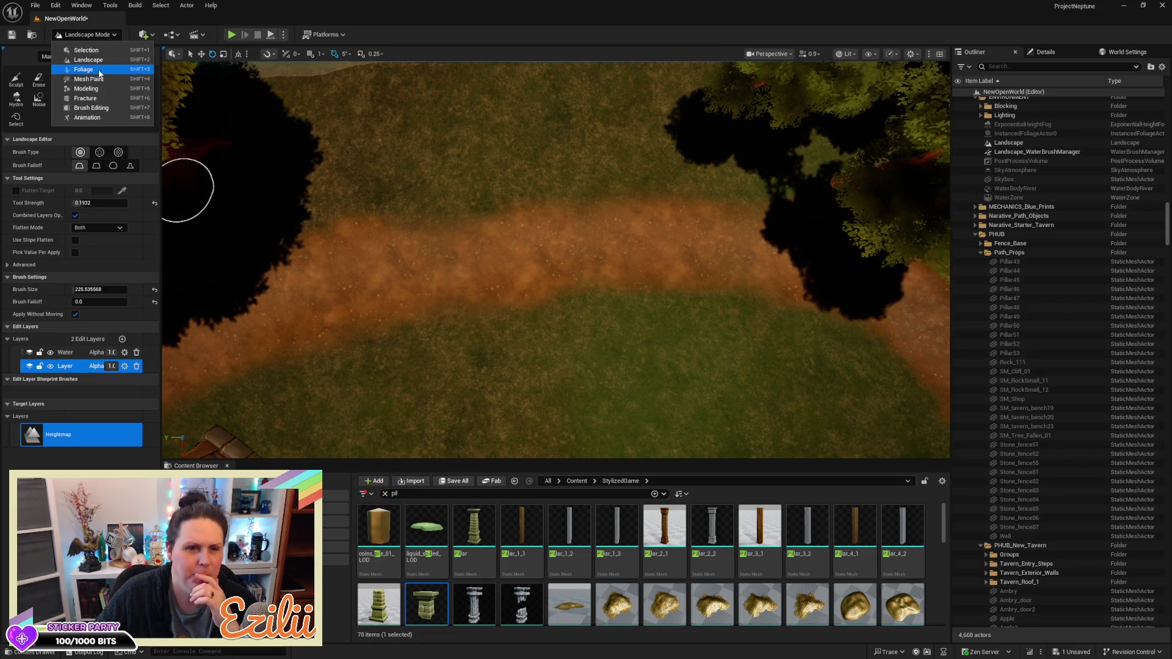
# Keep Landscape Mode and switch back to the Paint tools
pyautogui.click(109, 61)
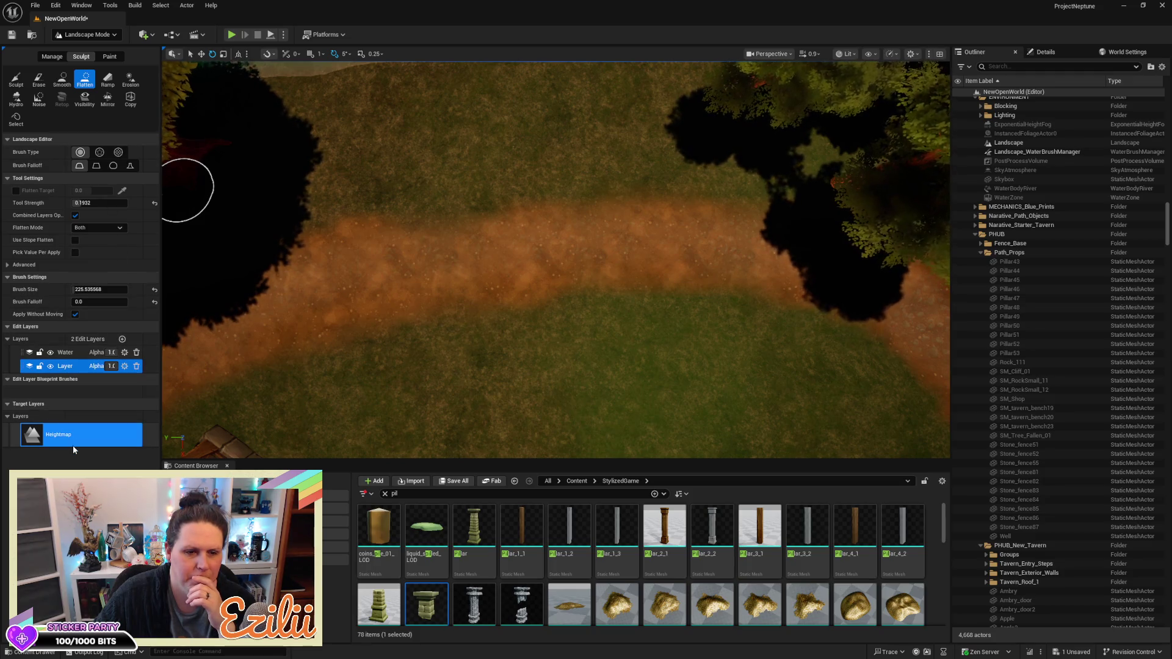
pyautogui.click(114, 58)
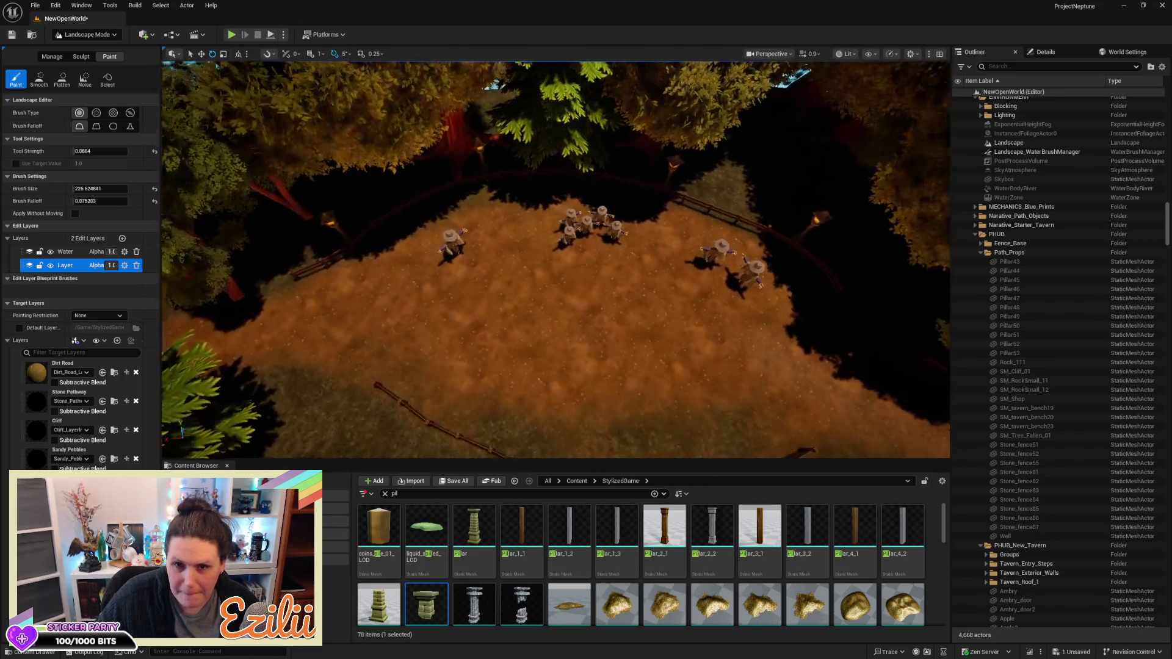
# Set the viewport to Unlit and travel along the dirt path
pyautogui.click(847, 56)
pyautogui.click(866, 98)
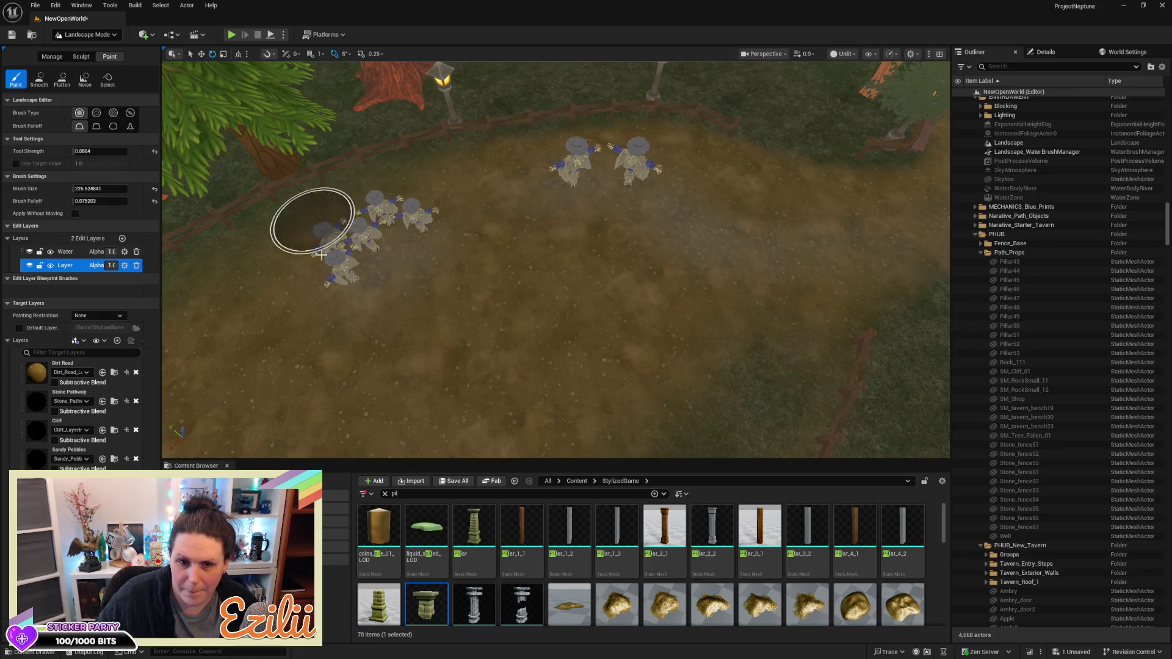
pyautogui.scroll(-3, 652, 187)
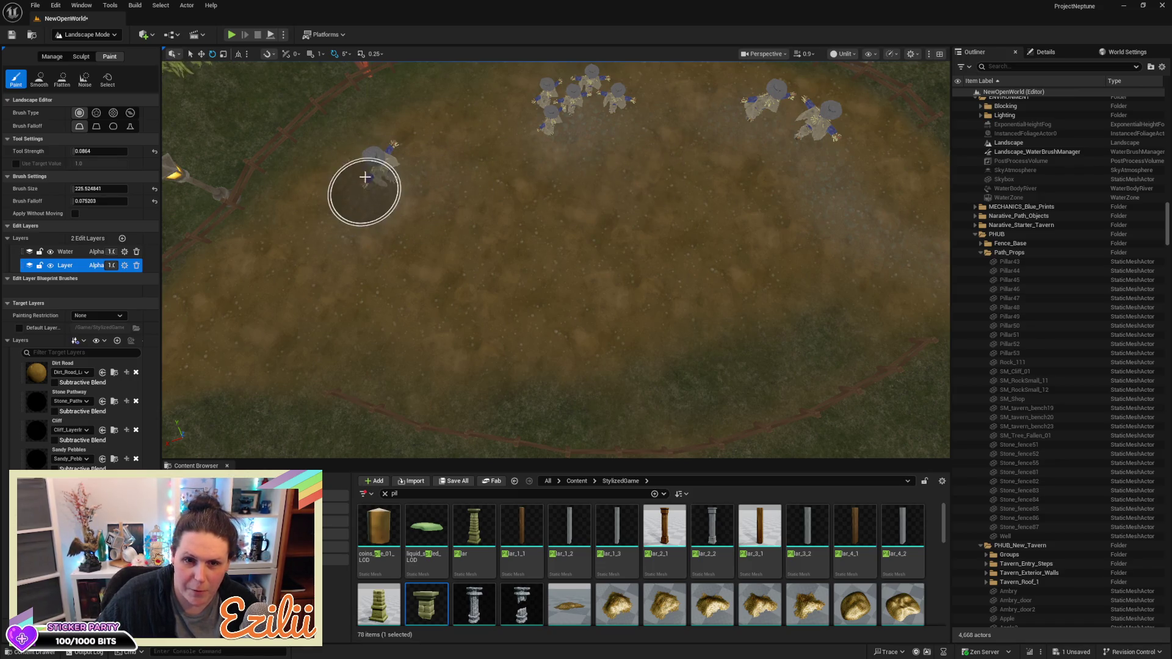
pyautogui.moveTo(406, 196); pyautogui.dragTo(550, 171)
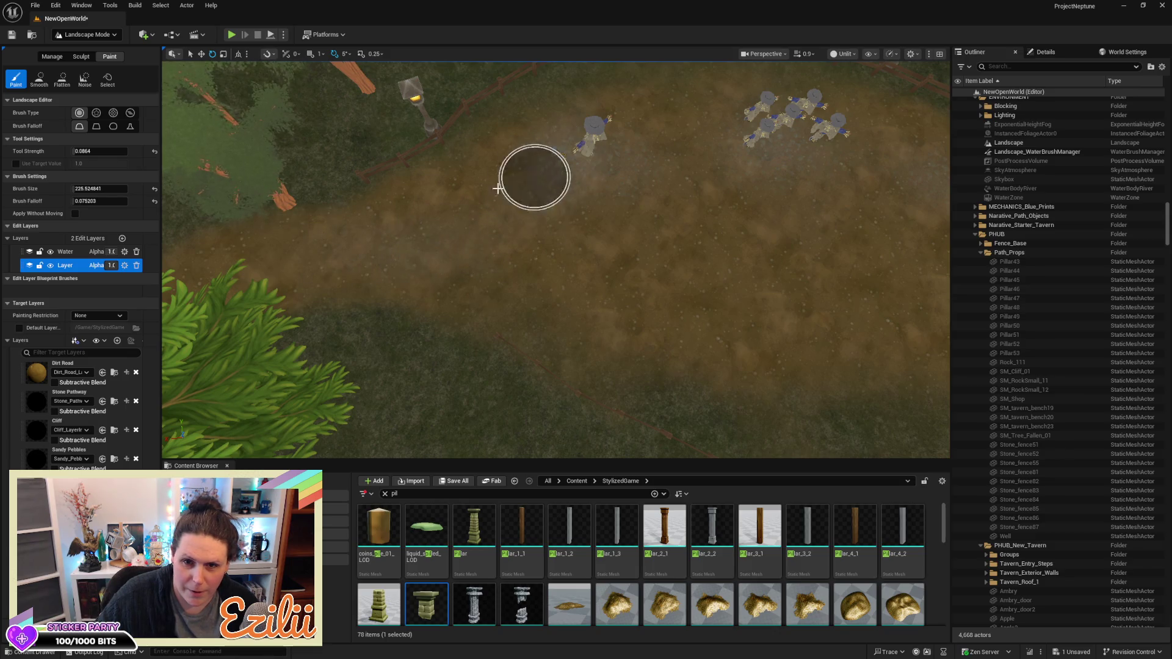
pyautogui.moveTo(586, 311); pyautogui.dragTo(830, 311)
pyautogui.moveTo(625, 296)
pyautogui.mouseDown()
pyautogui.moveTo(598, 311)
pyautogui.moveTo(633, 308)
pyautogui.moveTo(624, 296)
pyautogui.mouseUp()
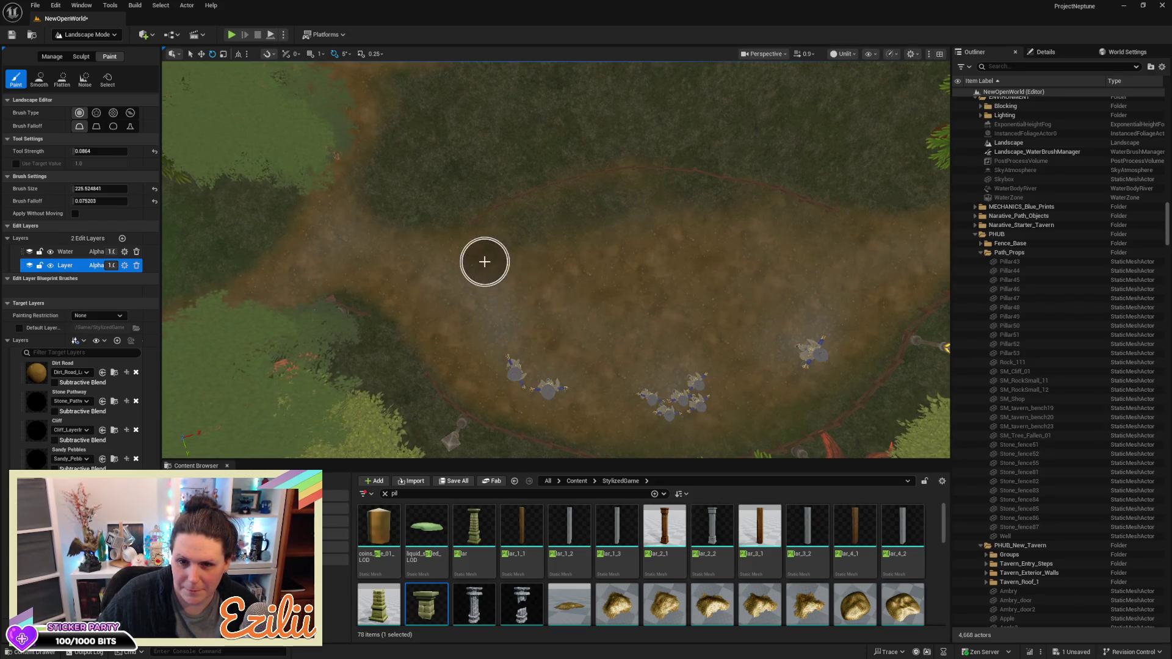
# Select the Dirt Road layer, fly to the tavern houses, and save the map
pyautogui.click(35, 378)
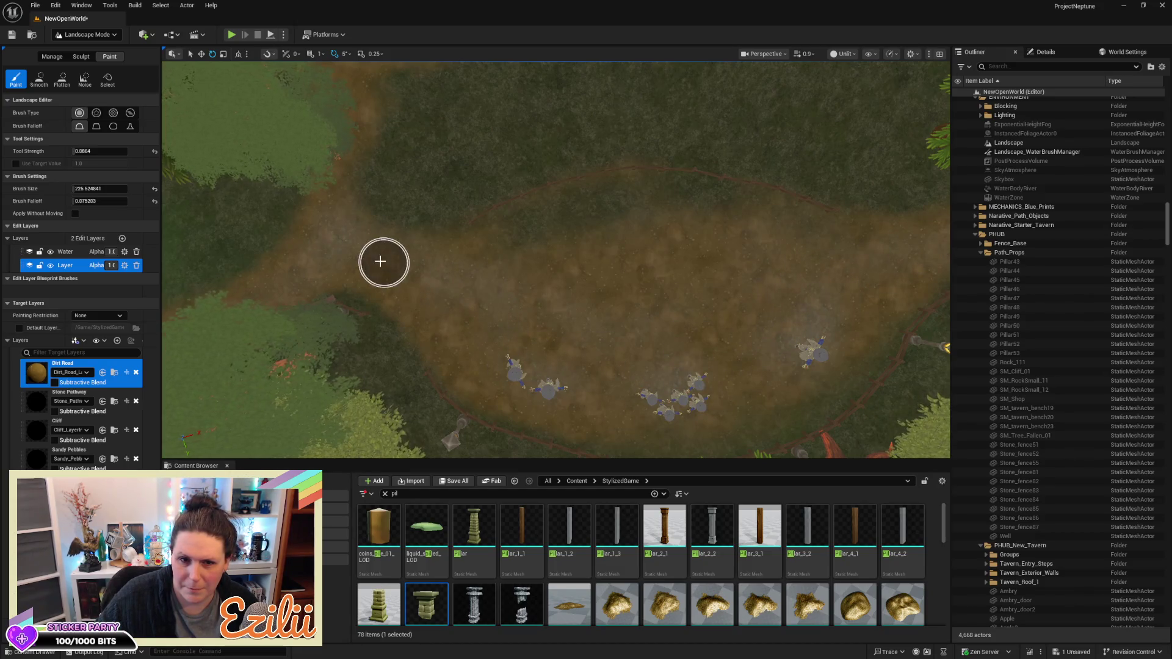
pyautogui.moveTo(361, 251)
pyautogui.mouseDown()
pyautogui.moveTo(379, 214)
pyautogui.moveTo(204, 113)
pyautogui.mouseUp()
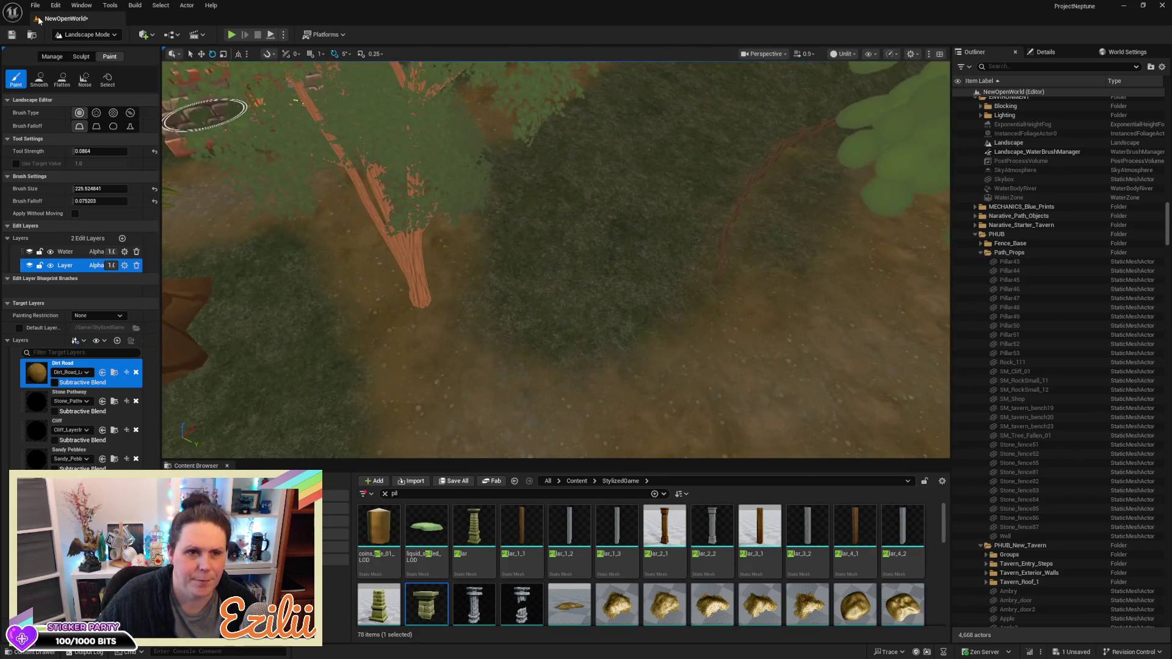
pyautogui.hotkey('ctrl', 's')
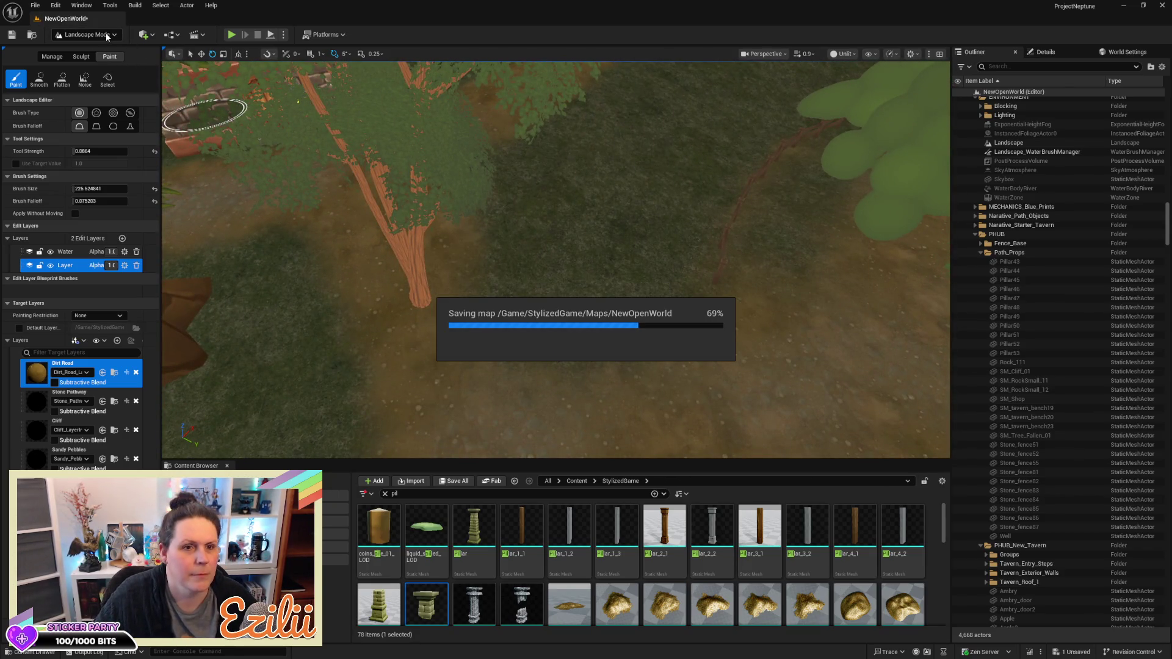
# Switch to Foliage Mode, select the pine tree beside the houses, and view it widely
pyautogui.click(106, 35)
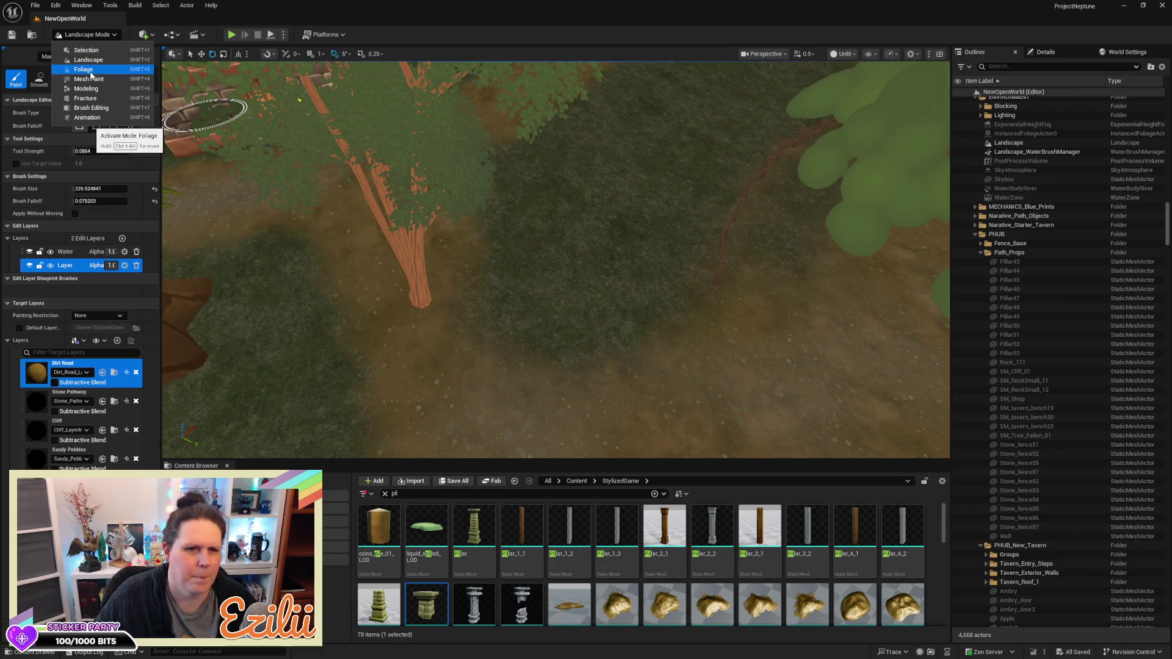
pyautogui.click(91, 75)
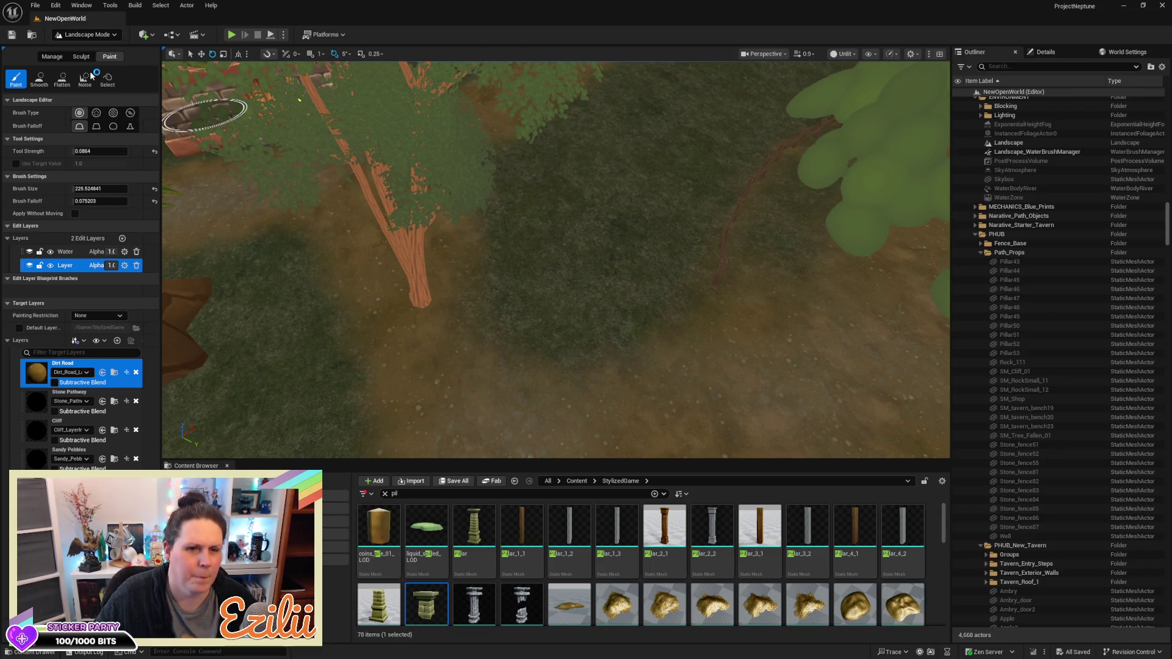
pyautogui.click(418, 268)
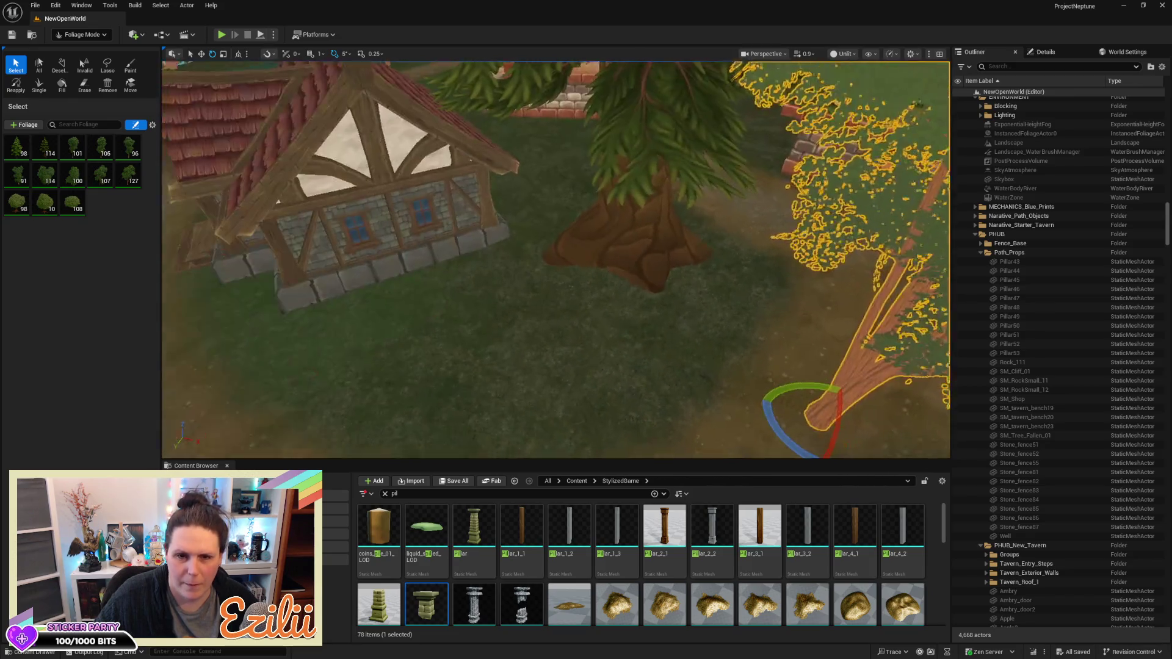
pyautogui.moveTo(555, 257); pyautogui.dragTo(555, 318)
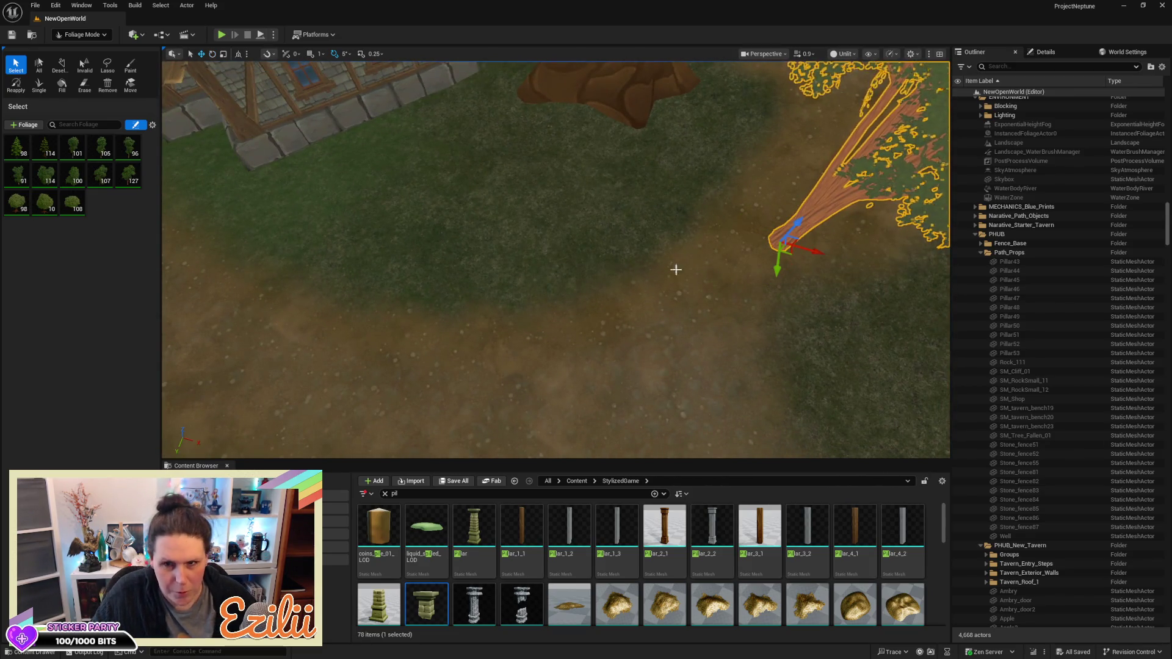
pyautogui.moveTo(822, 257)
pyautogui.mouseDown()
pyautogui.moveTo(790, 244)
pyautogui.moveTo(809, 250)
pyautogui.mouseUp()
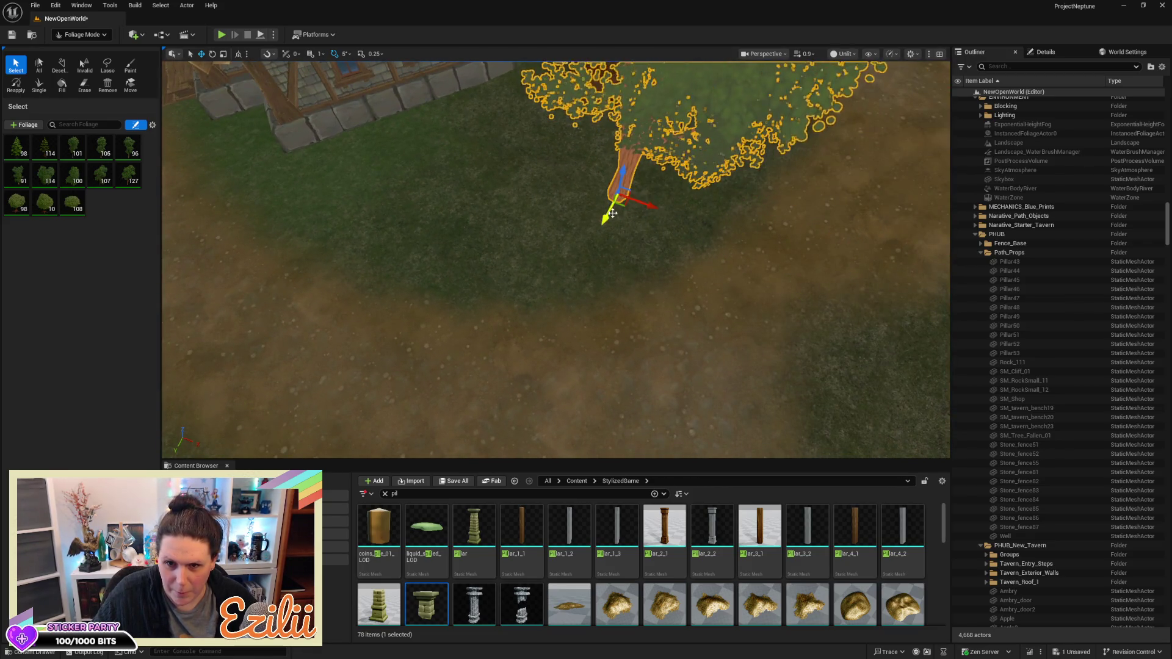
pyautogui.moveTo(589, 240)
pyautogui.mouseDown()
pyautogui.moveTo(591, 259)
pyautogui.moveTo(484, 240)
pyautogui.moveTo(464, 257)
pyautogui.moveTo(464, 195)
pyautogui.moveTo(379, 183)
pyautogui.moveTo(388, 149)
pyautogui.mouseUp()
pyautogui.scroll(3, 601, 396)
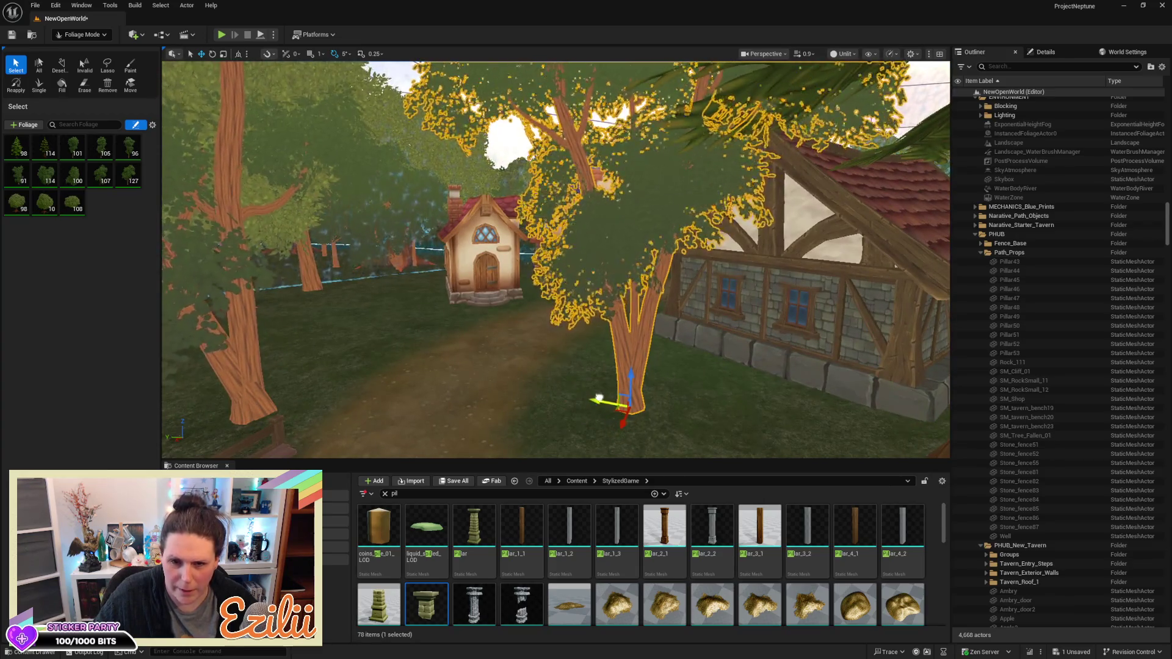
pyautogui.moveTo(598, 398); pyautogui.dragTo(377, 277)
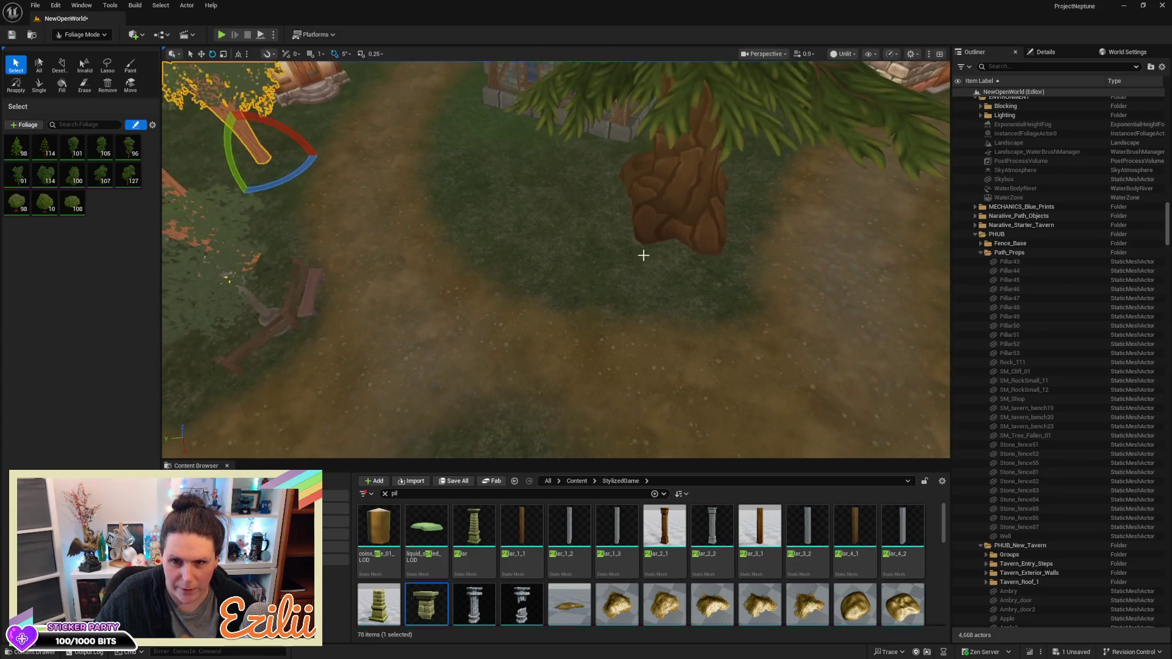
pyautogui.press('Down')
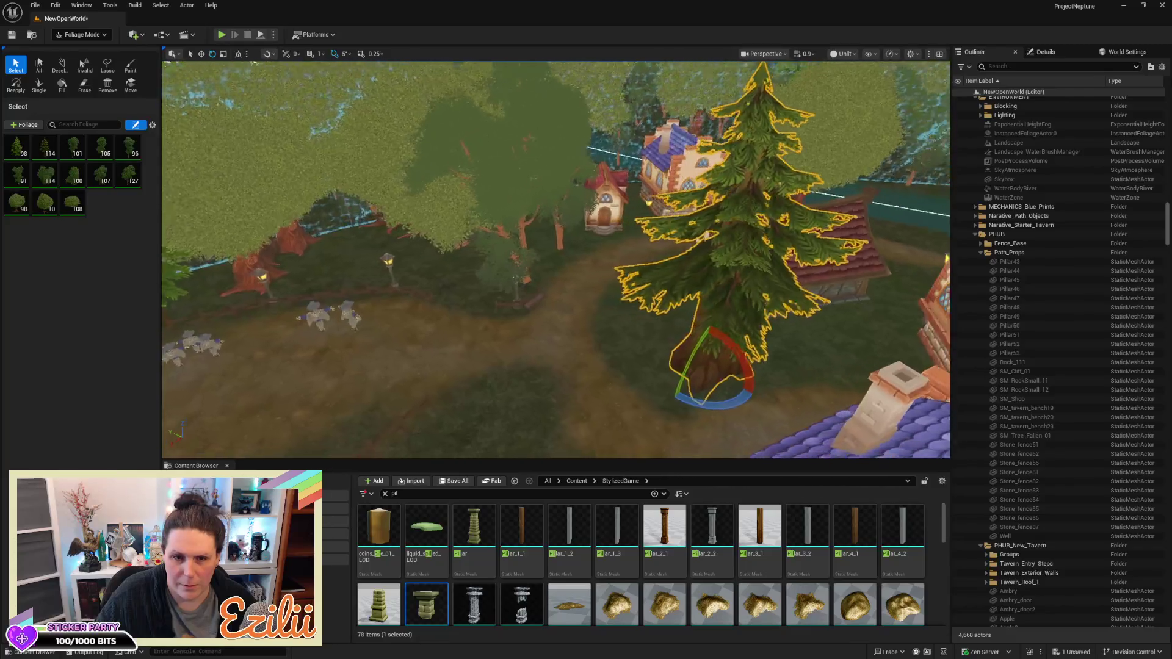
# Move the pine tree to the forest edge by the lamp posts
pyautogui.press('w')
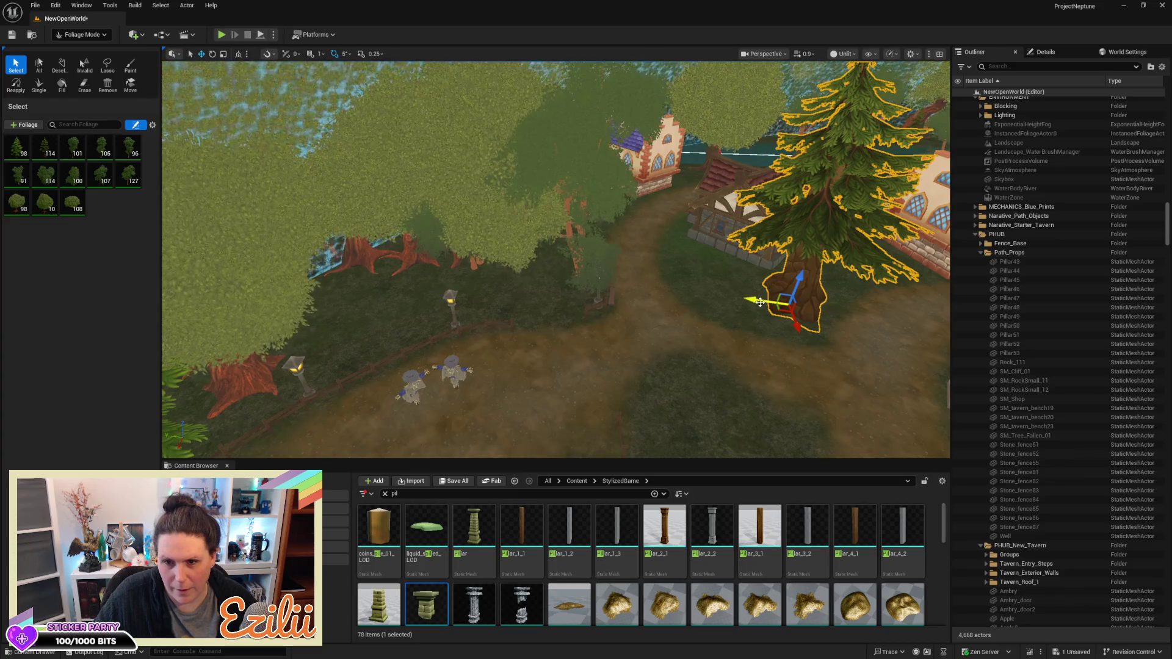
pyautogui.moveTo(760, 303); pyautogui.dragTo(505, 269)
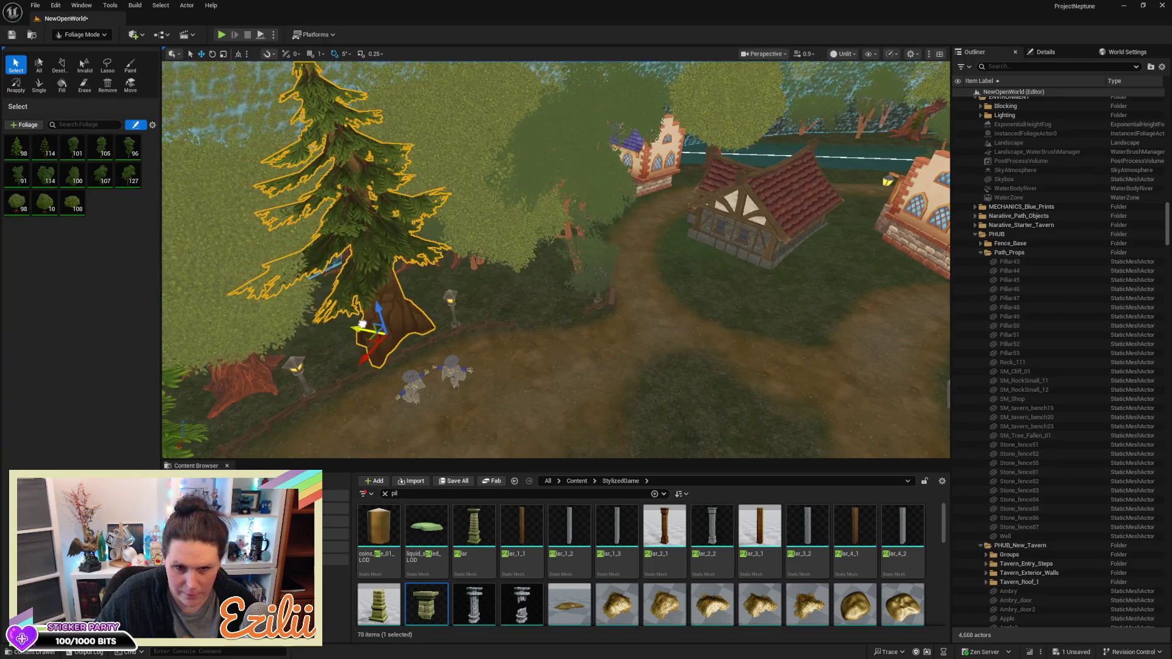
pyautogui.scroll(3, 386, 378)
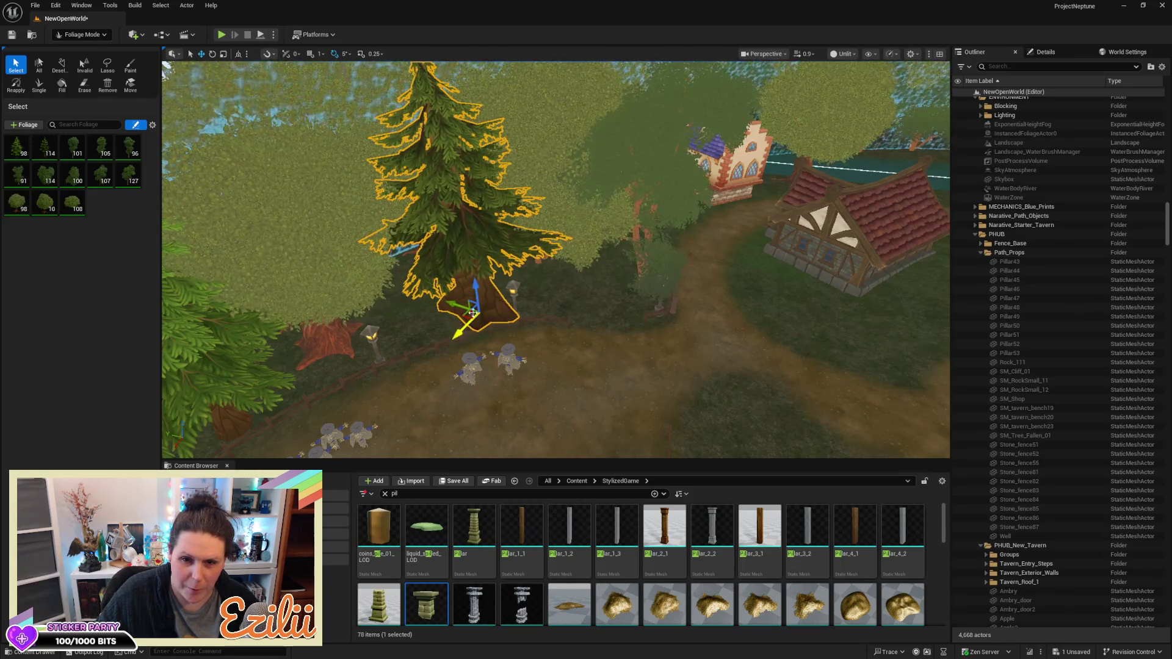
pyautogui.moveTo(548, 342); pyautogui.dragTo(499, 355)
pyautogui.click(79, 34)
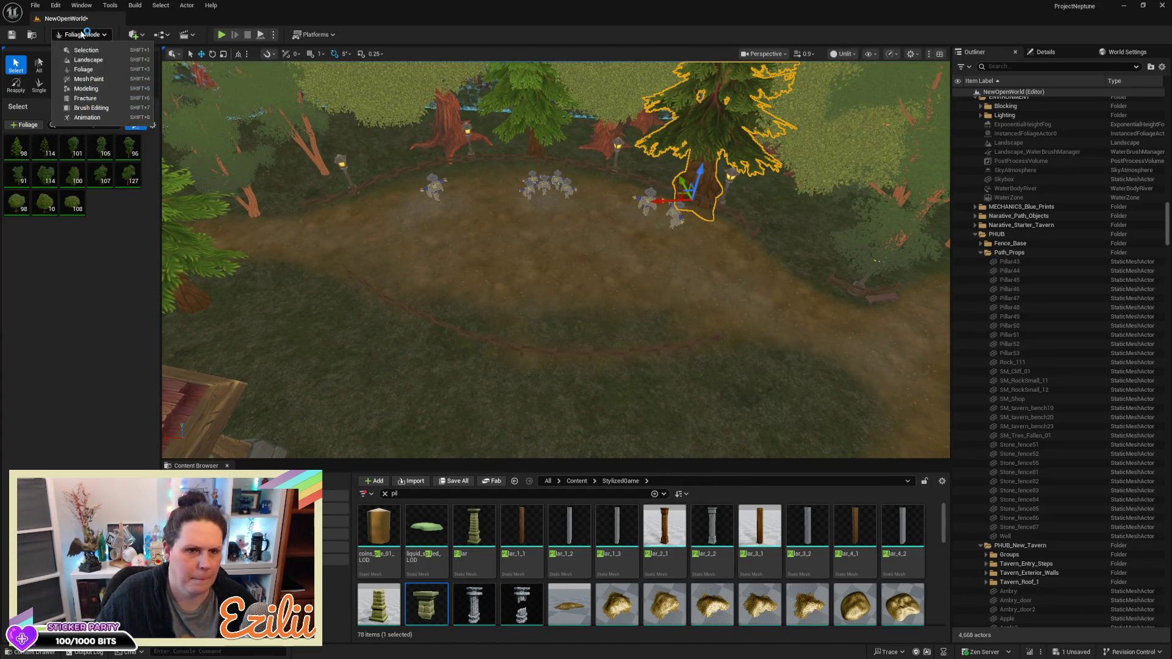
# Return to landscape painting, fly down over the clearing path, and select the Dirt Road layer
pyautogui.click(81, 64)
pyautogui.moveTo(510, 230); pyautogui.dragTo(510, 230)
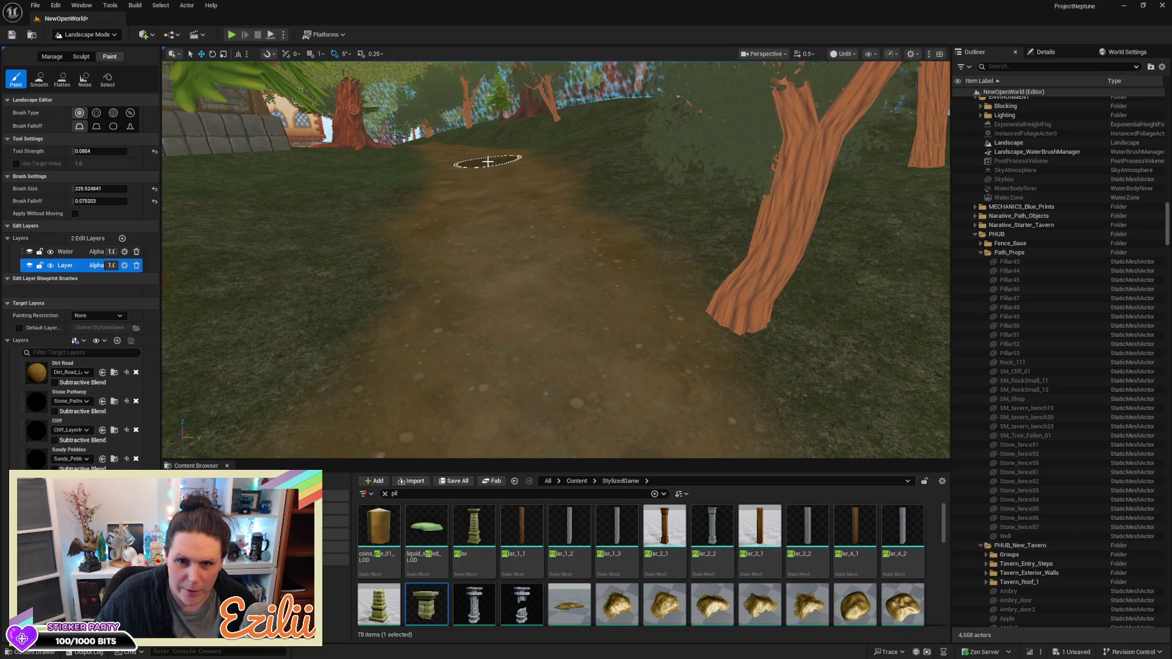
pyautogui.moveTo(521, 361); pyautogui.dragTo(520, 361)
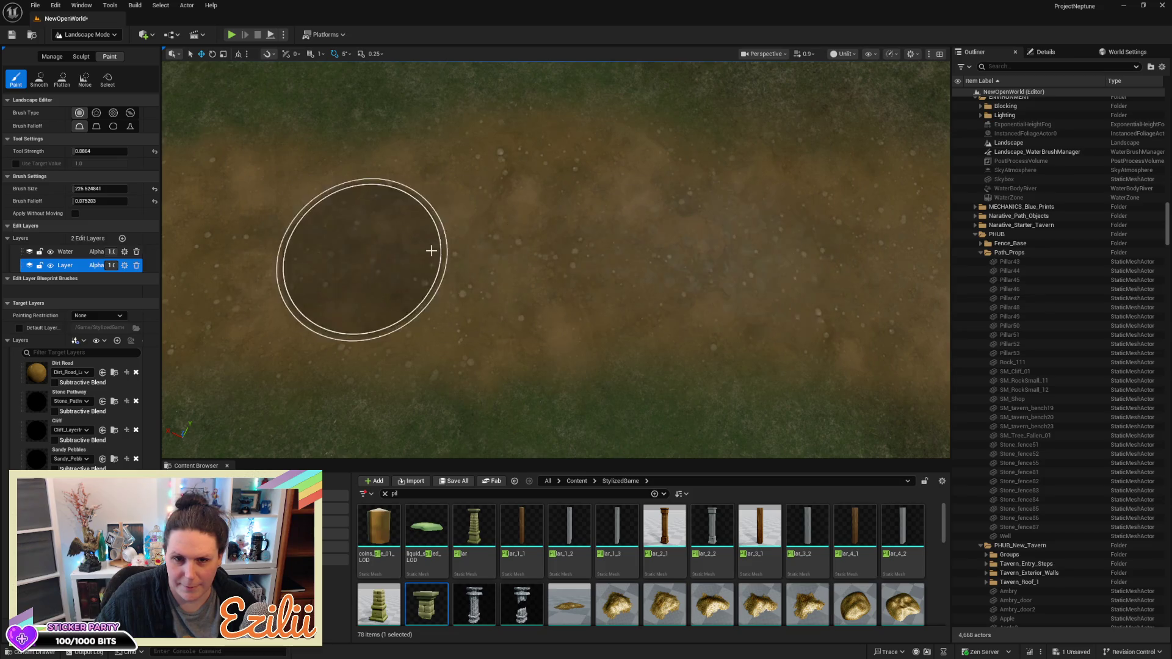
pyautogui.scroll(-5, 613, 316)
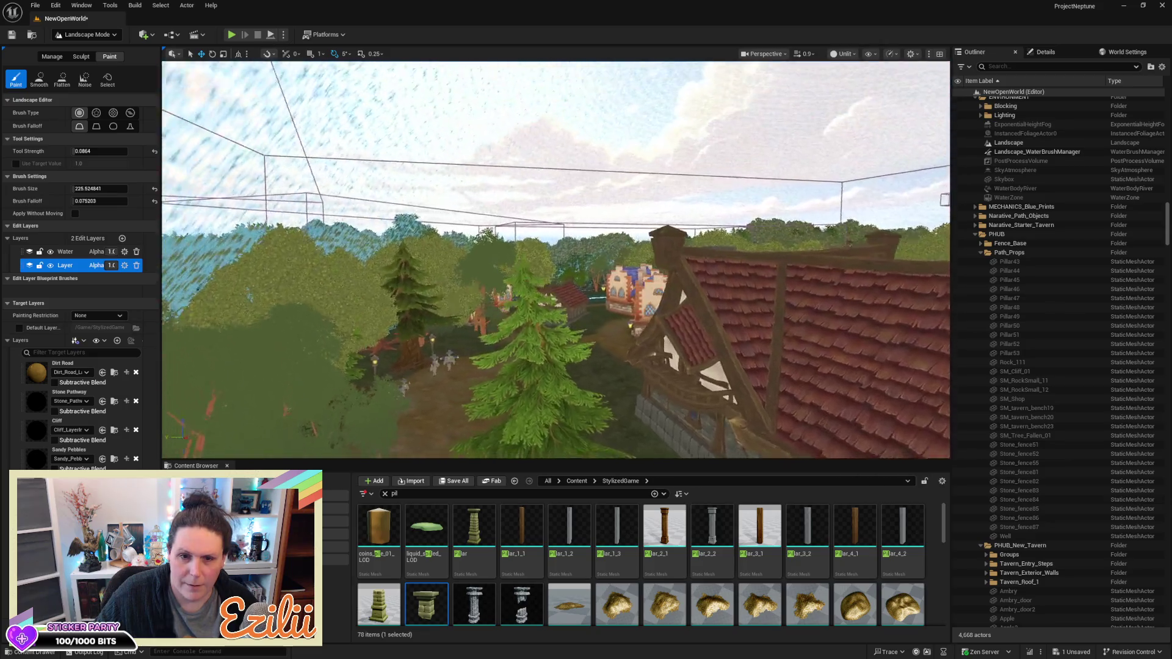
pyautogui.scroll(10, 555, 259)
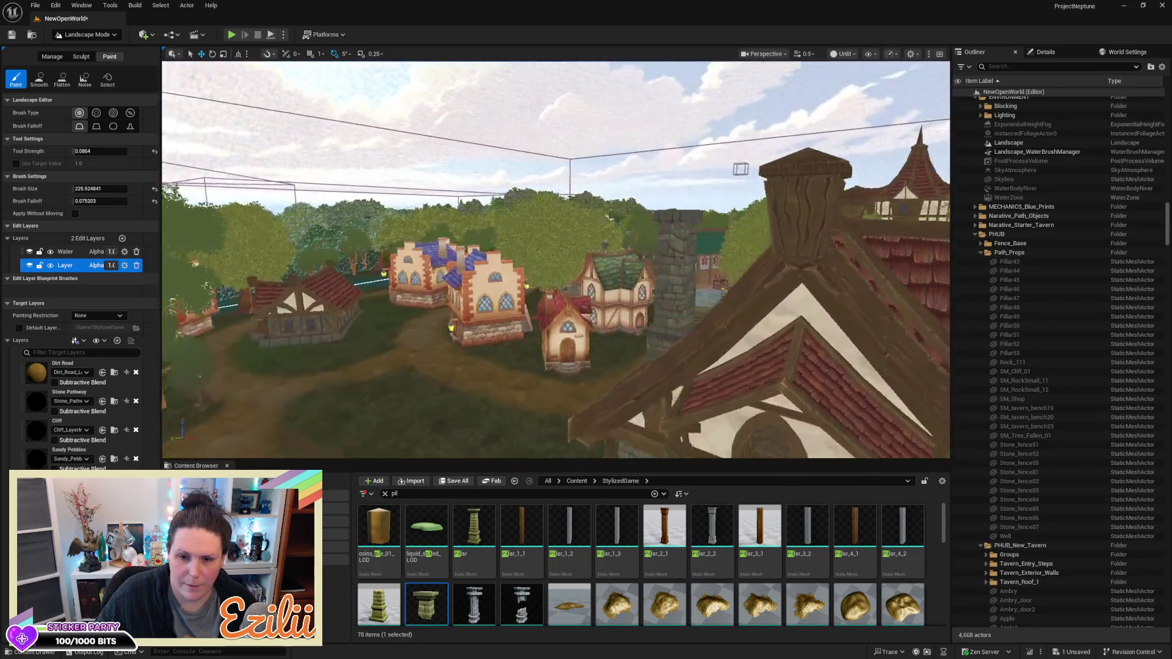
pyautogui.scroll(10, 361, 254)
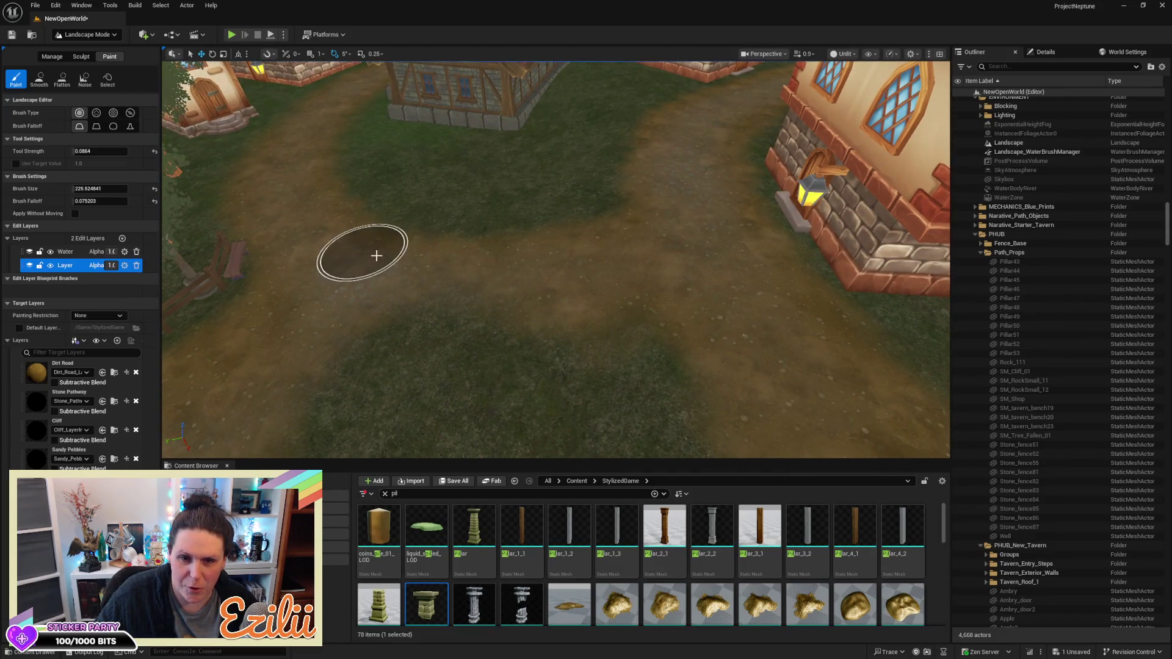
pyautogui.scroll(10, 450, 293)
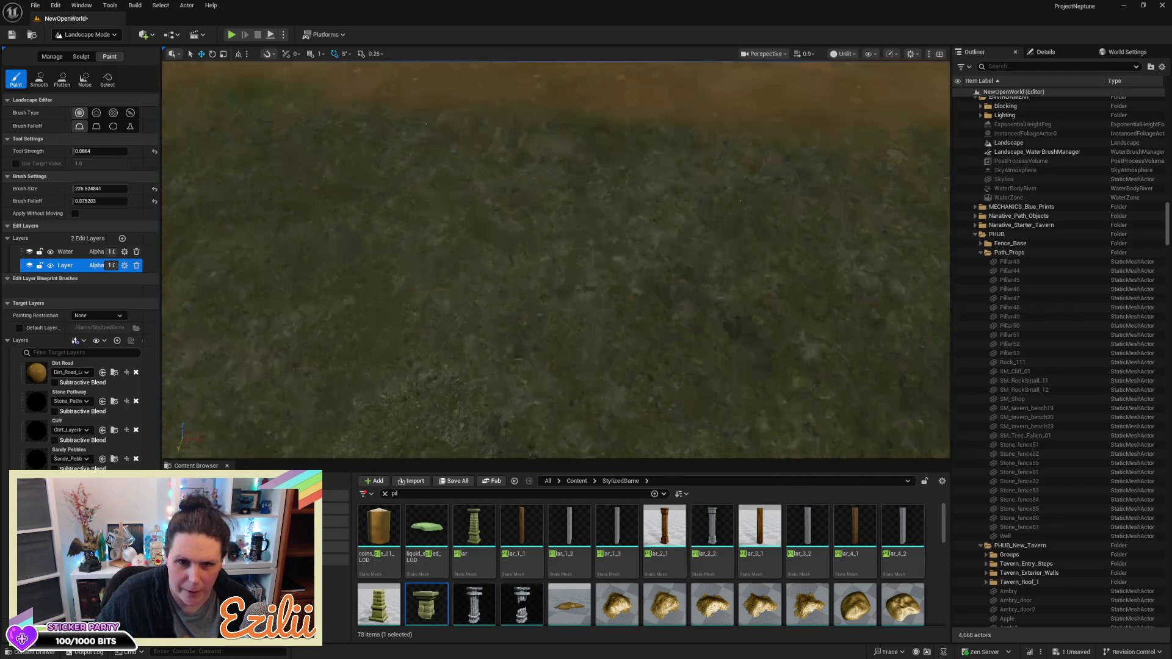
pyautogui.scroll(-10, 556, 259)
pyautogui.scroll(10, 555, 259)
pyautogui.scroll(-10, 628, 319)
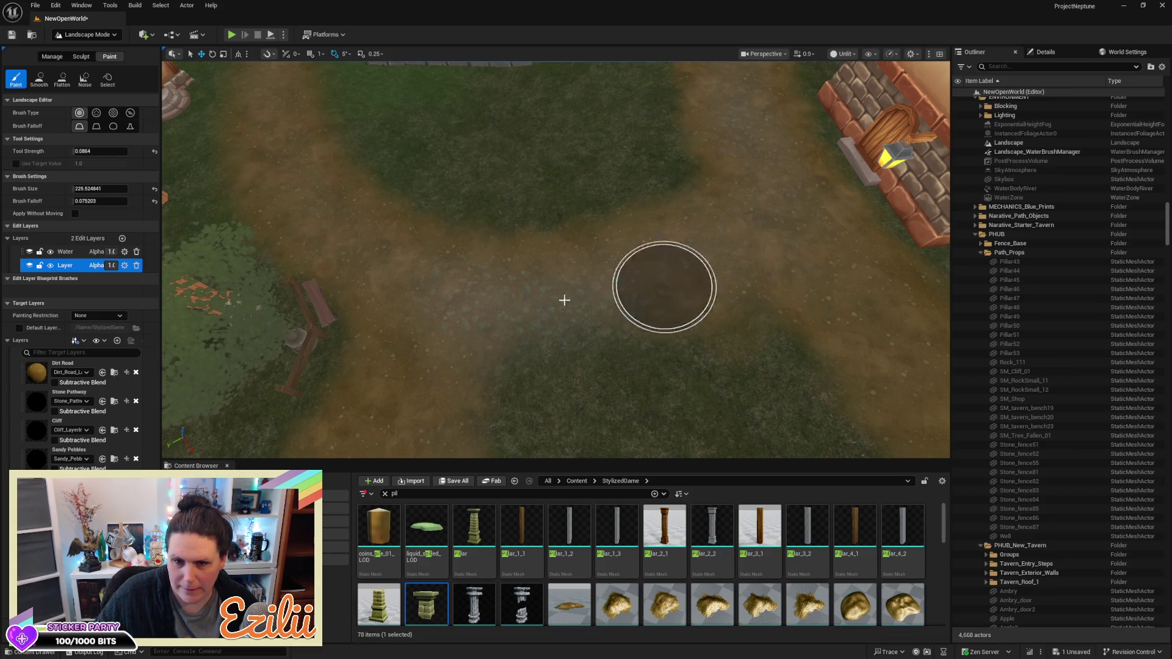
pyautogui.click(67, 367)
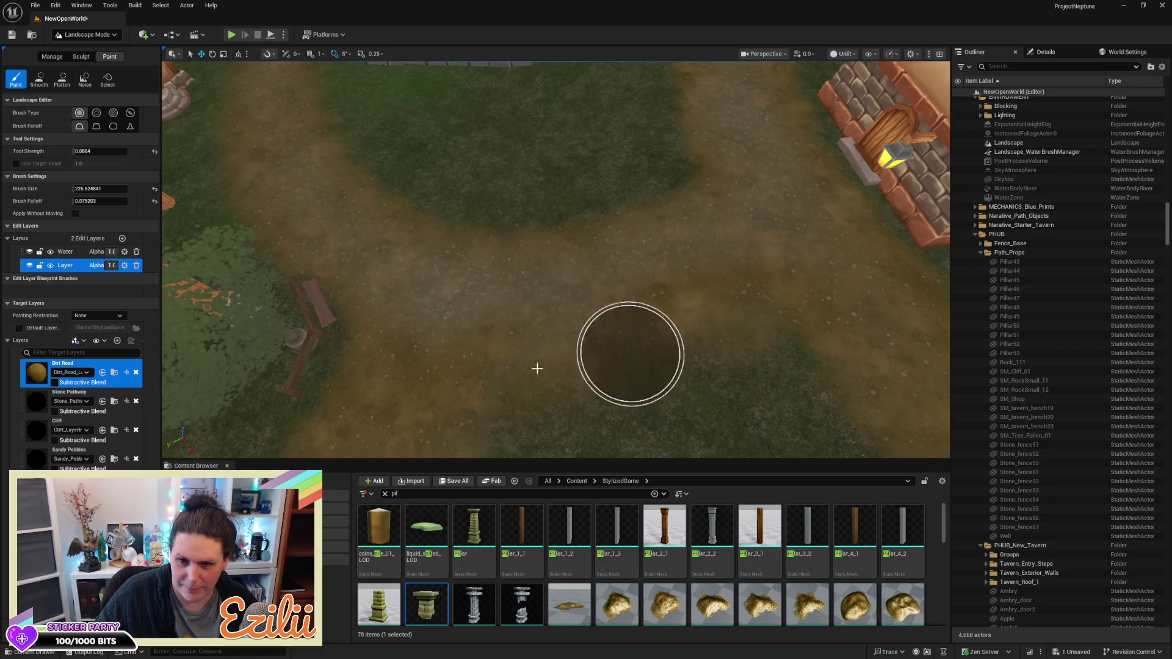
pyautogui.moveTo(785, 254); pyautogui.dragTo(702, 275)
pyautogui.moveTo(586, 418); pyautogui.dragTo(587, 417)
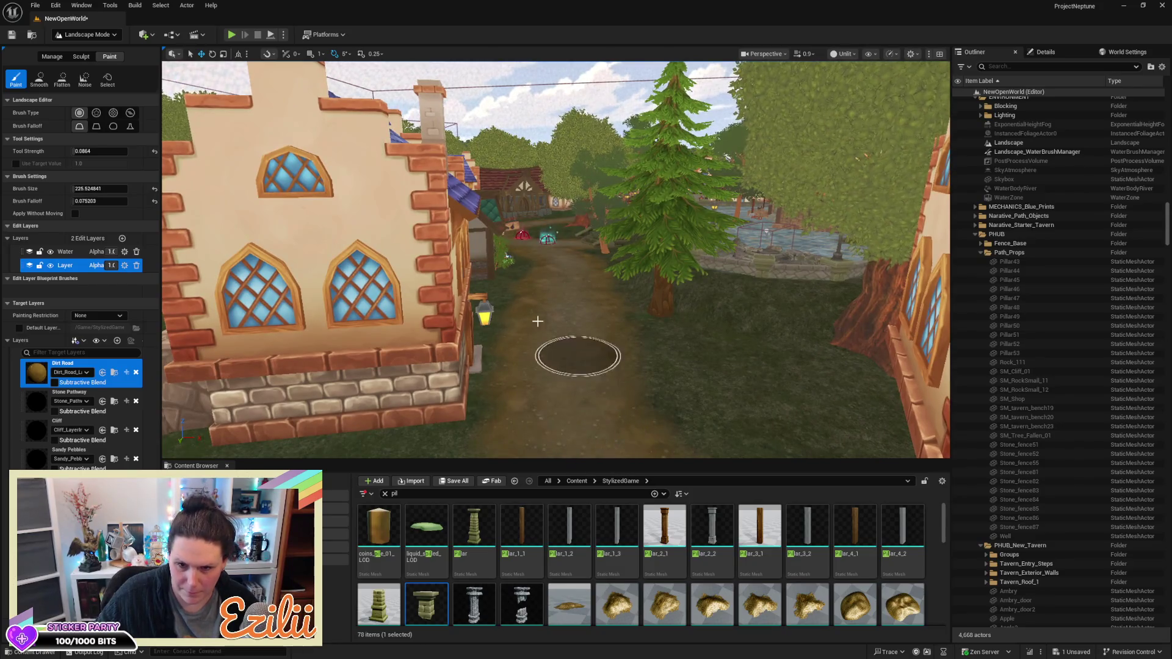
pyautogui.moveTo(551, 267); pyautogui.dragTo(325, 188)
pyautogui.moveTo(735, 139); pyautogui.dragTo(734, 138)
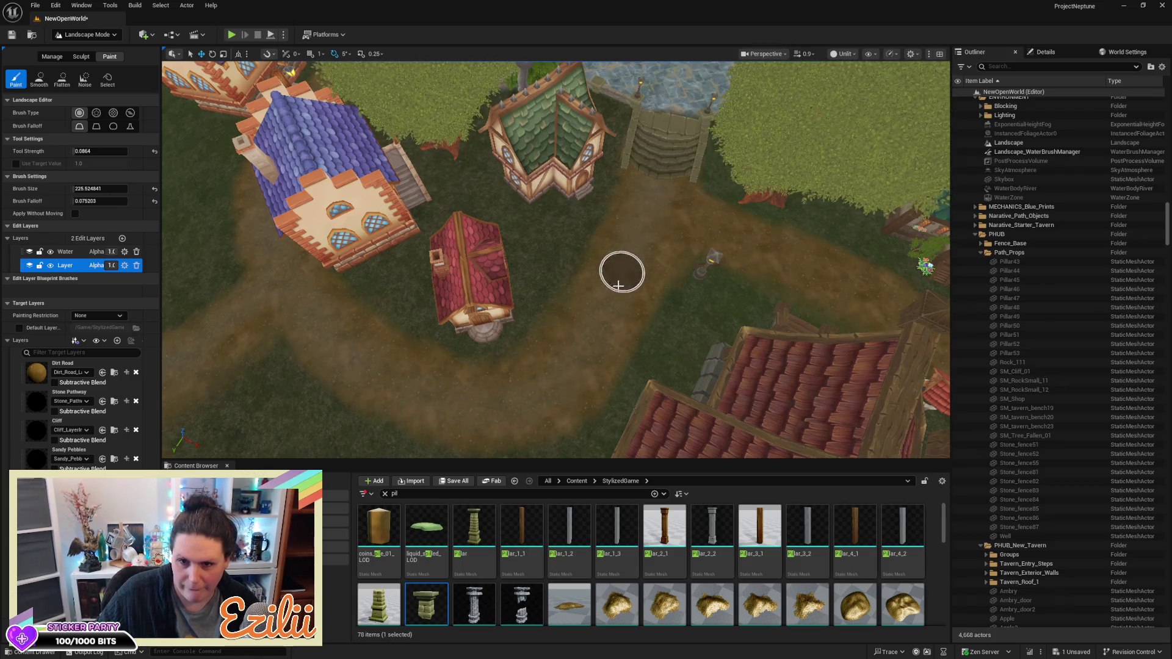
pyautogui.press('w')
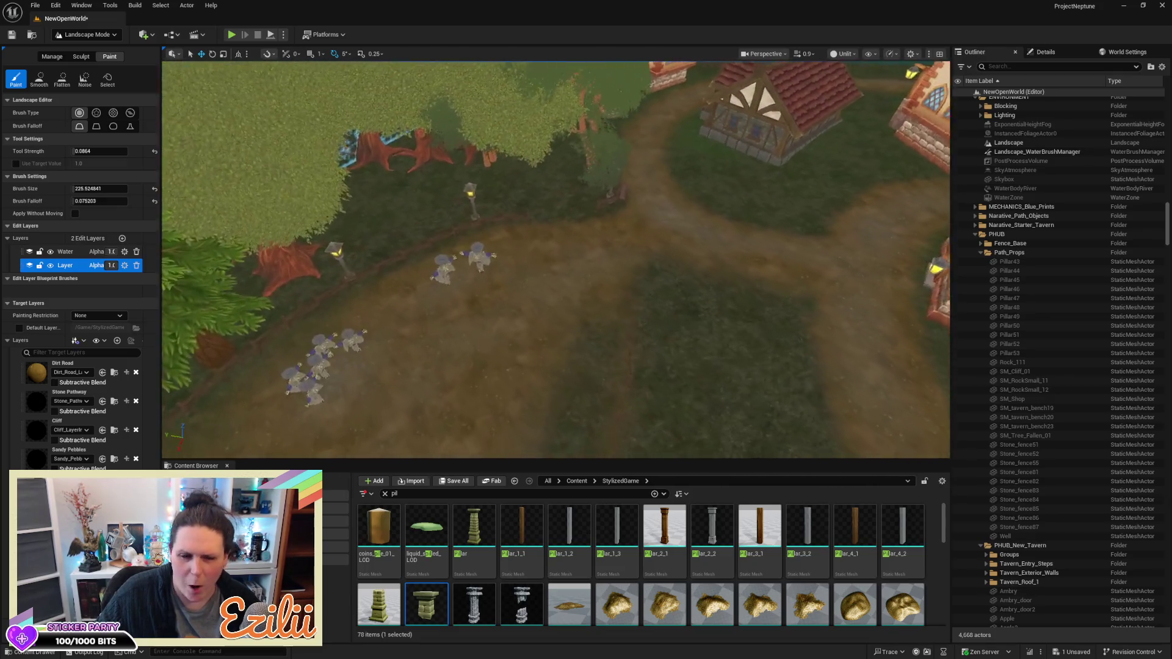
pyautogui.press('w')
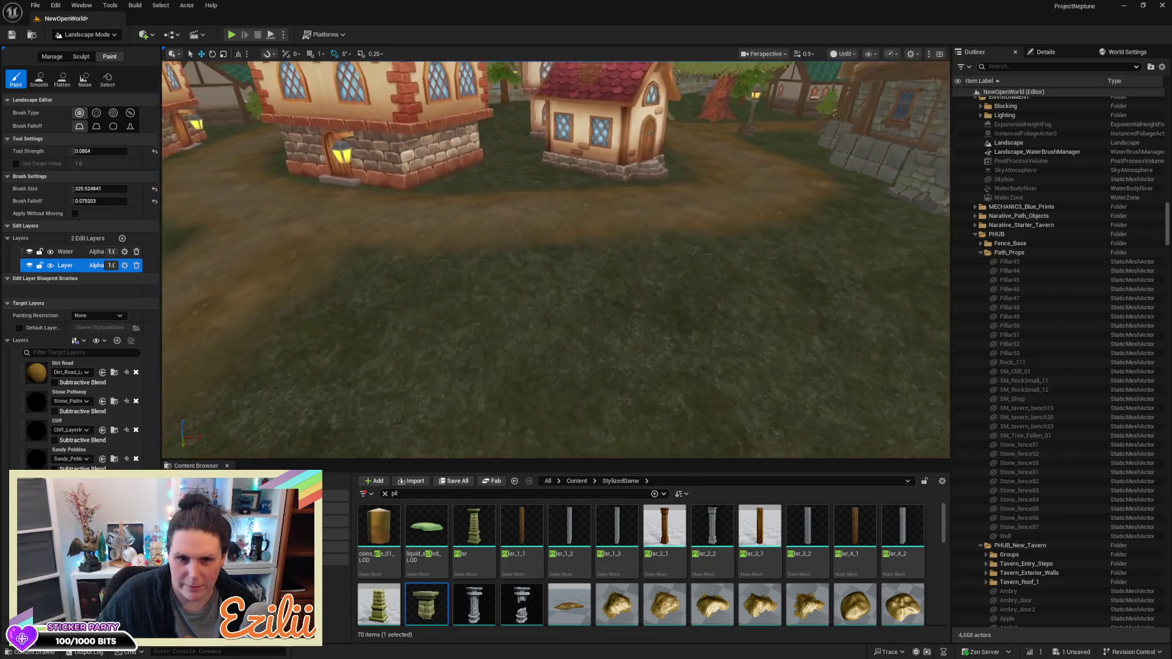
pyautogui.press('w')
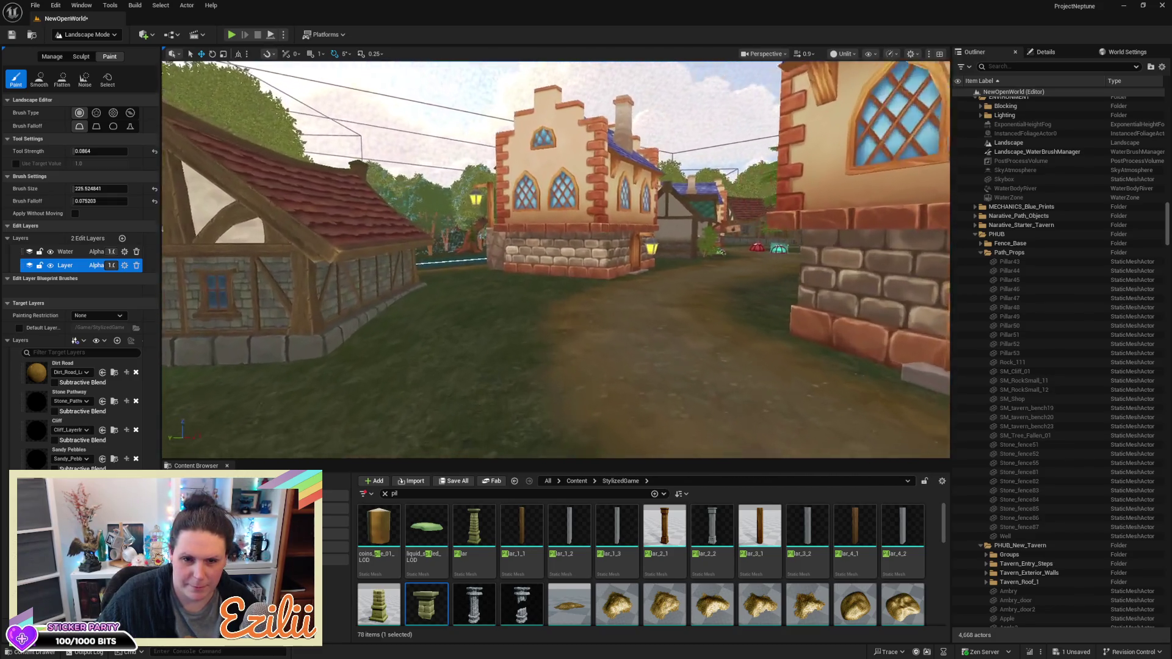
pyautogui.press('w')
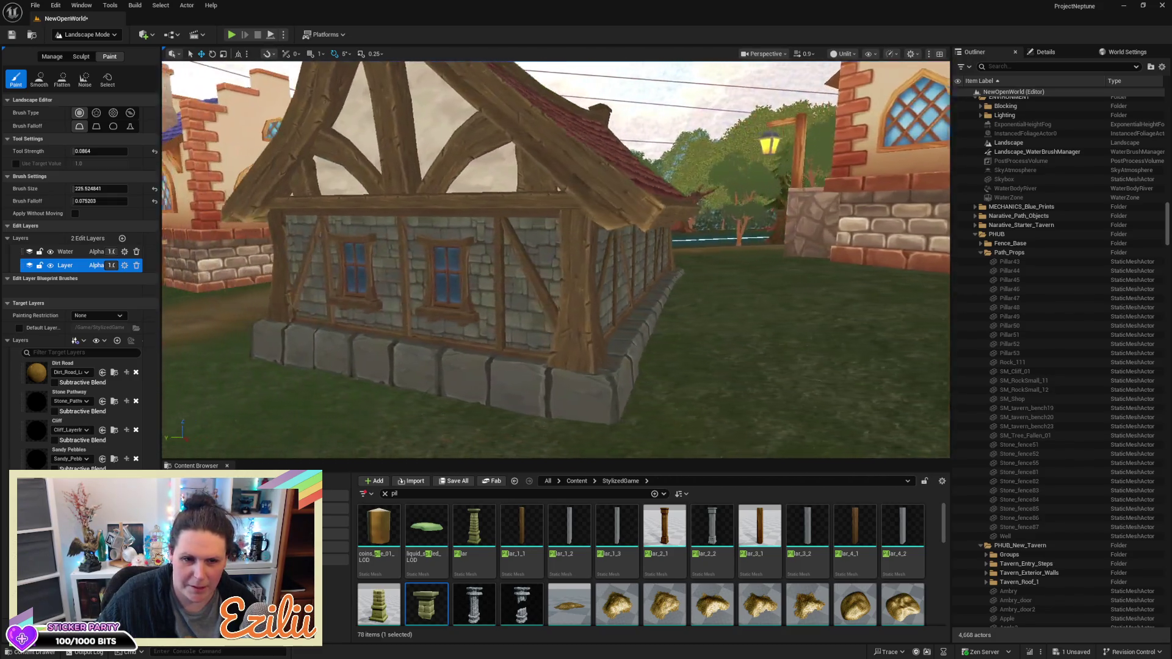
pyautogui.press('w')
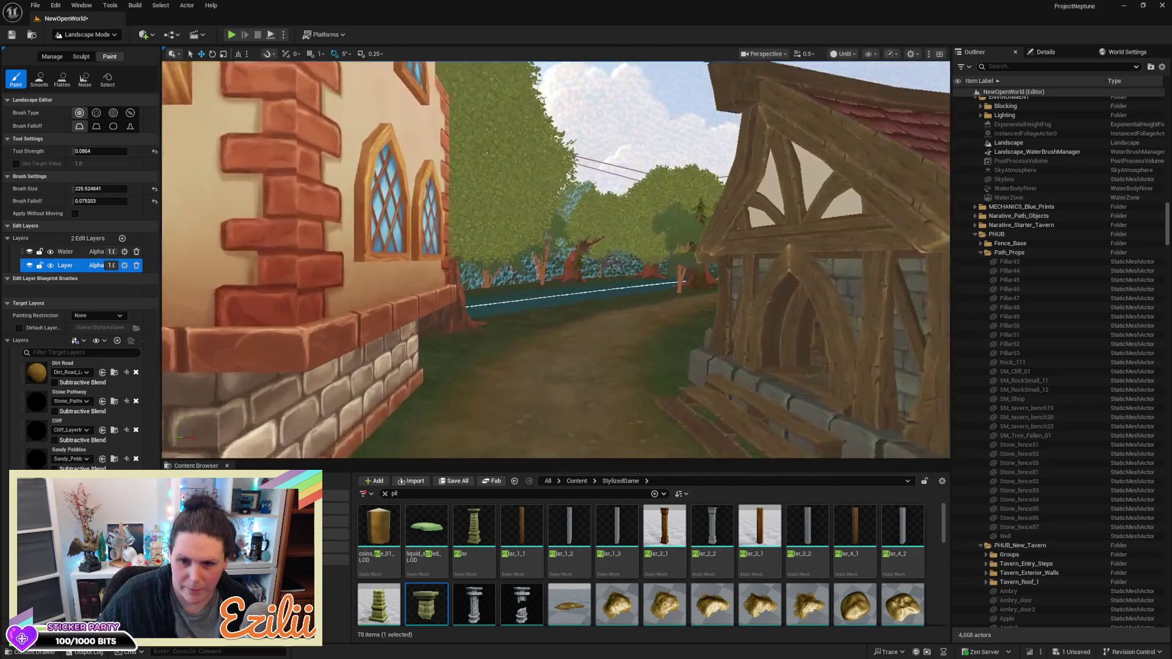
pyautogui.press('w')
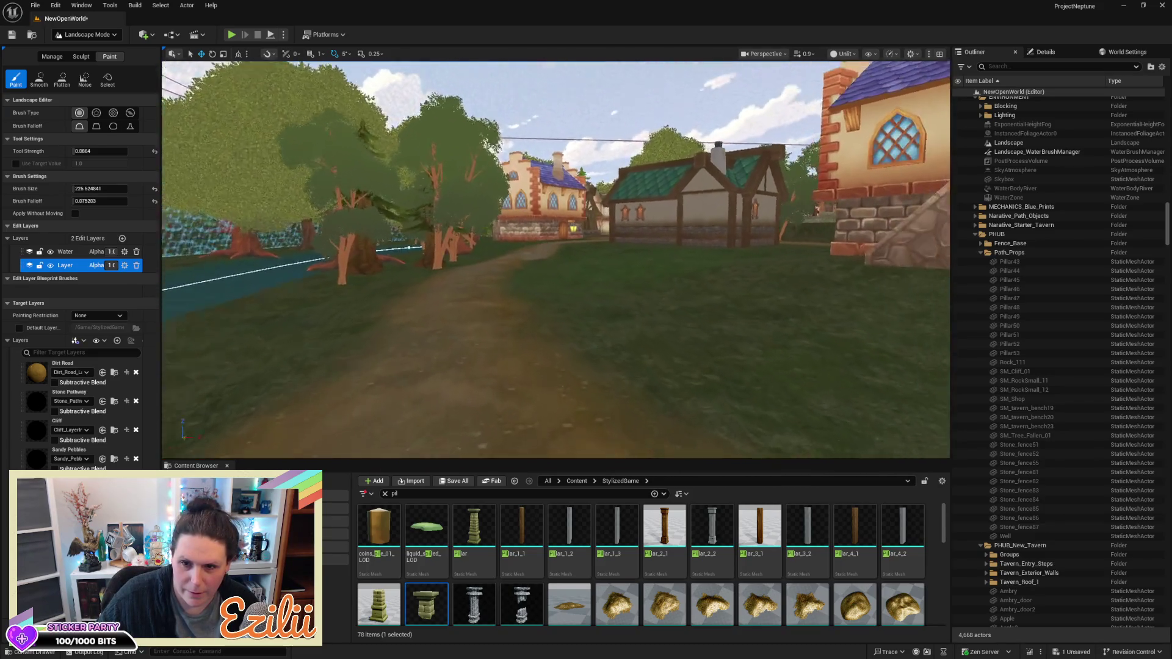
pyautogui.press('w')
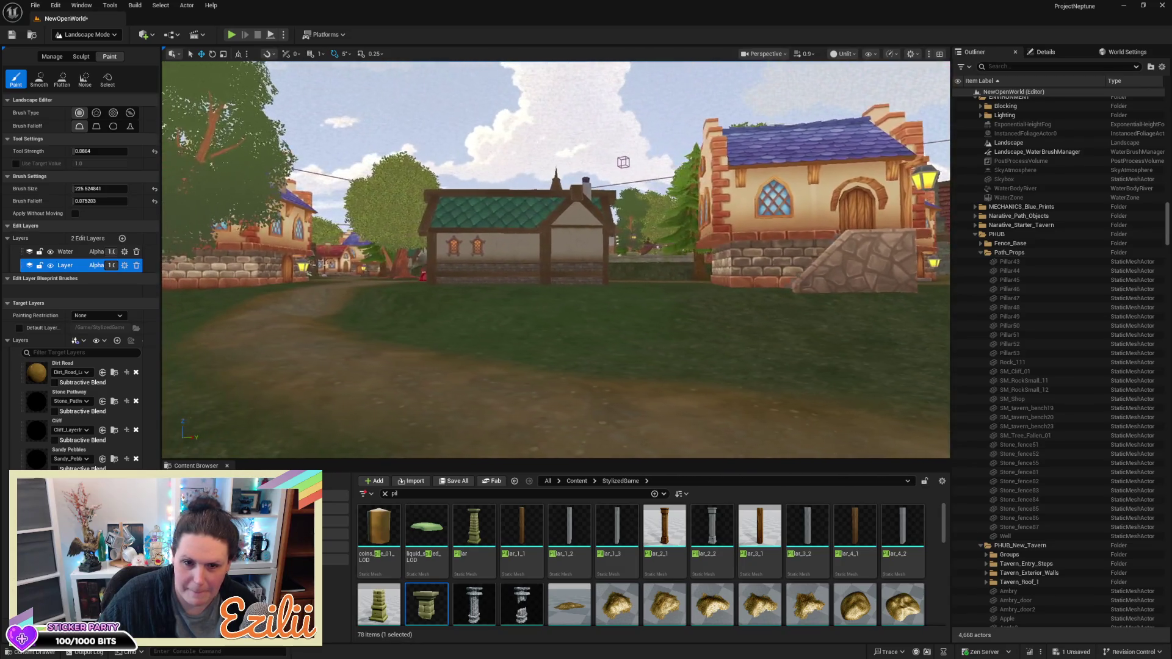
pyautogui.press('w')
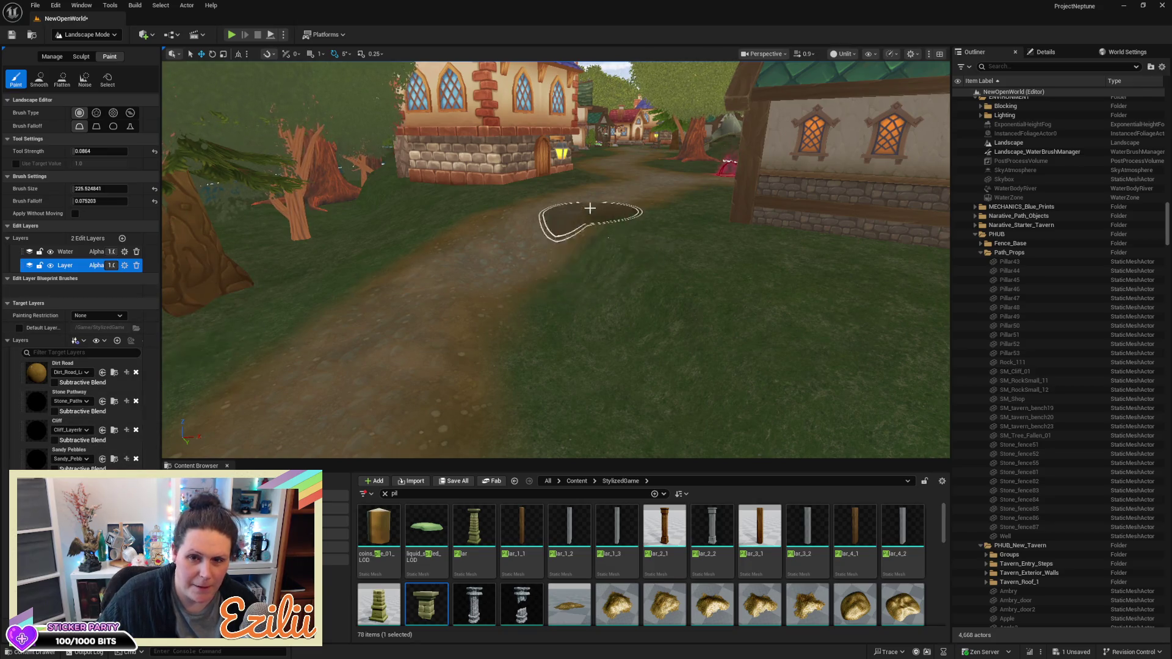
pyautogui.click(81, 57)
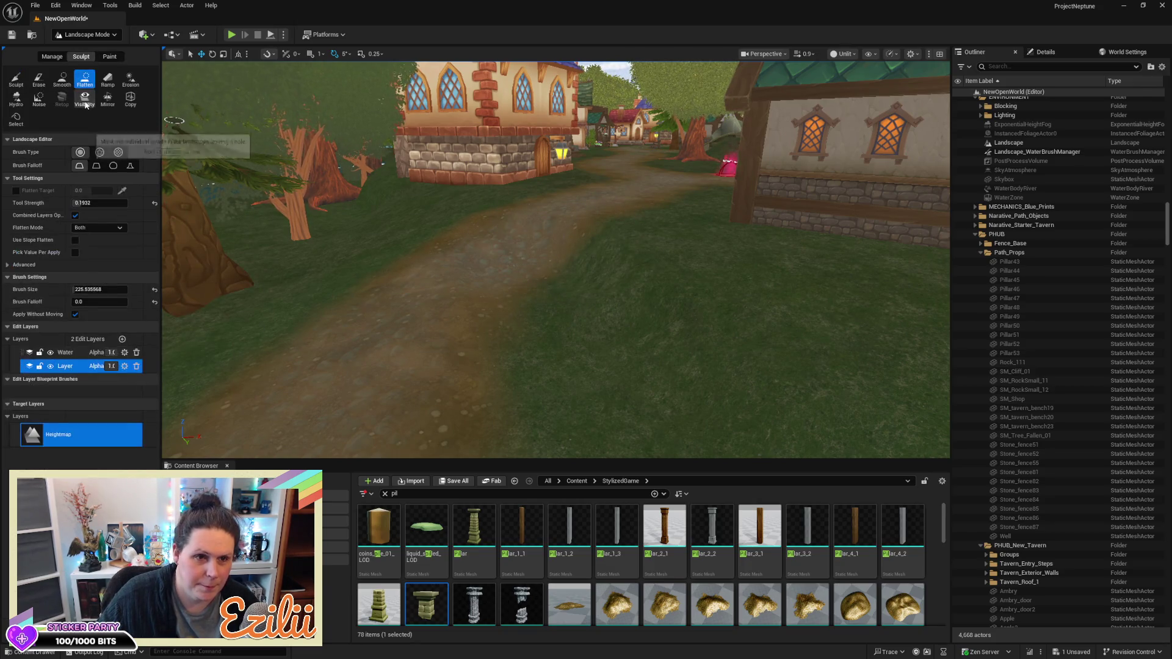
# Use the Smooth sculpt tool on the dirt path running past the house toward the river
pyautogui.click(62, 80)
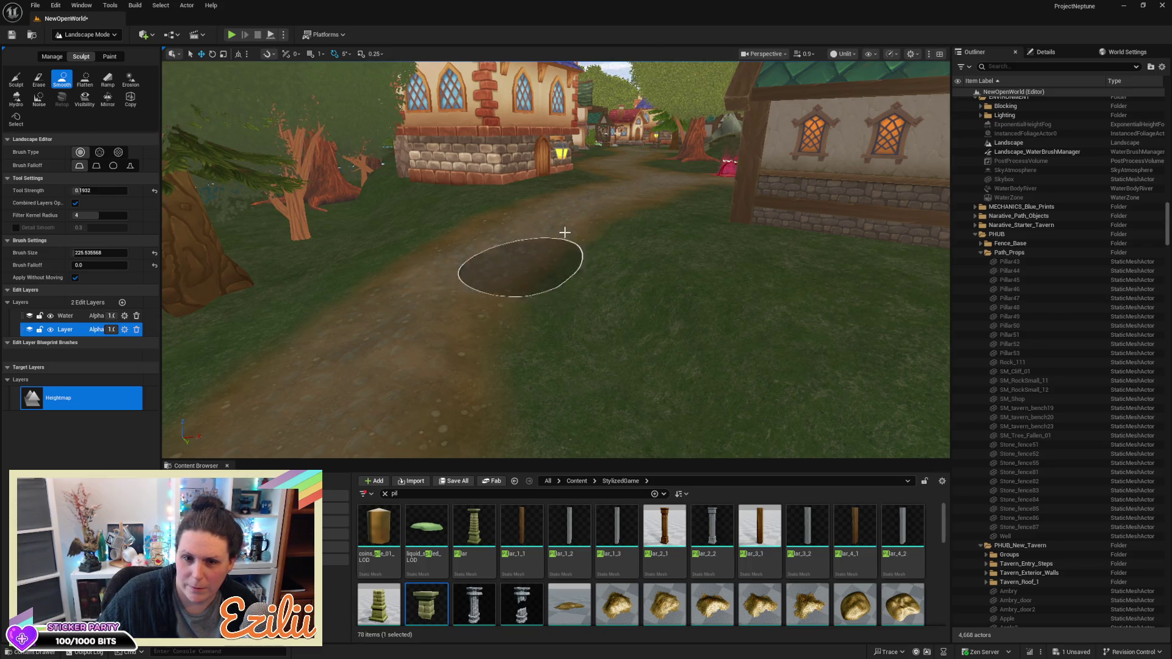
pyautogui.scroll(10, 457, 274)
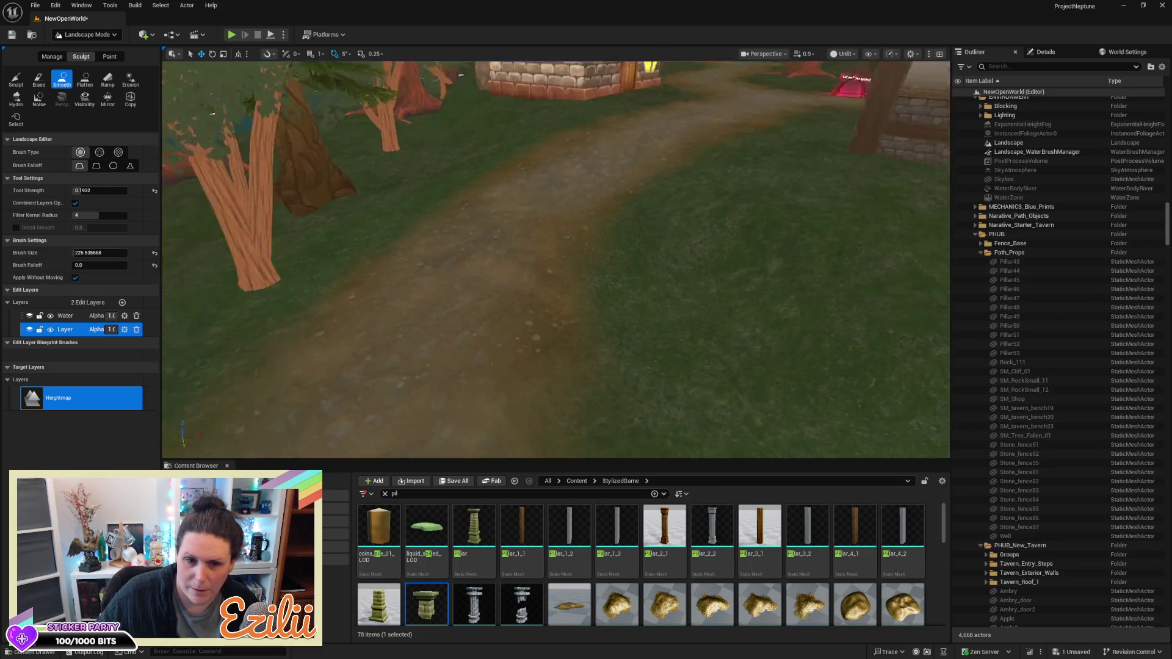
pyautogui.moveTo(555, 259)
pyautogui.mouseDown()
pyautogui.moveTo(659, 259)
pyautogui.moveTo(589, 259)
pyautogui.moveTo(517, 322)
pyautogui.mouseUp()
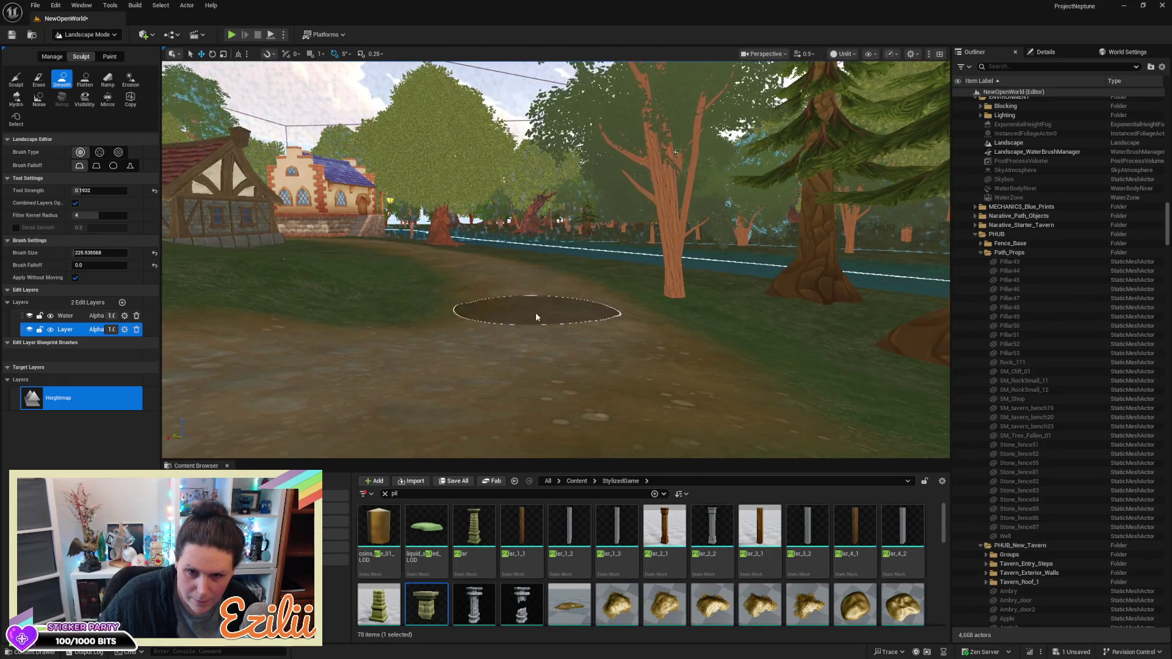
pyautogui.moveTo(529, 299); pyautogui.dragTo(493, 355)
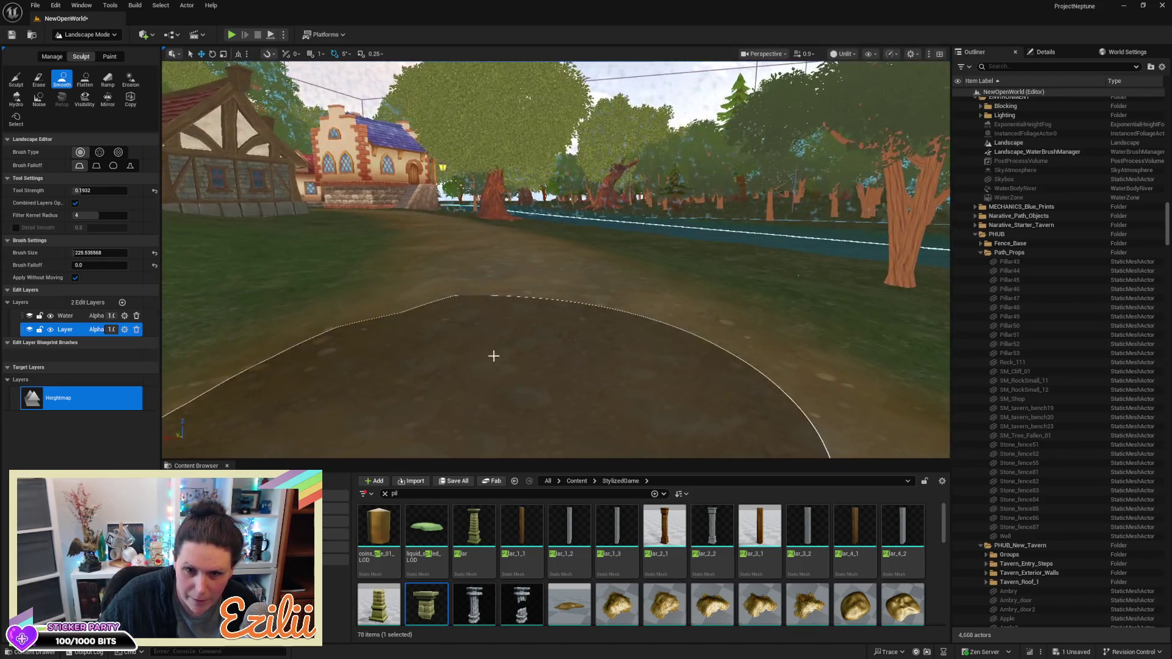
pyautogui.moveTo(555, 259)
pyautogui.mouseDown()
pyautogui.moveTo(586, 256)
pyautogui.moveTo(549, 241)
pyautogui.moveTo(529, 248)
pyautogui.moveTo(504, 275)
pyautogui.moveTo(510, 305)
pyautogui.mouseUp()
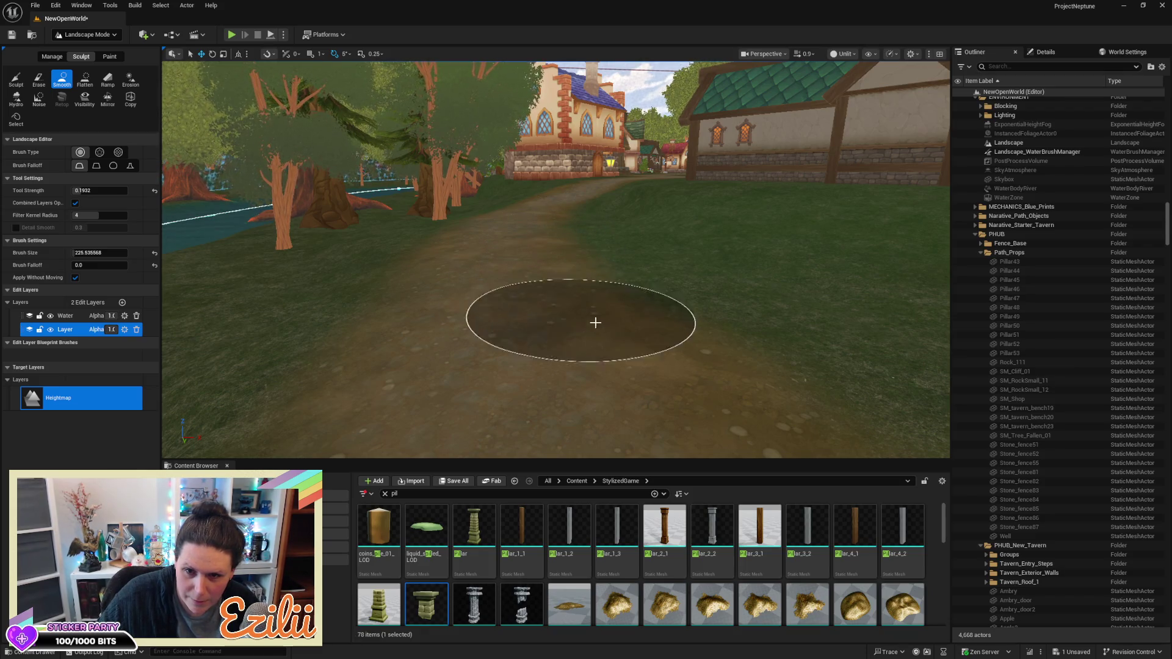
pyautogui.moveTo(489, 329); pyautogui.dragTo(563, 439)
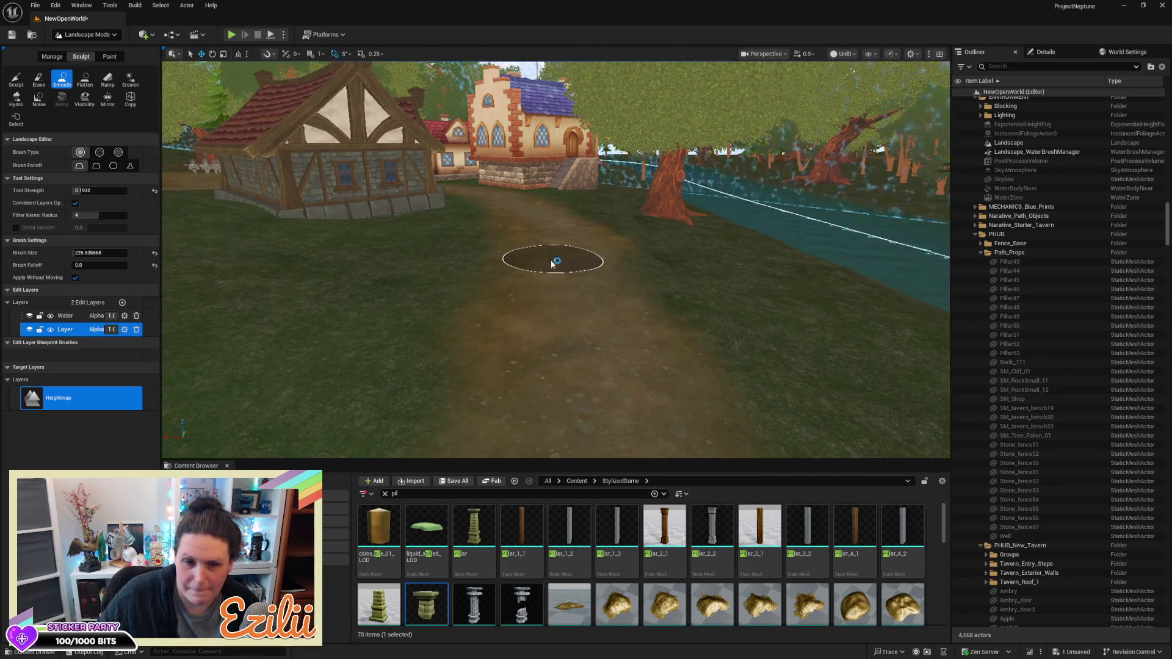
pyautogui.click(110, 57)
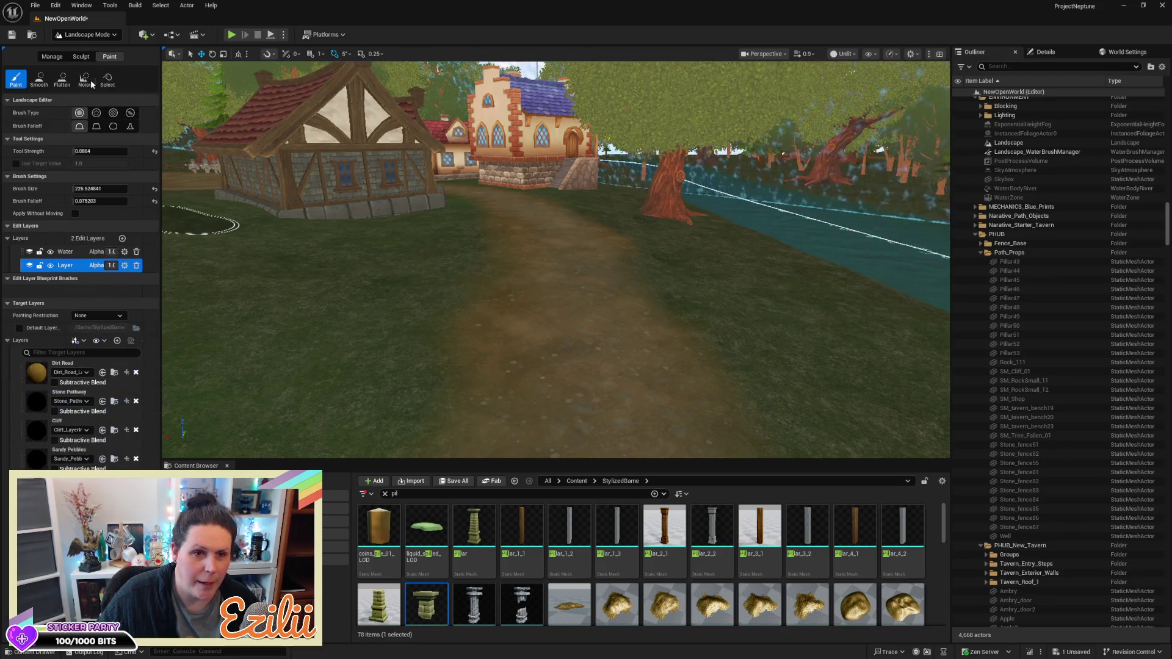
# Select the Dirt Road layer and brush it along the path curving past the house
pyautogui.click(61, 367)
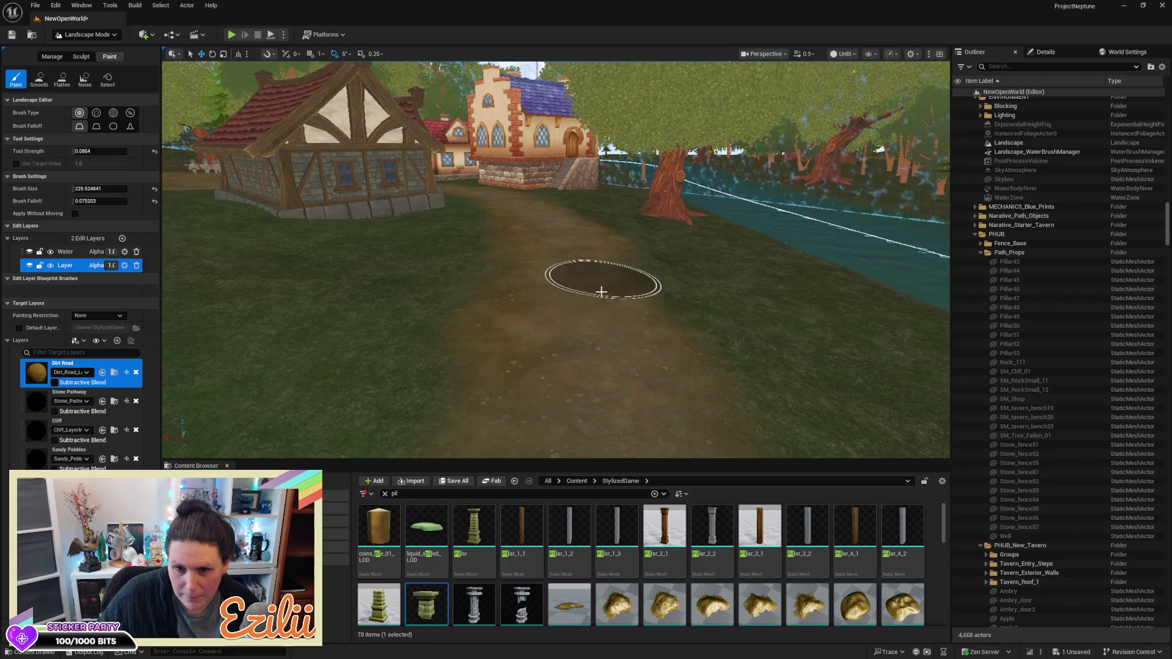
pyautogui.moveTo(619, 250)
pyautogui.mouseDown()
pyautogui.moveTo(587, 224)
pyautogui.moveTo(505, 222)
pyautogui.moveTo(690, 232)
pyautogui.moveTo(483, 220)
pyautogui.moveTo(855, 212)
pyautogui.moveTo(504, 243)
pyautogui.moveTo(423, 214)
pyautogui.moveTo(706, 256)
pyautogui.moveTo(547, 233)
pyautogui.moveTo(790, 238)
pyautogui.moveTo(573, 264)
pyautogui.moveTo(356, 230)
pyautogui.moveTo(802, 275)
pyautogui.moveTo(473, 230)
pyautogui.moveTo(891, 223)
pyautogui.moveTo(340, 231)
pyautogui.mouseUp()
pyautogui.scroll(-3, 339, 231)
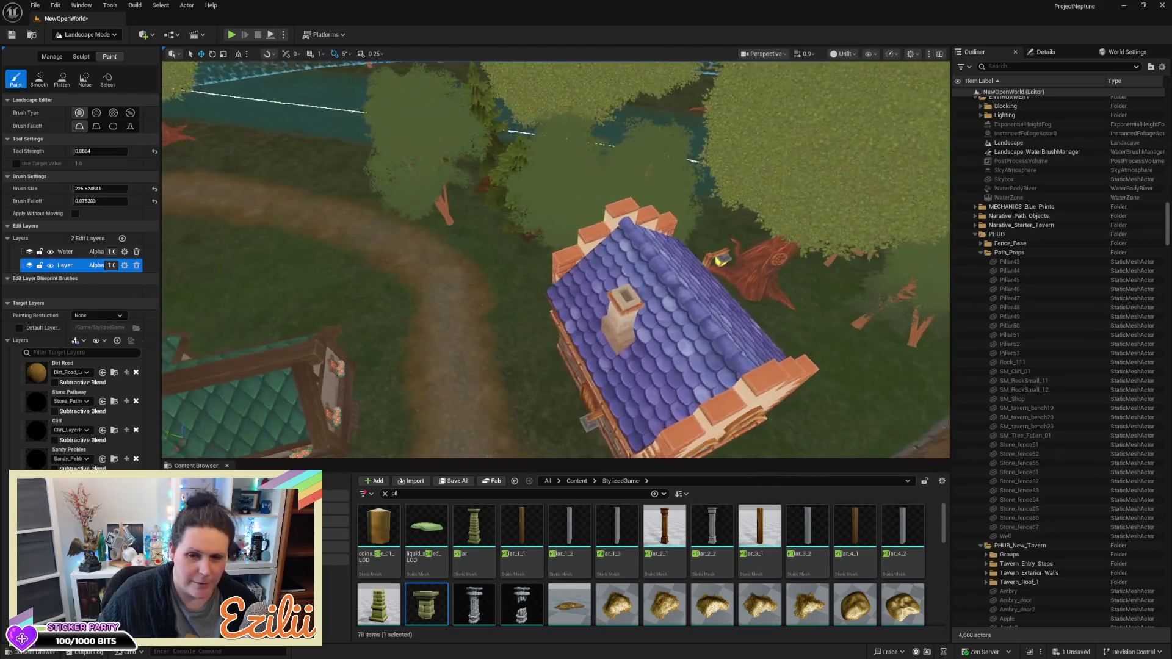
# Fly the camera over the village rooftops, the path, and the water and stairs
pyautogui.press('w')
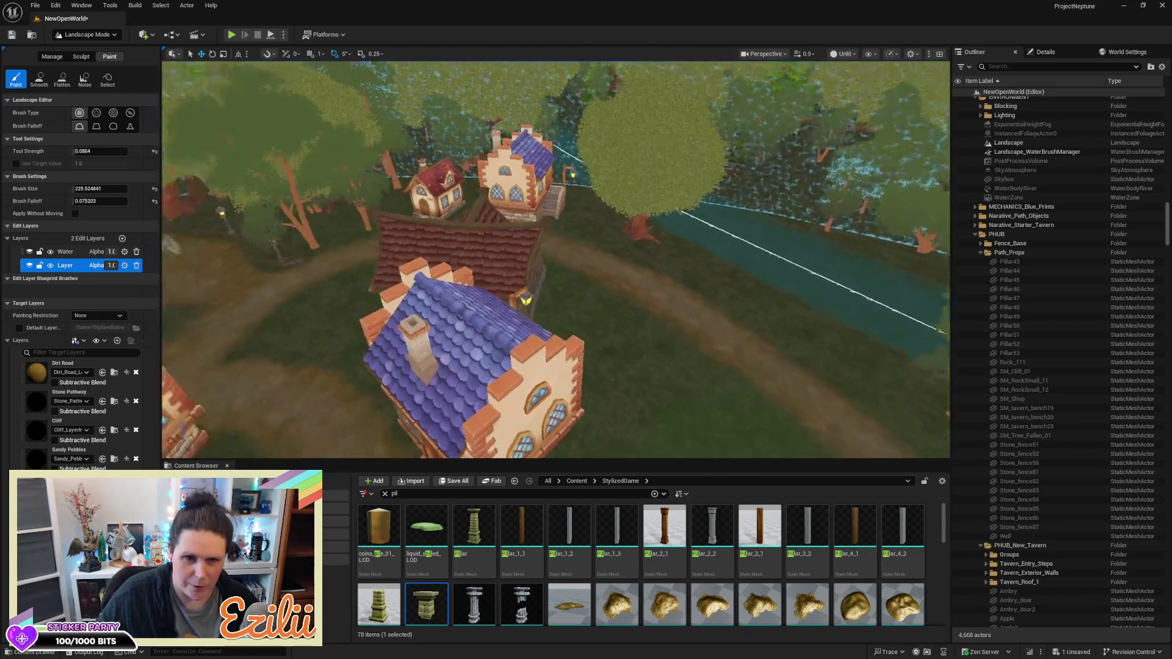
pyautogui.press('w')
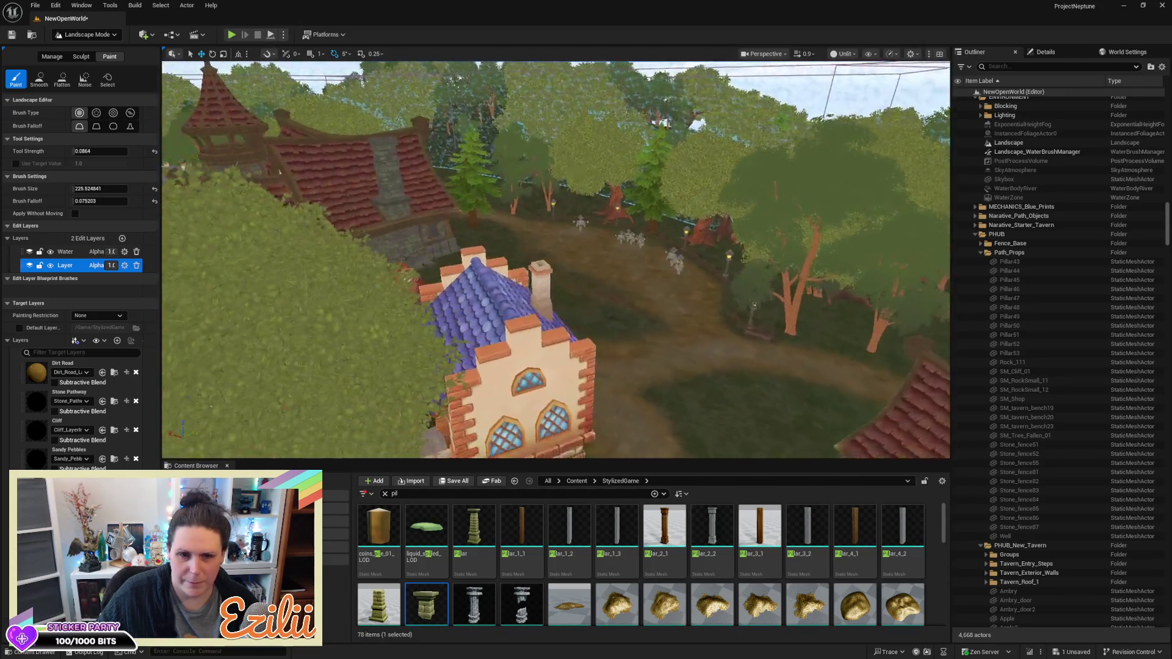
pyautogui.press('s')
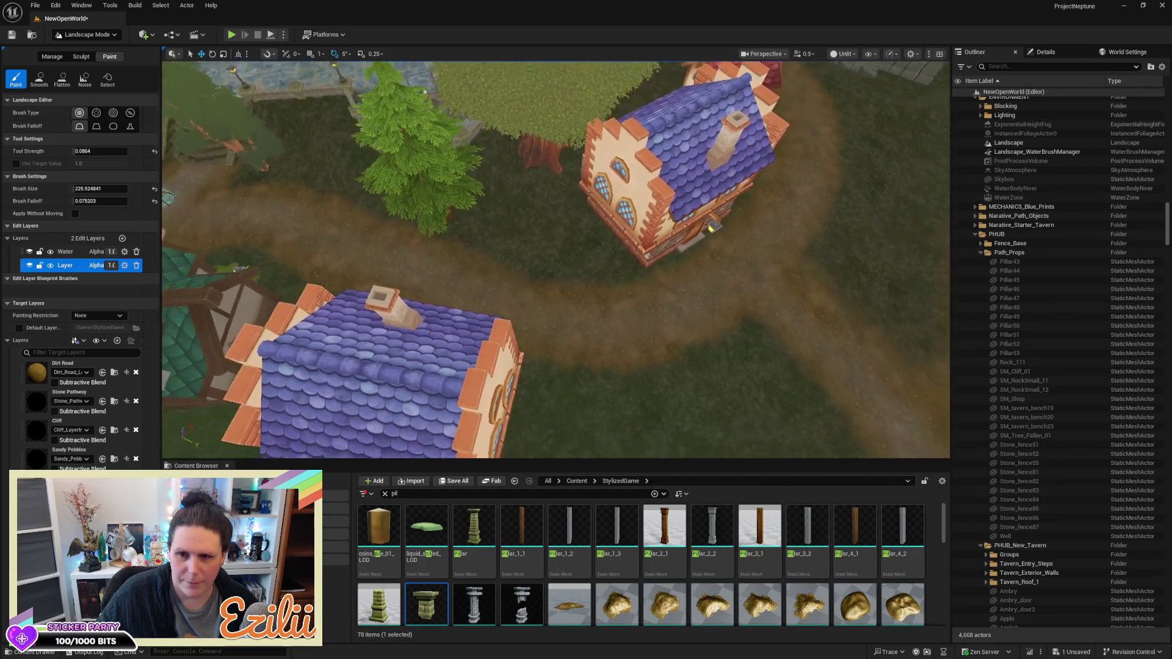
pyautogui.press('s')
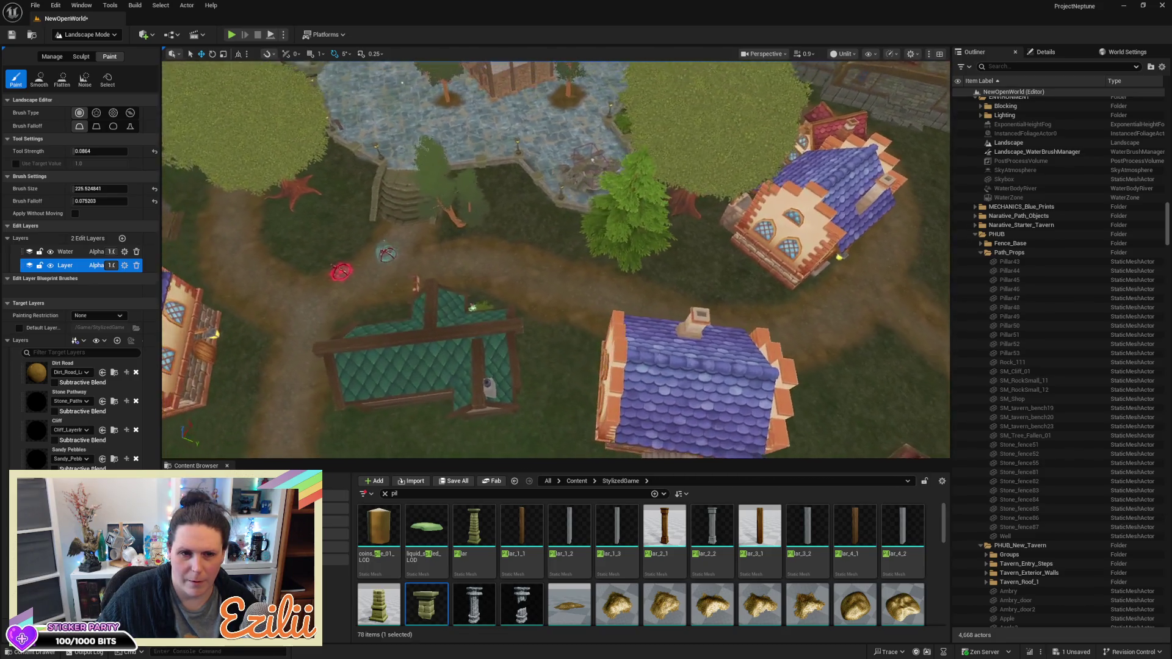
pyautogui.press('s')
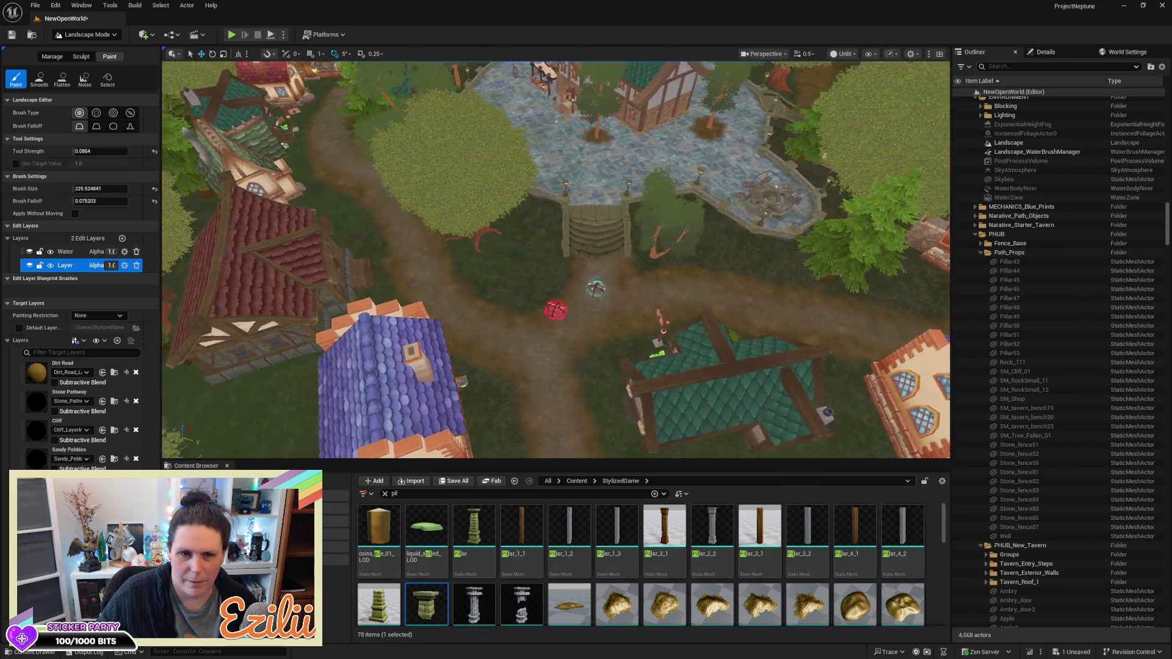
pyautogui.press('s')
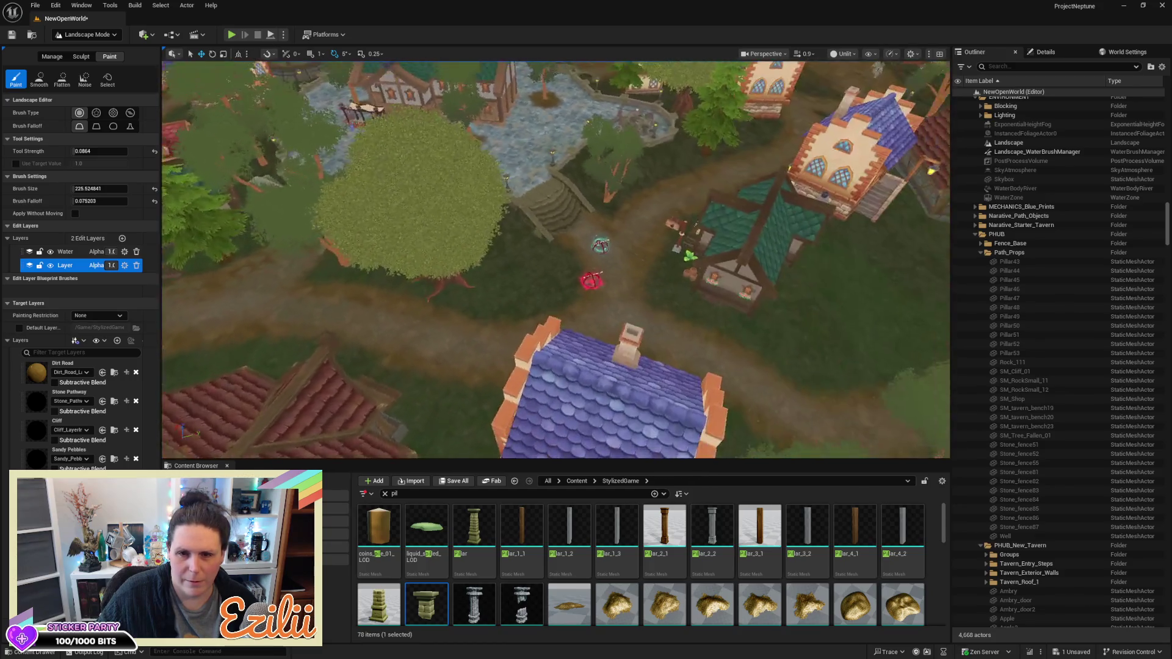
pyautogui.press('w')
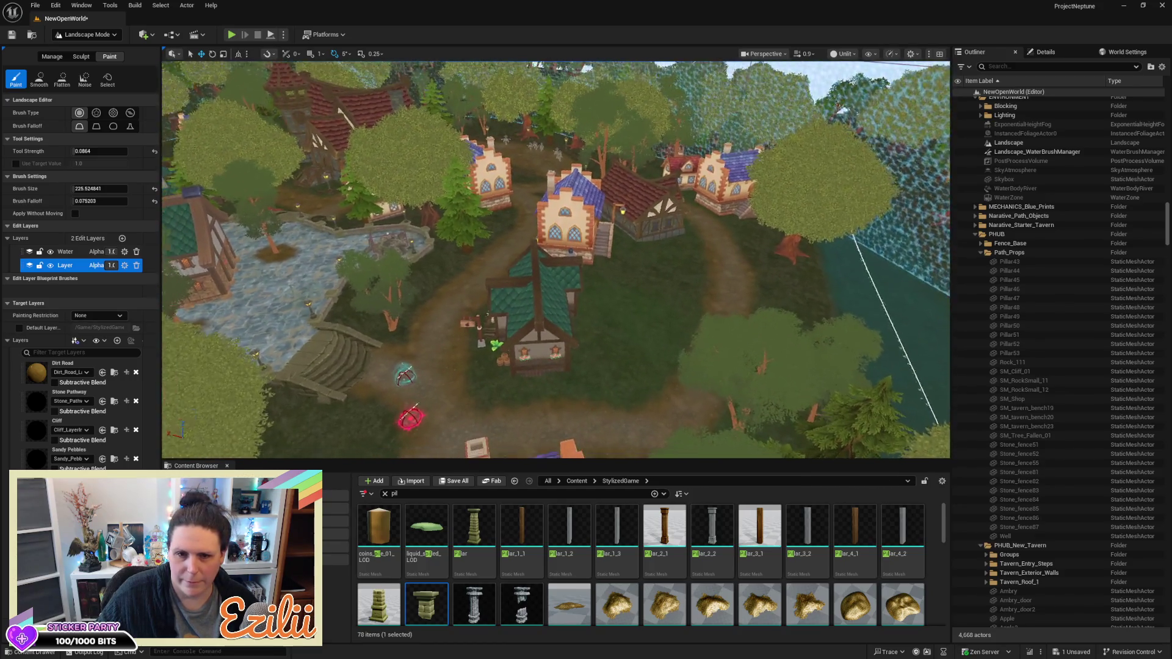
pyautogui.press('w')
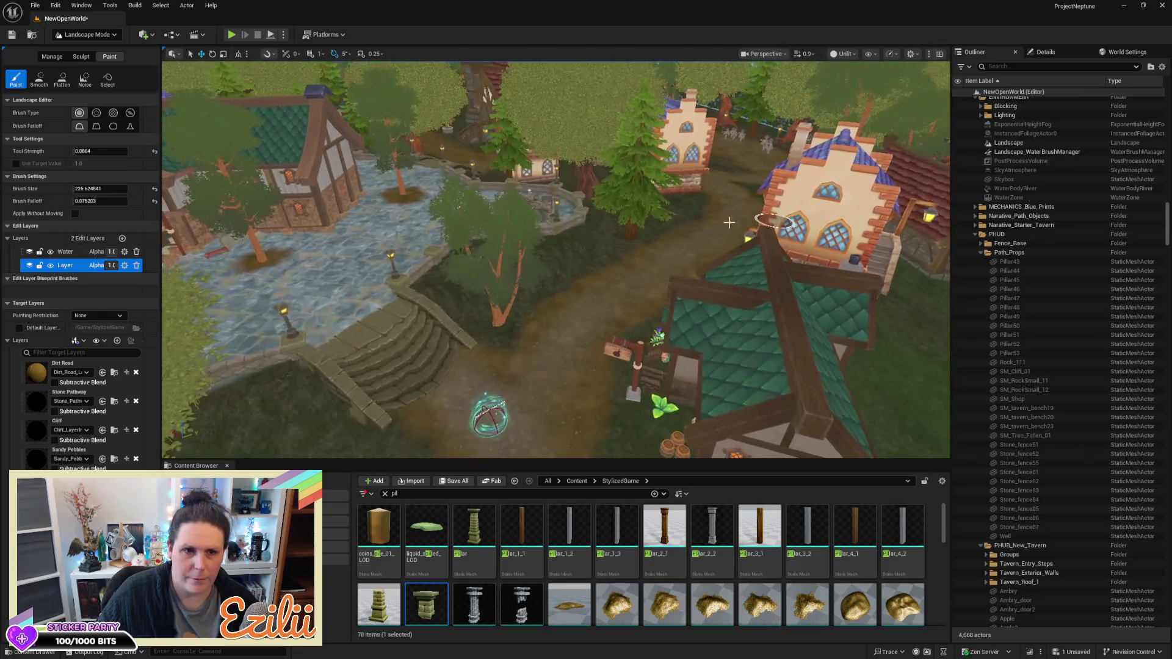
# Switch the viewport from Unlit to Lit shading and start playing the level
pyautogui.click(841, 54)
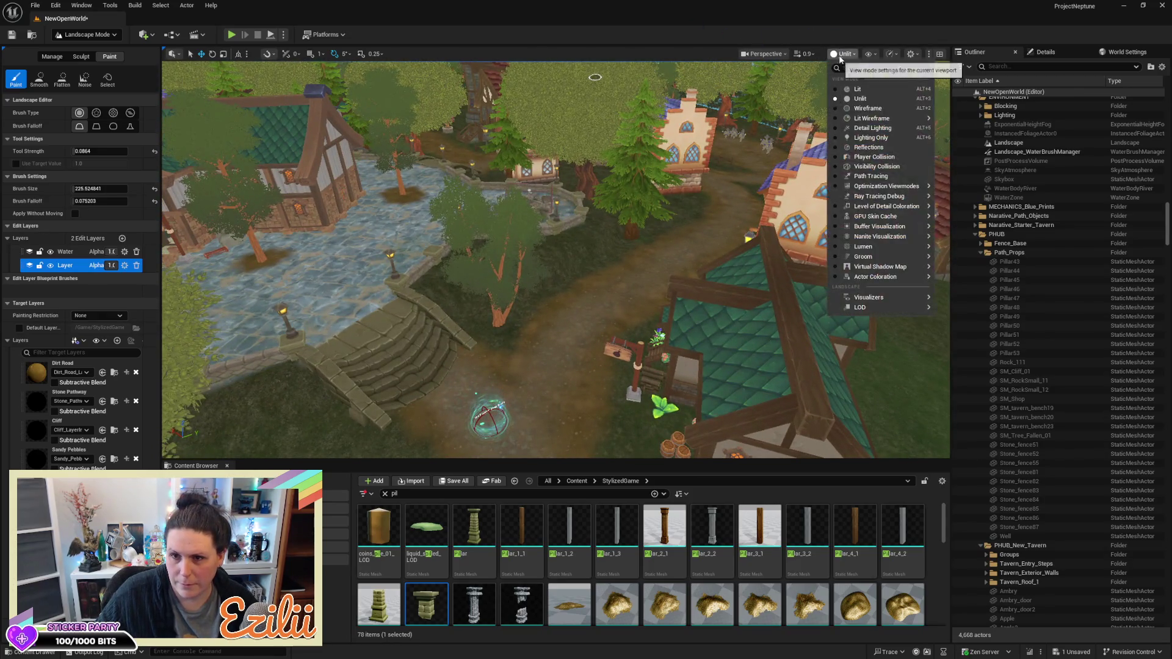
pyautogui.click(854, 88)
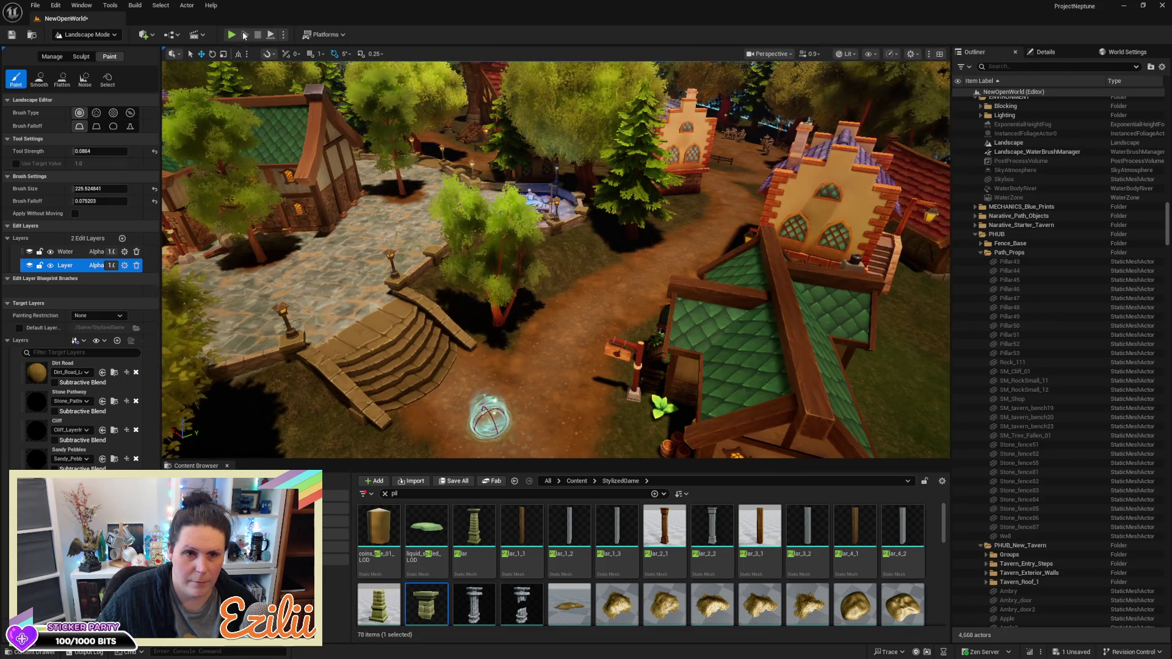
pyautogui.click(232, 35)
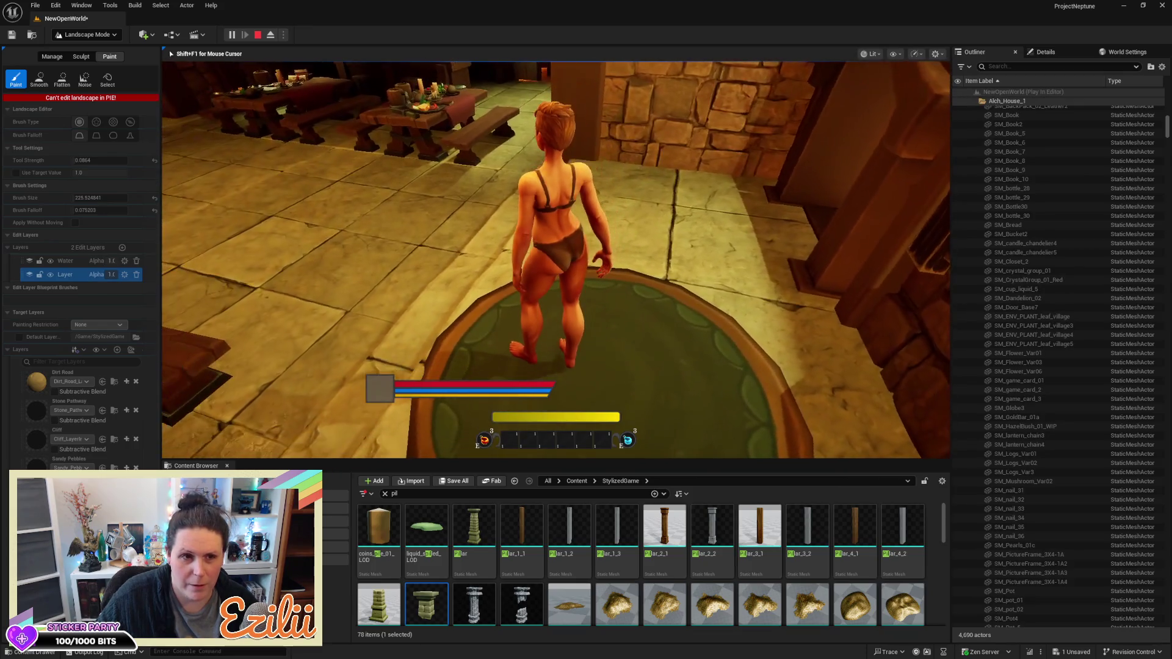
# Run the character out through the doorway, across the plaza and into the village street
pyautogui.press('w')
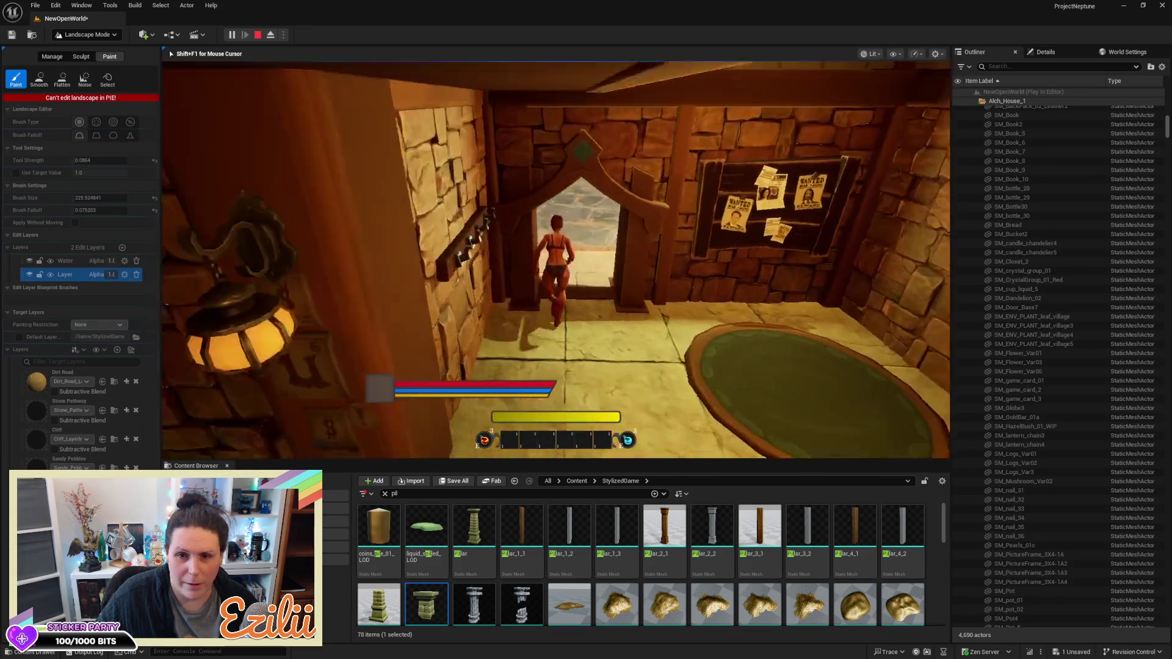
pyautogui.press('w')
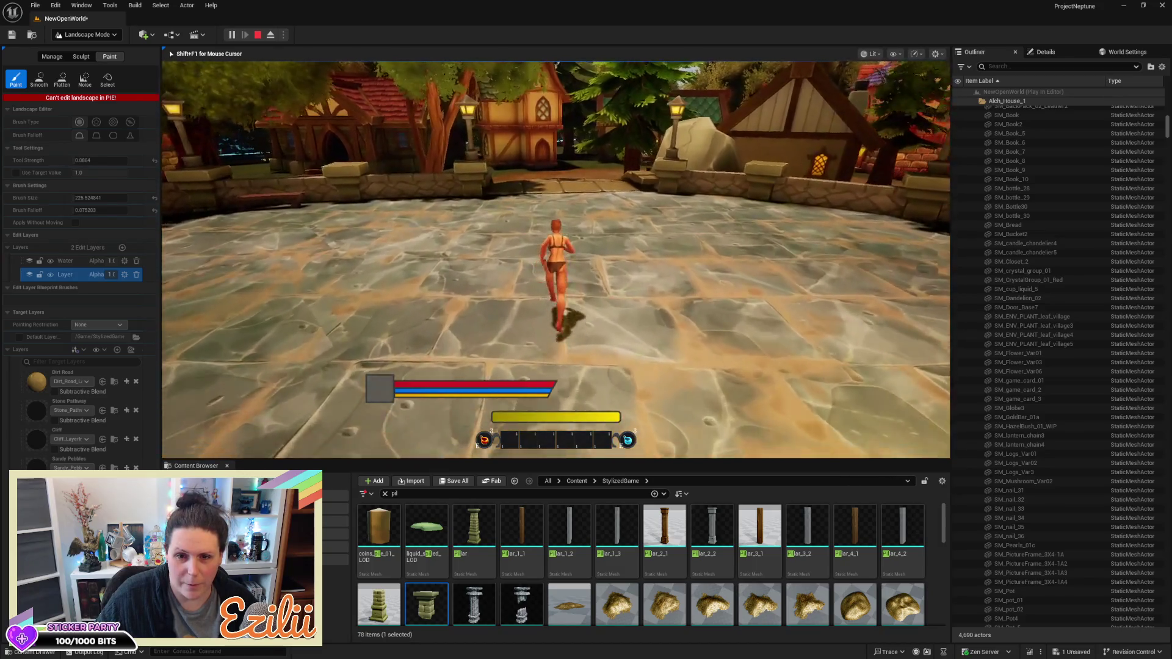
pyautogui.press('w')
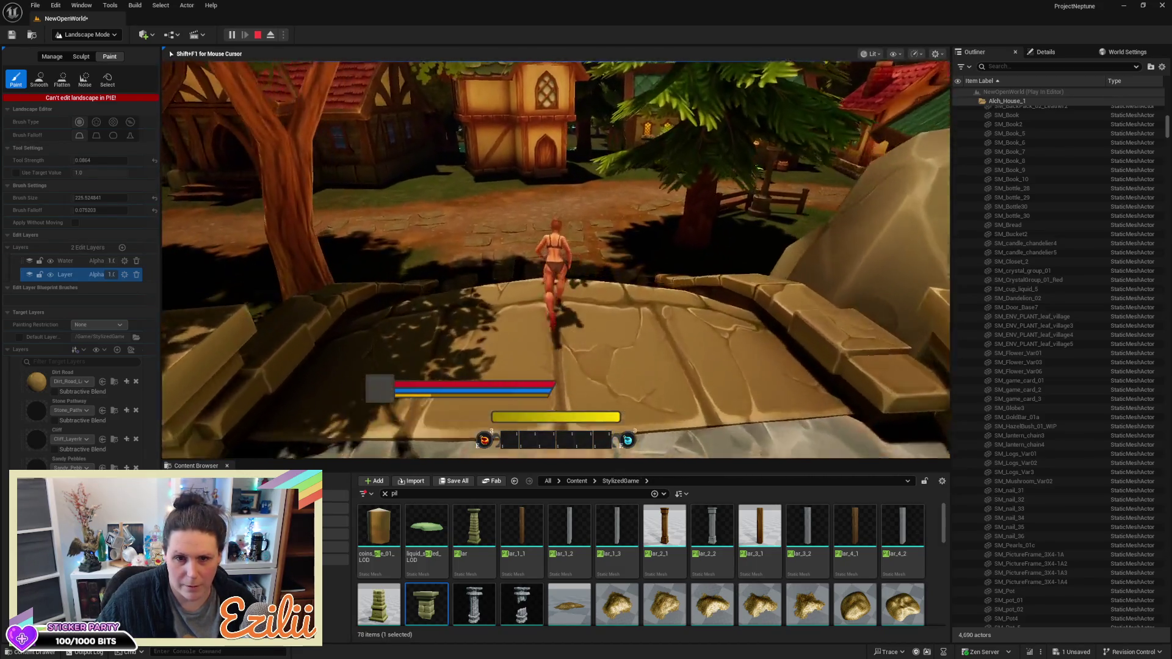
pyautogui.press('w')
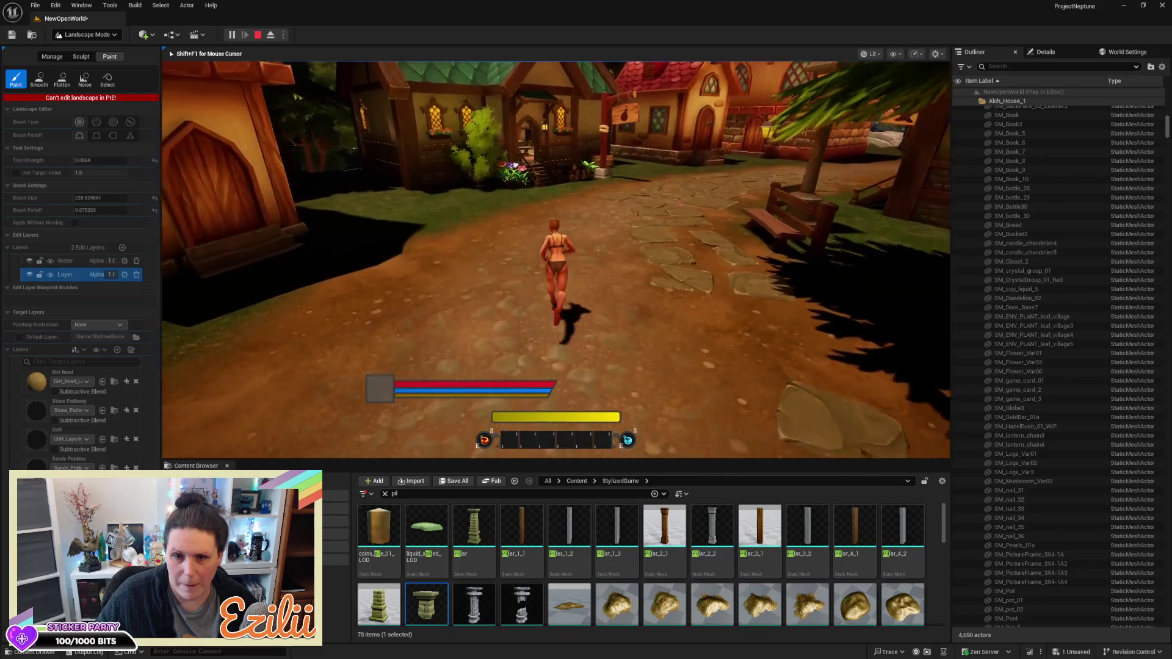
pyautogui.press('w')
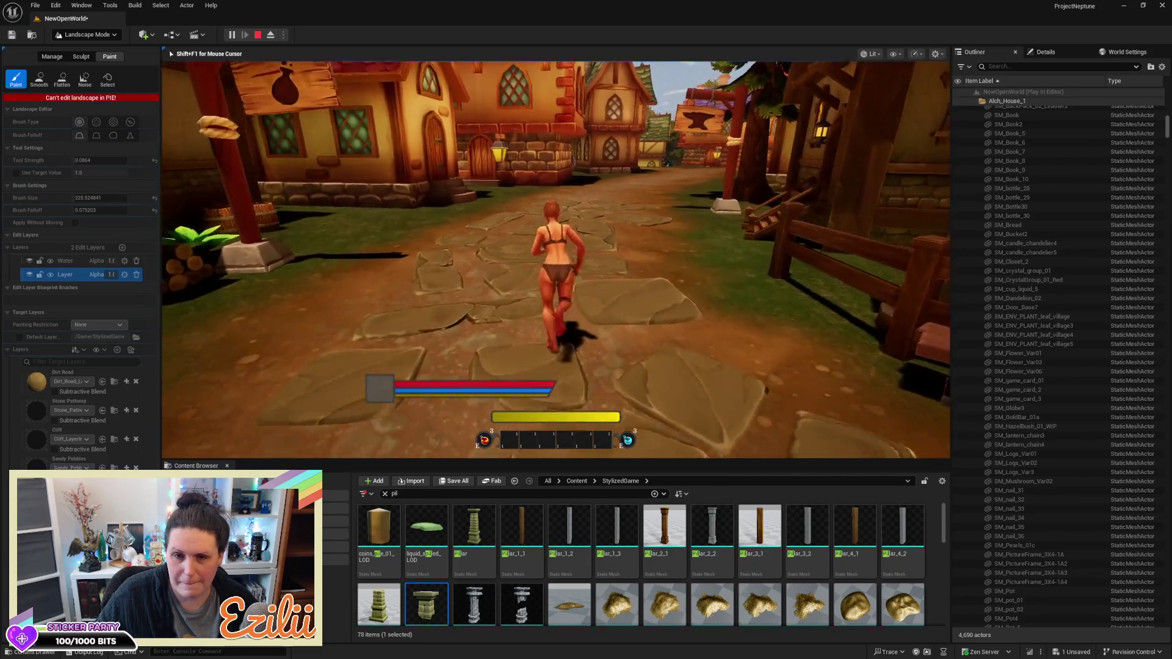
pyautogui.press('w')
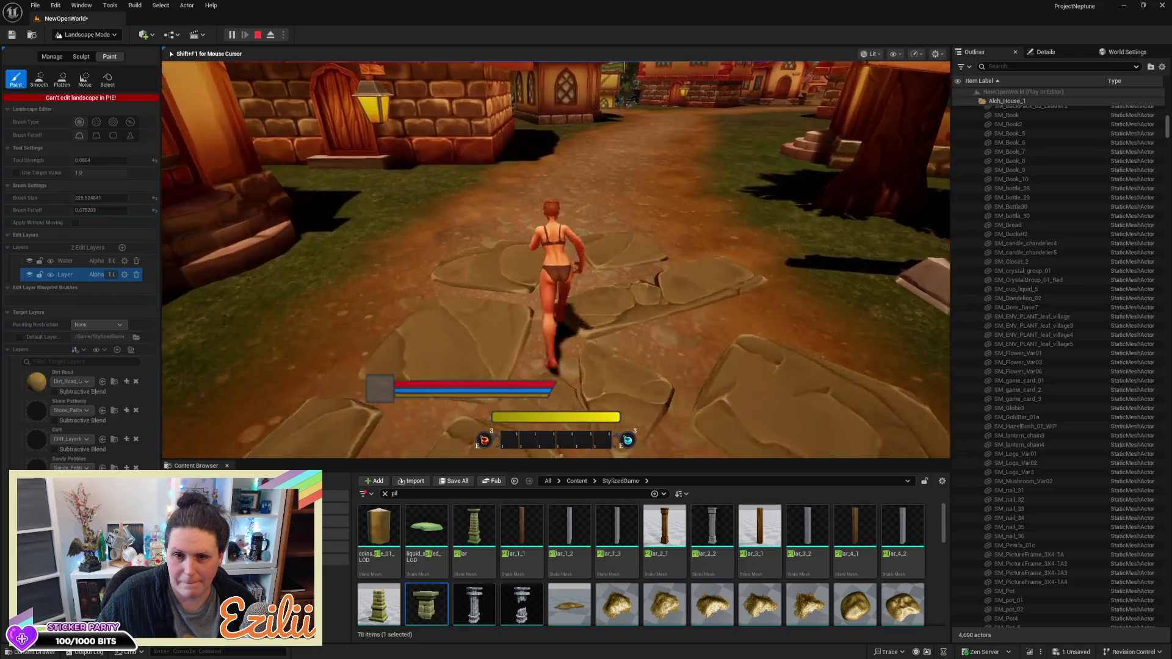
pyautogui.press('w')
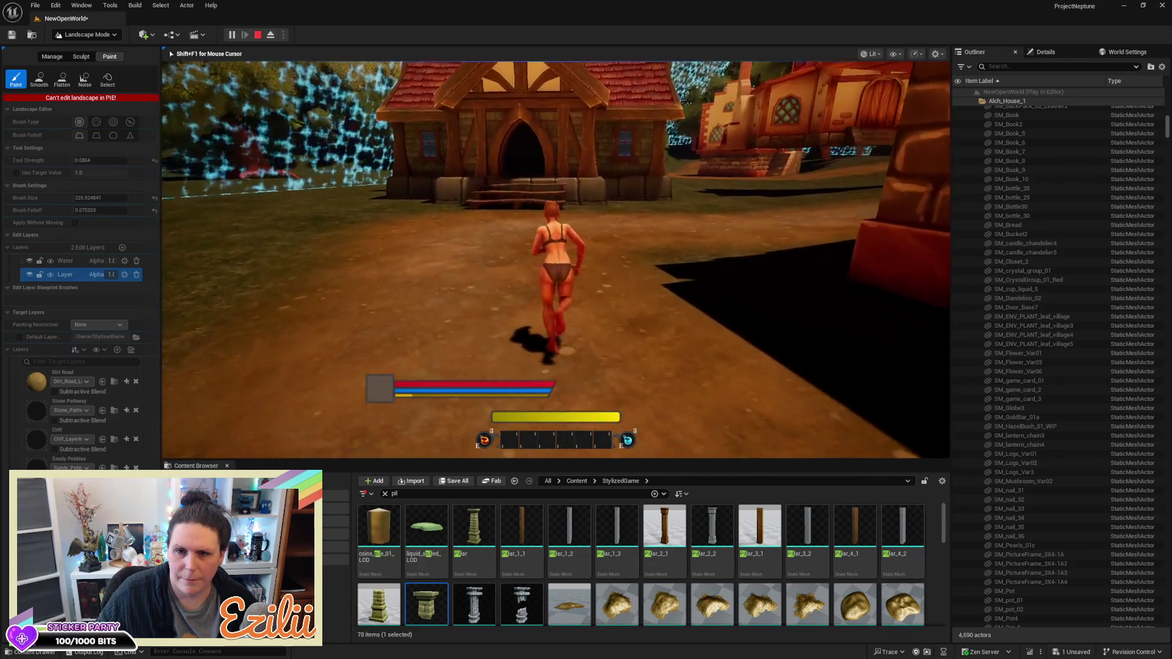
# Run down the path toward the stairs, across the plaza and along the street past houses
pyautogui.press('w')
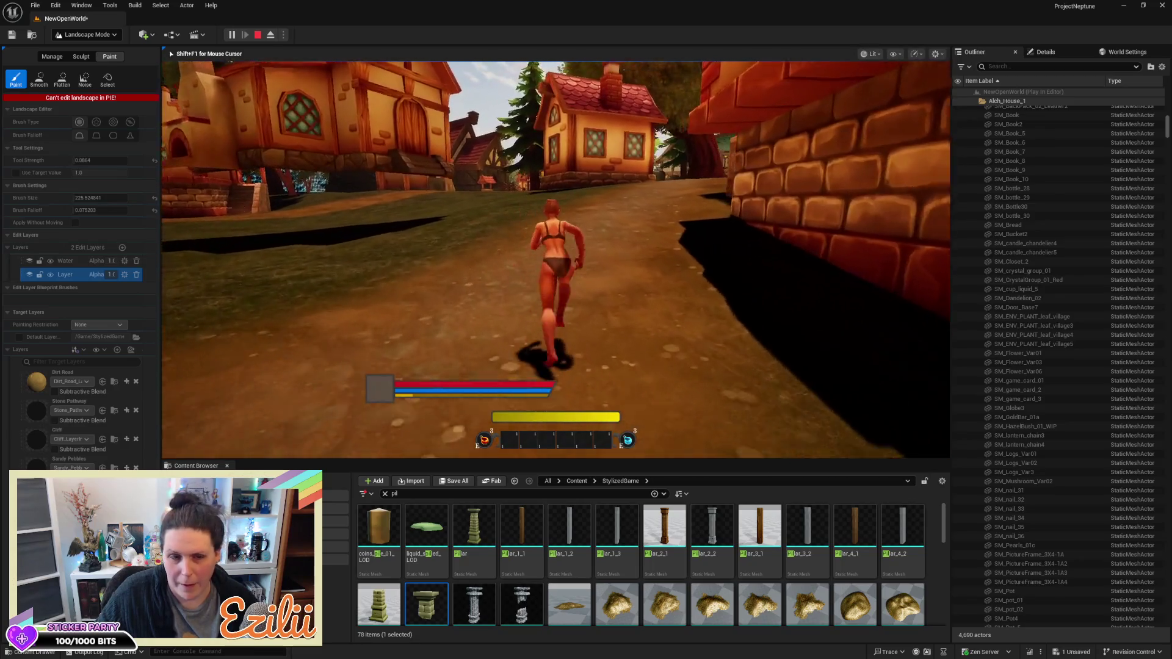
pyautogui.press('a')
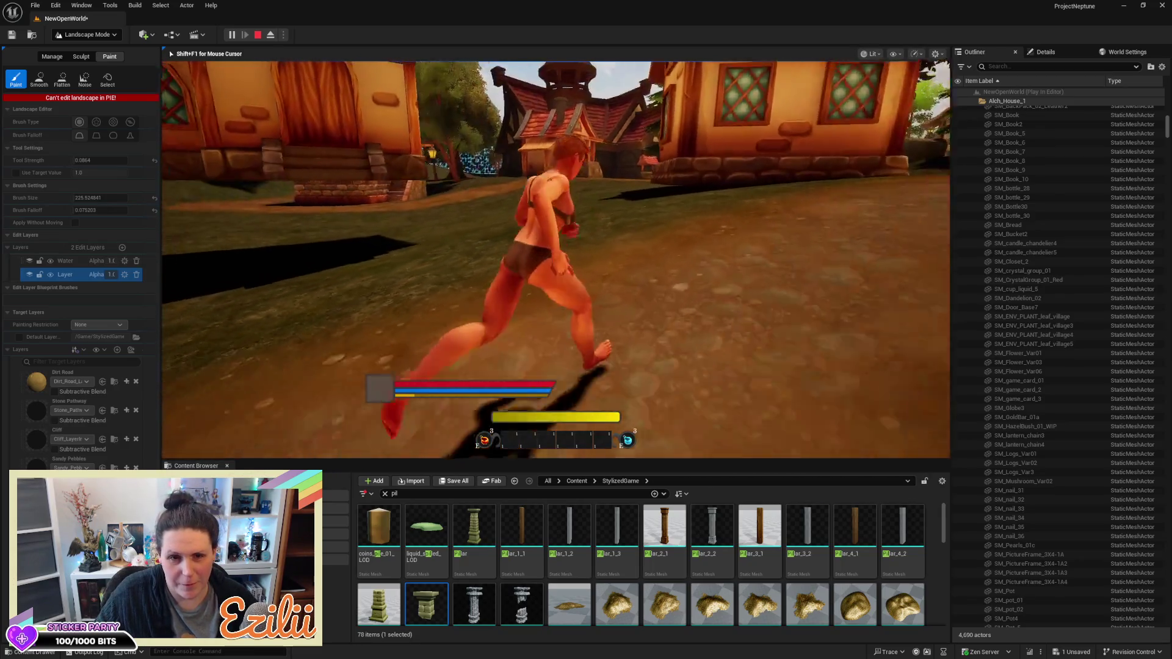
pyautogui.press('w')
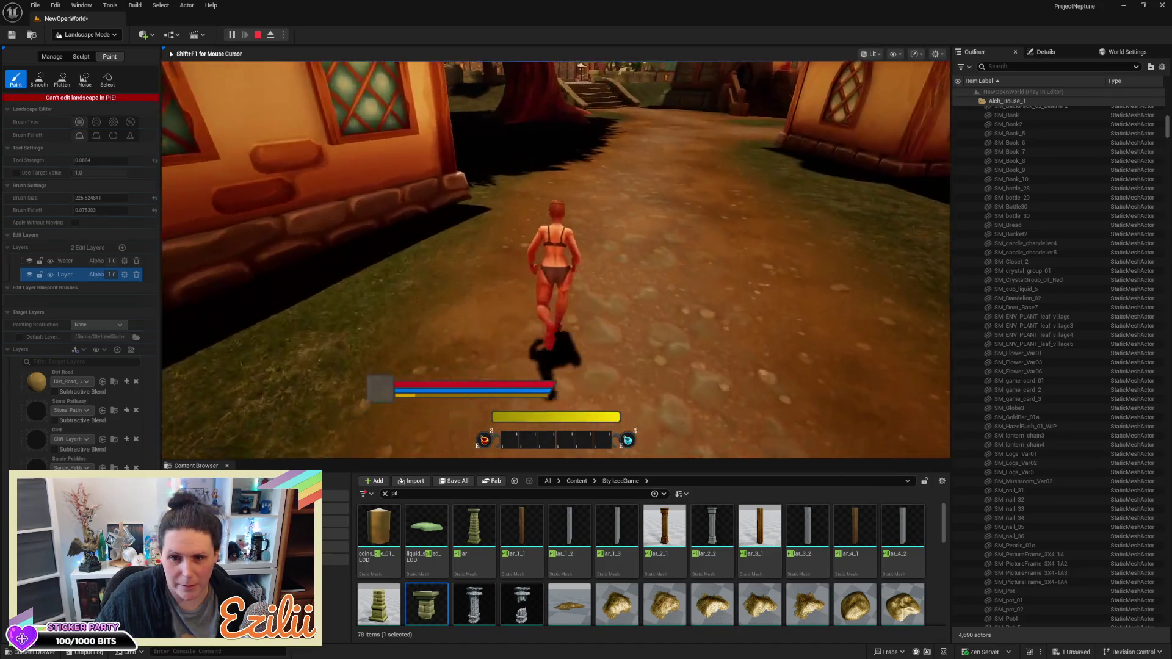
pyautogui.press('w')
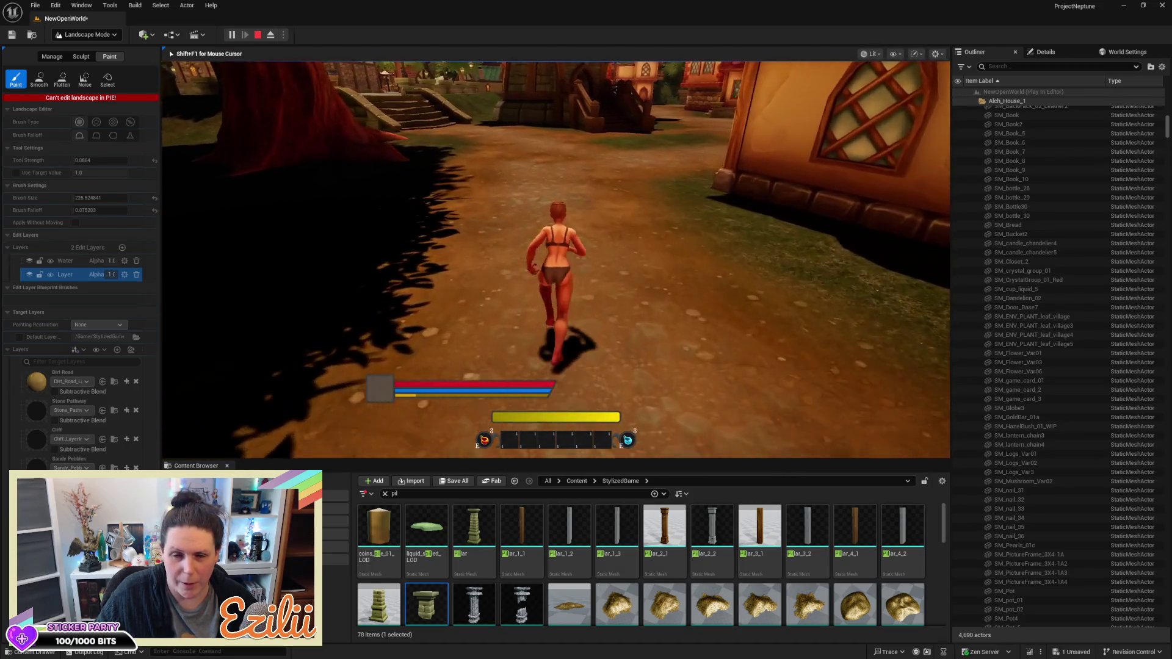
pyautogui.press('w')
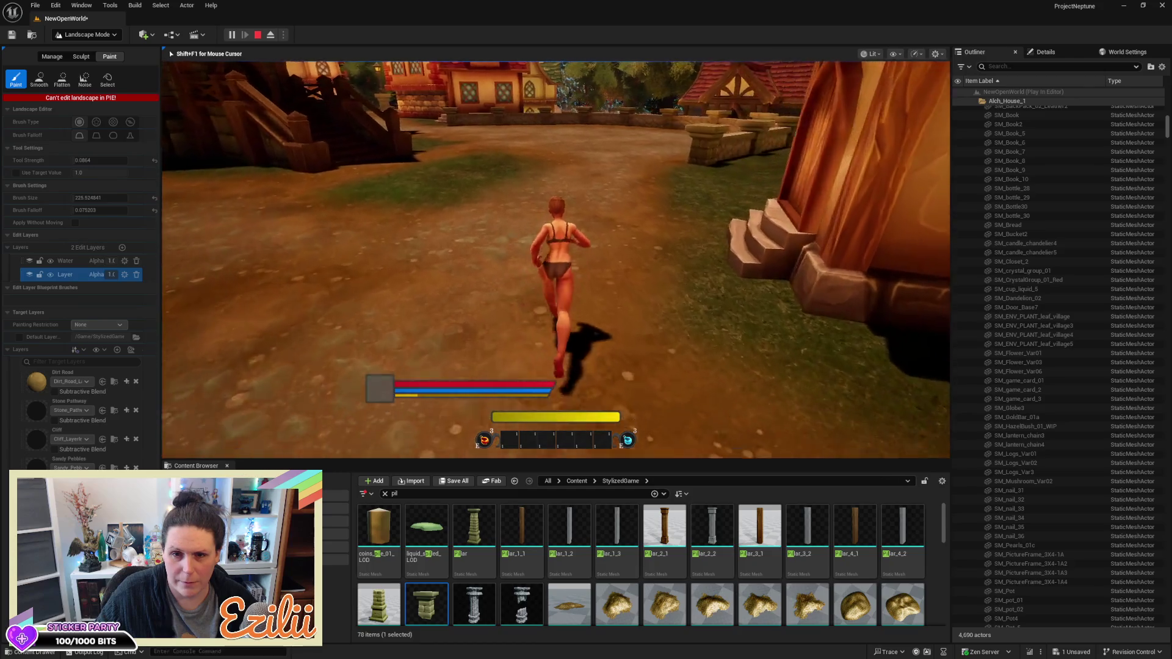
pyautogui.press('w')
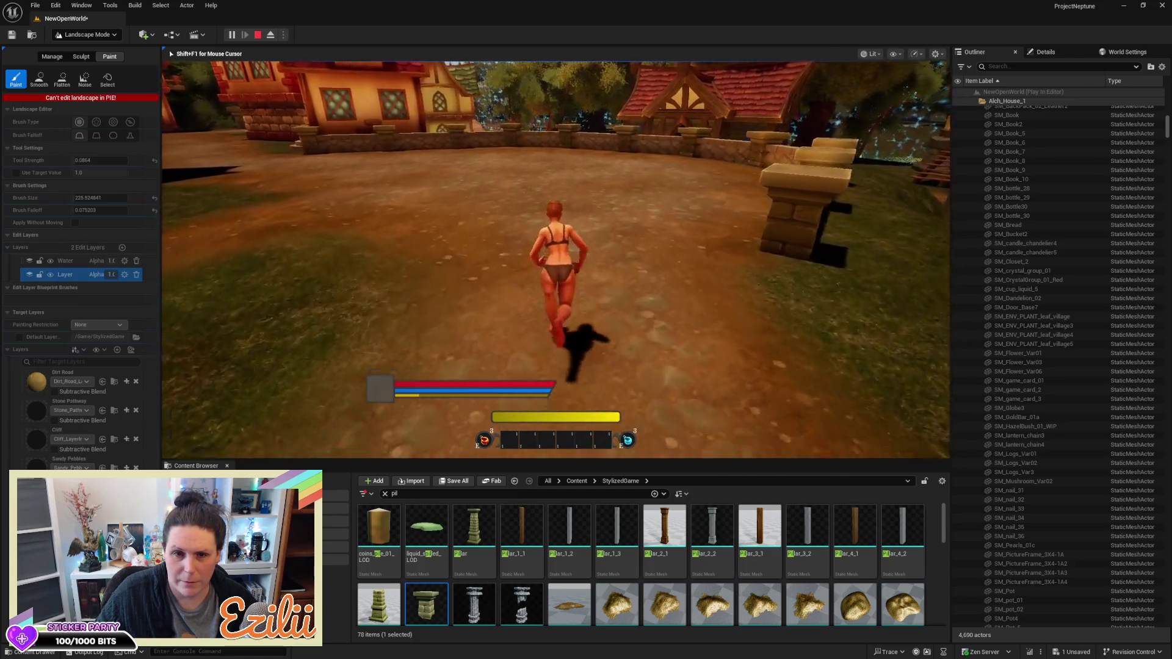
pyautogui.press('w')
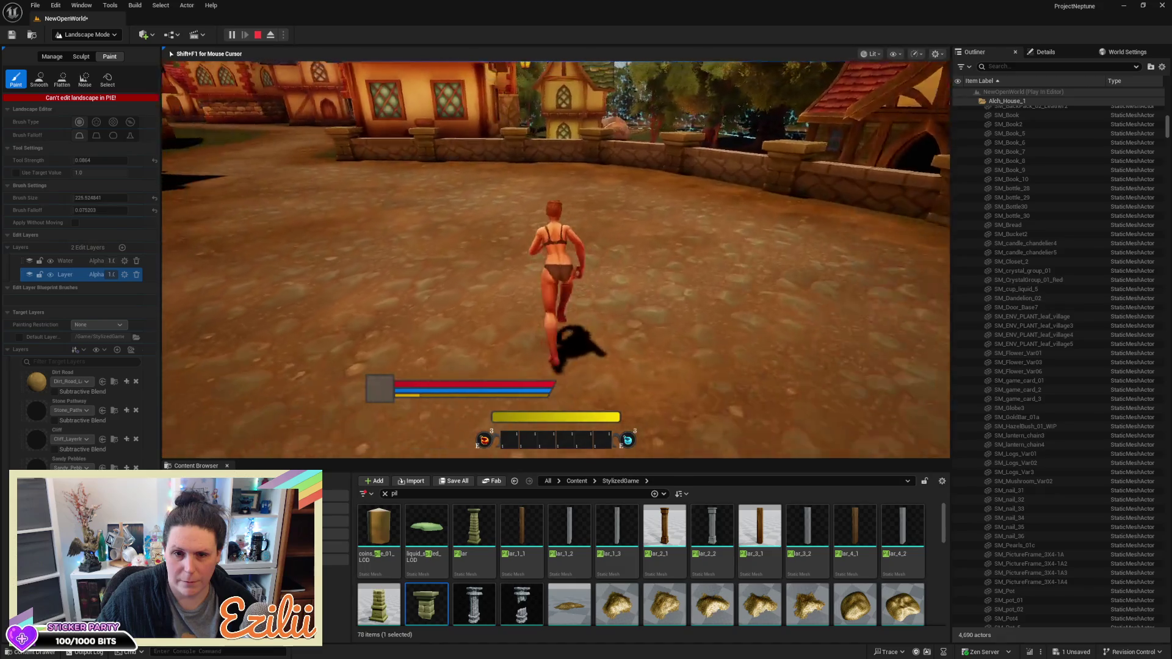
pyautogui.press('w')
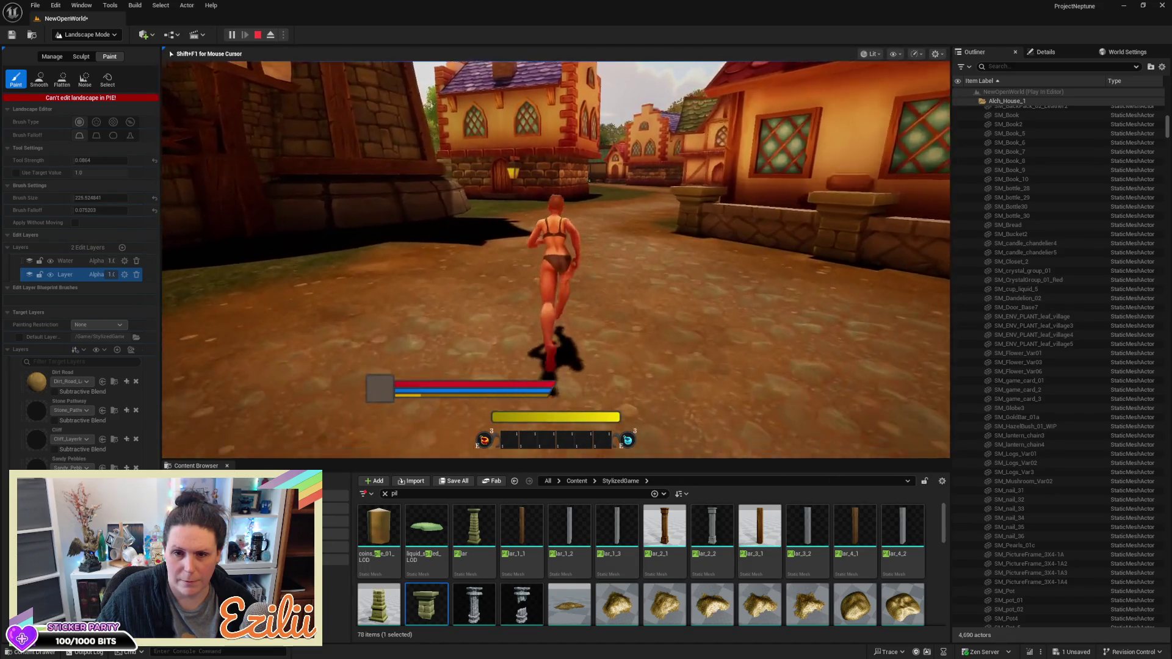
pyautogui.press('w')
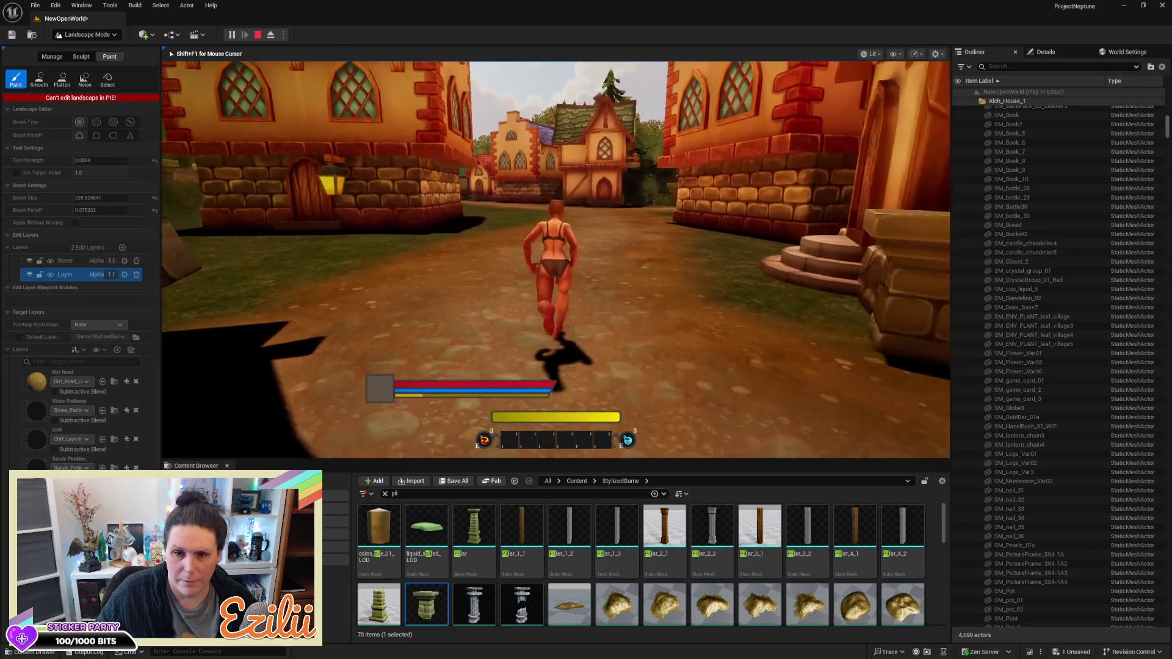
pyautogui.press('w')
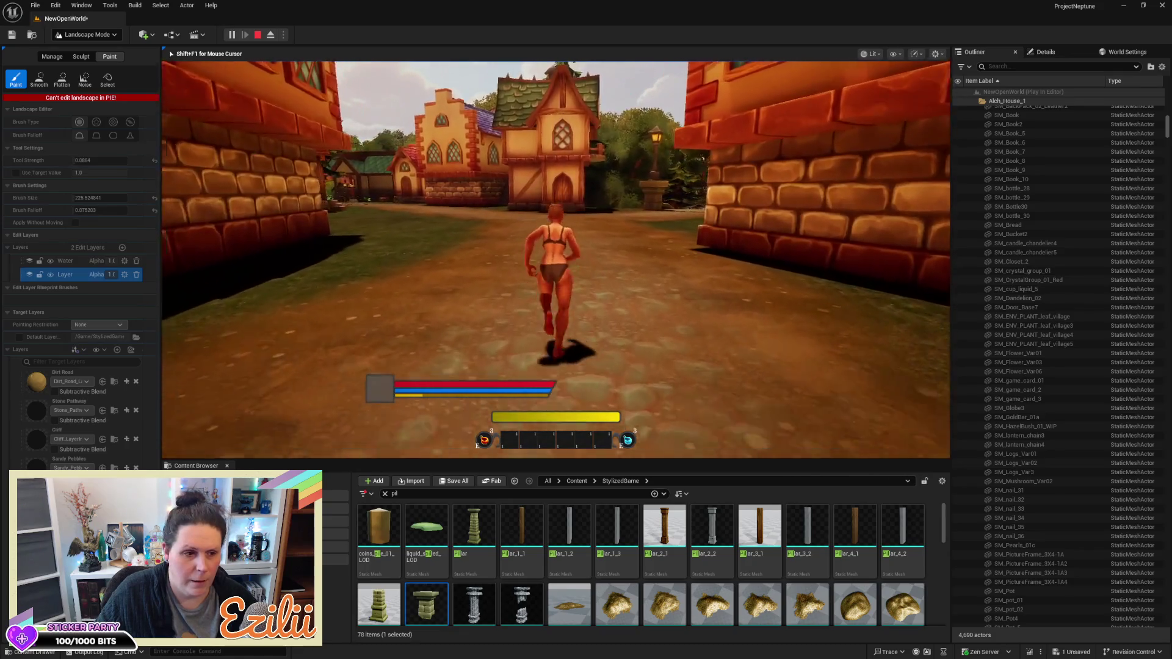
pyautogui.press('w')
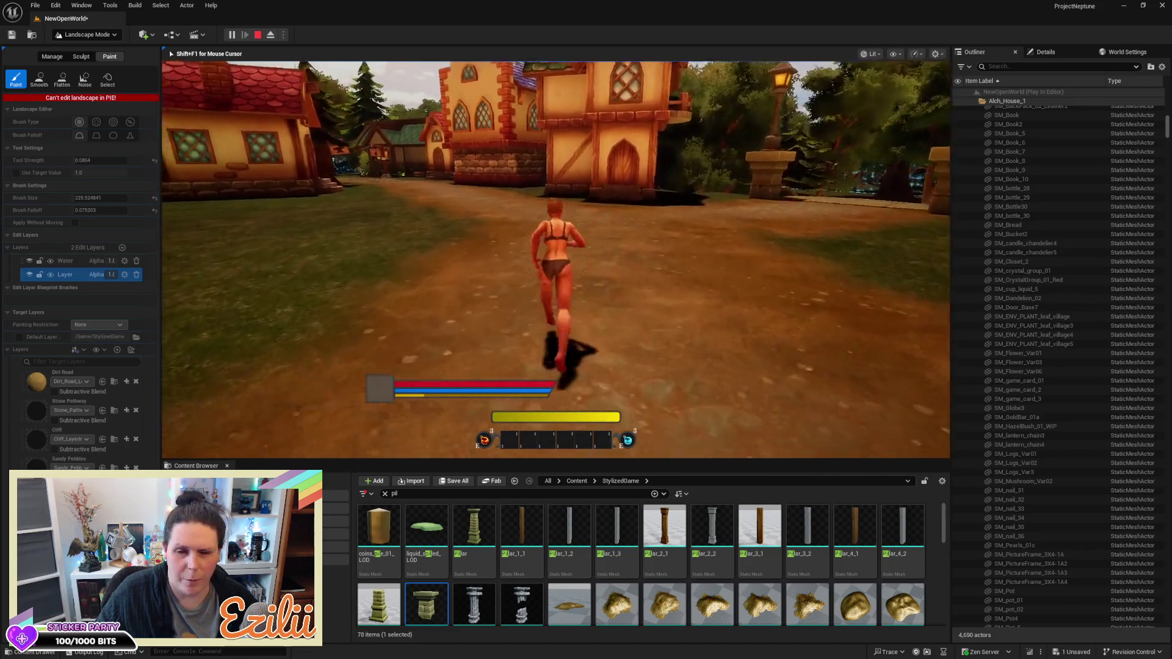
# Run down the cobbled street and up the stone steps, then end the play session
pyautogui.press('w')
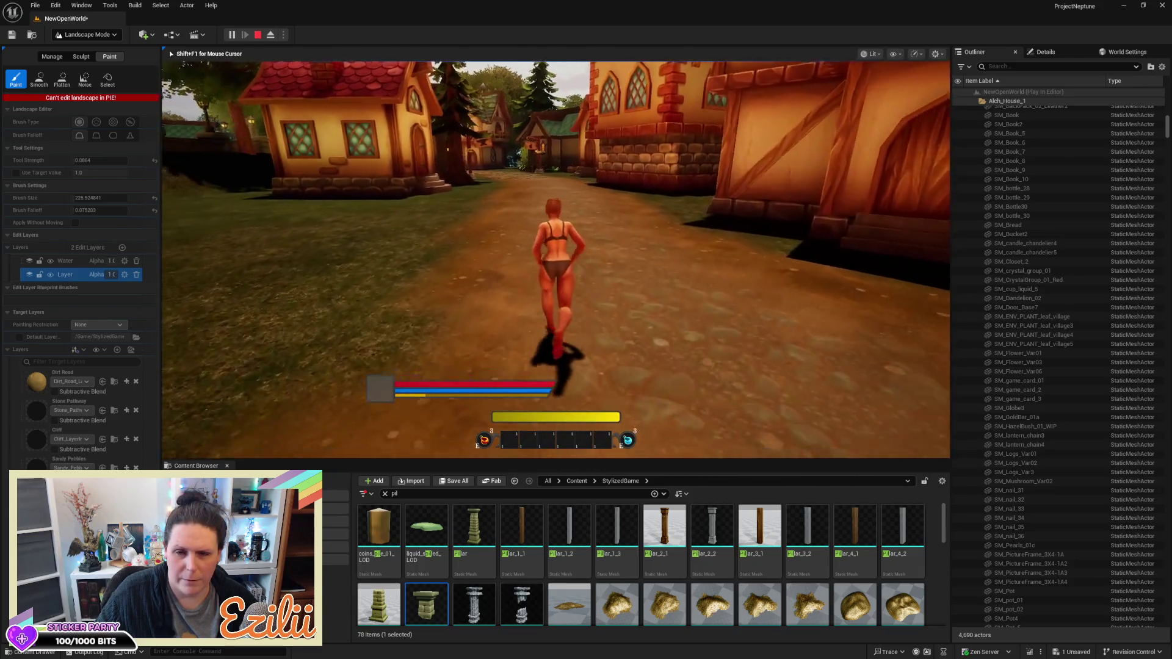
pyautogui.press('w')
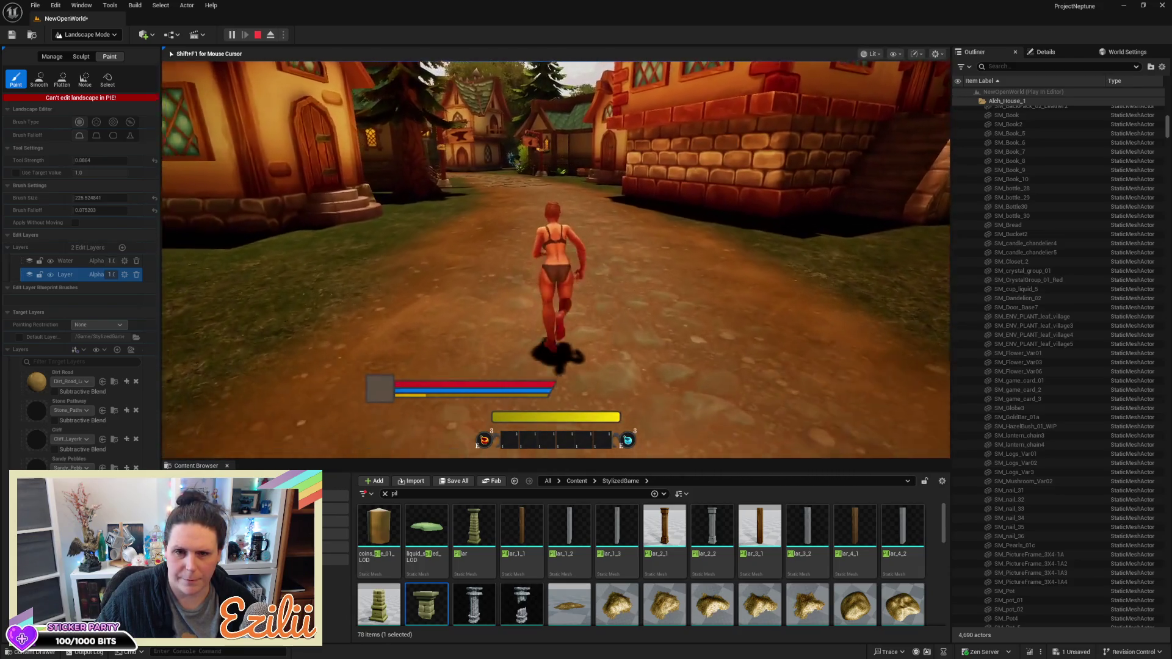
pyautogui.press('w')
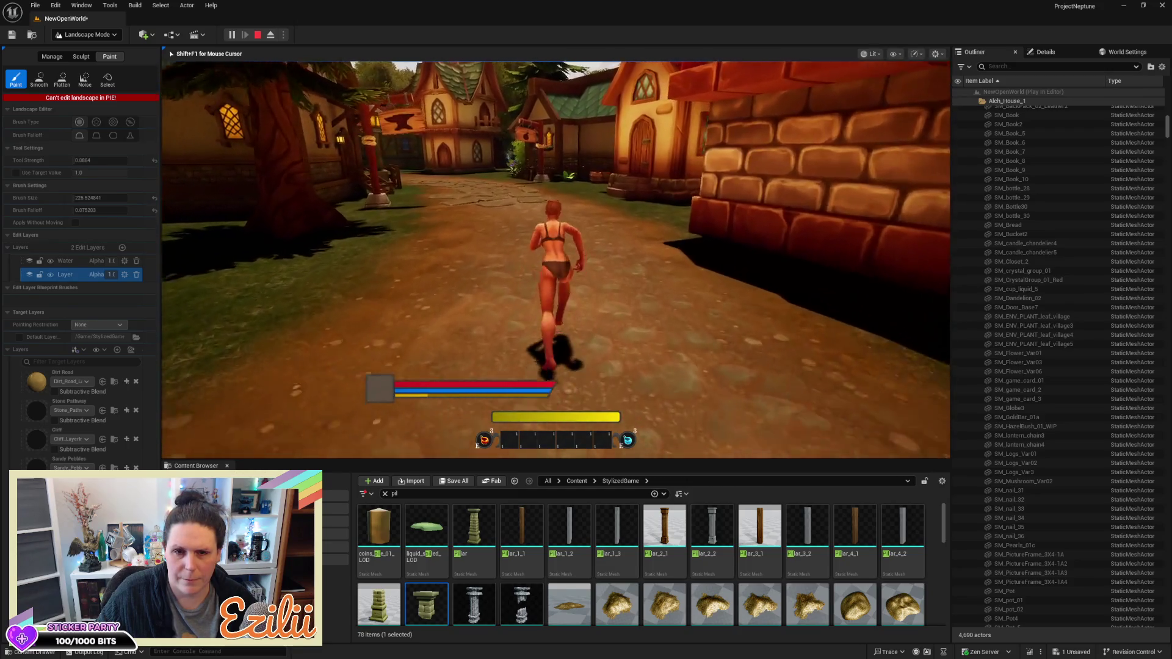
pyautogui.press('w')
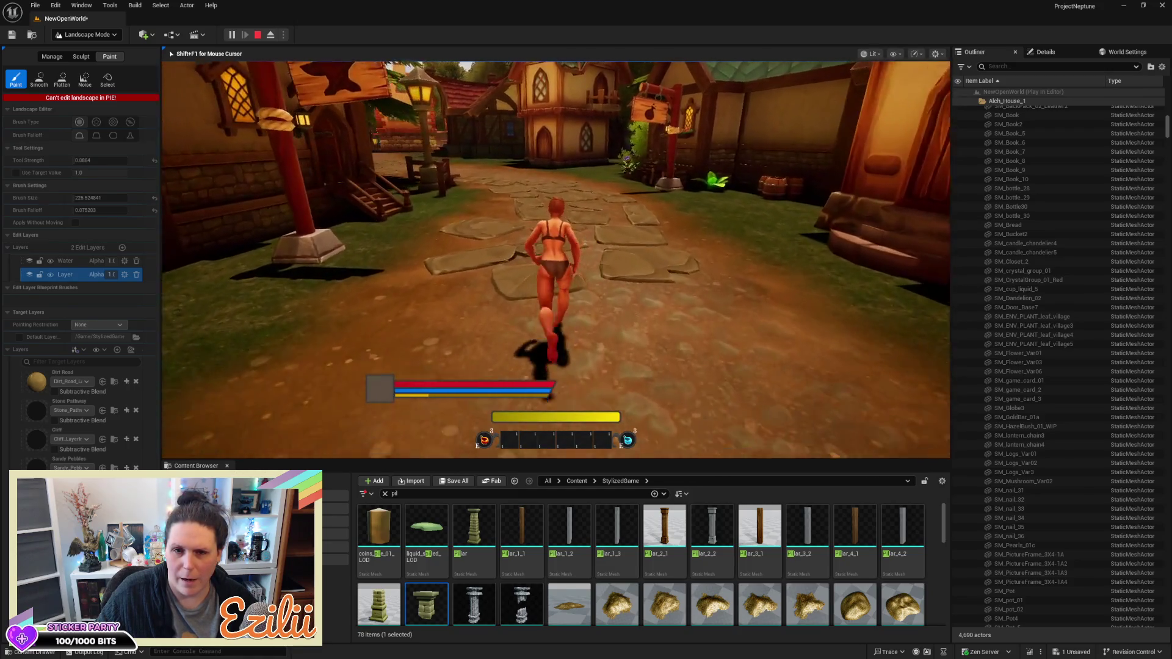
pyautogui.press('w')
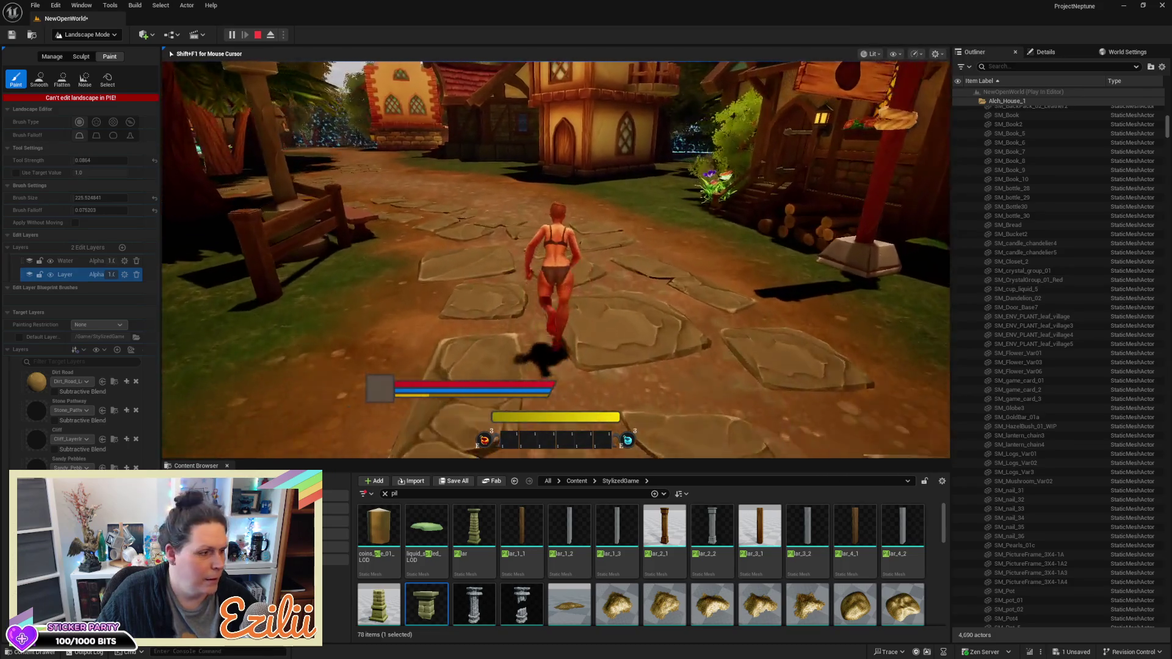
pyautogui.press('w')
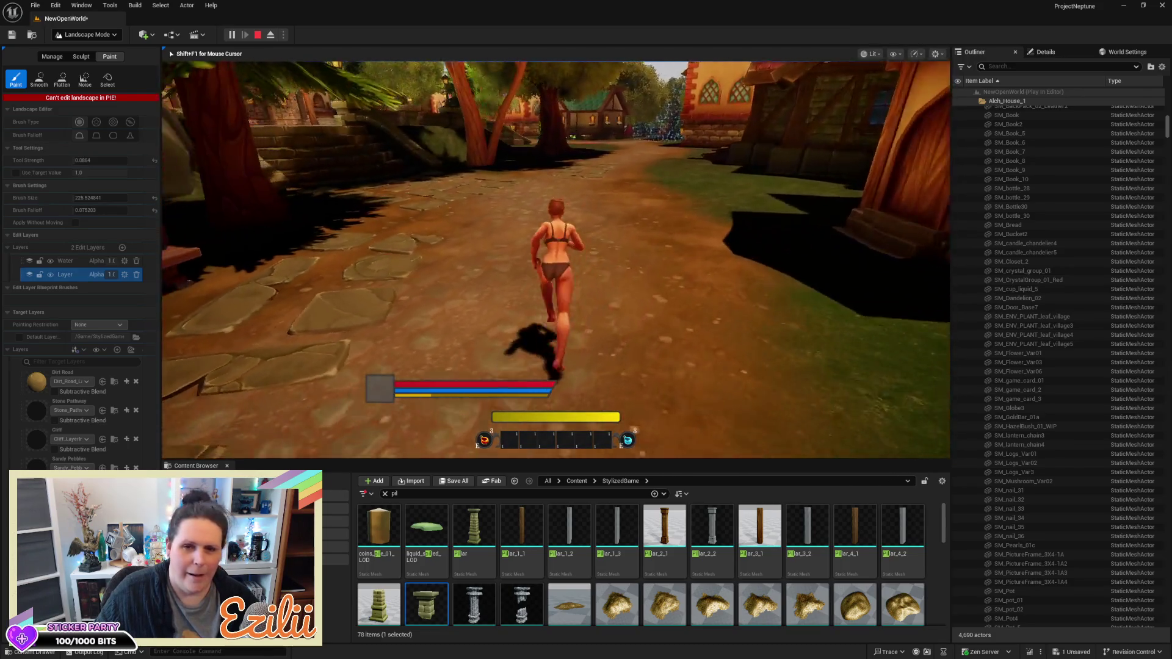
pyautogui.press('w')
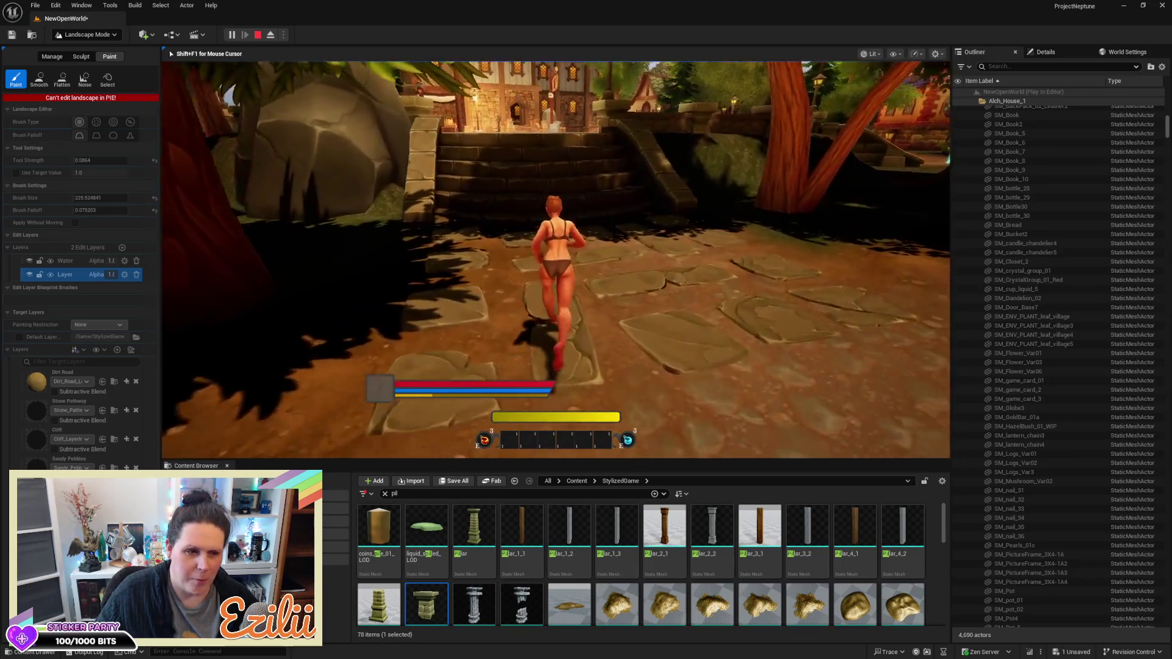
pyautogui.press('w')
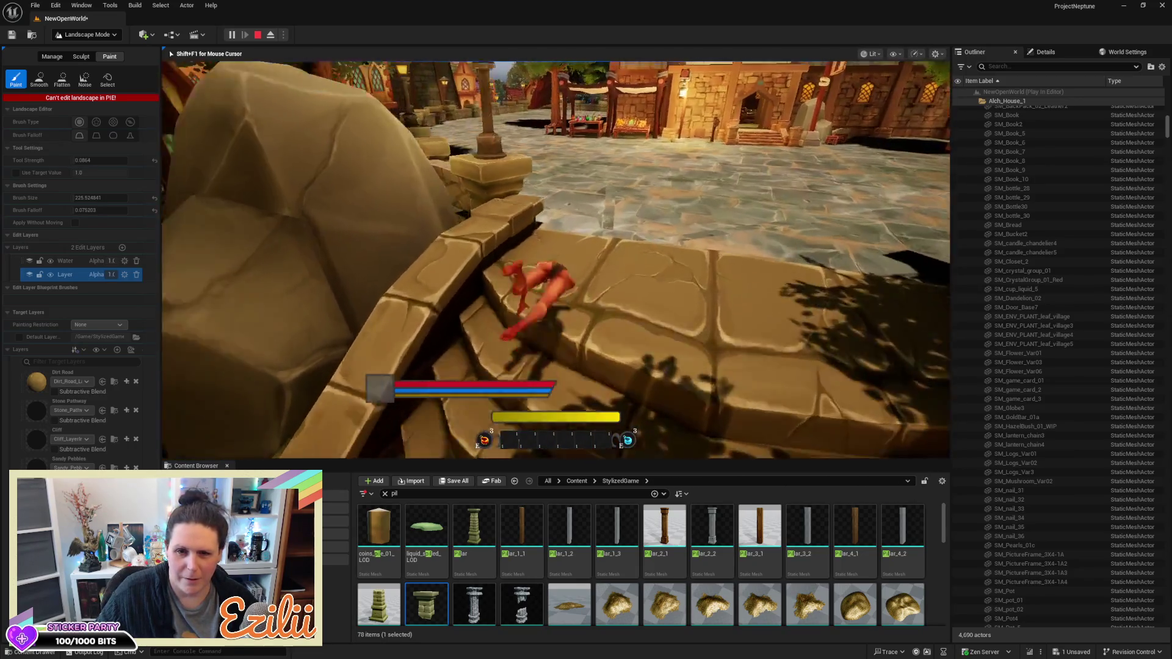
pyautogui.press('w')
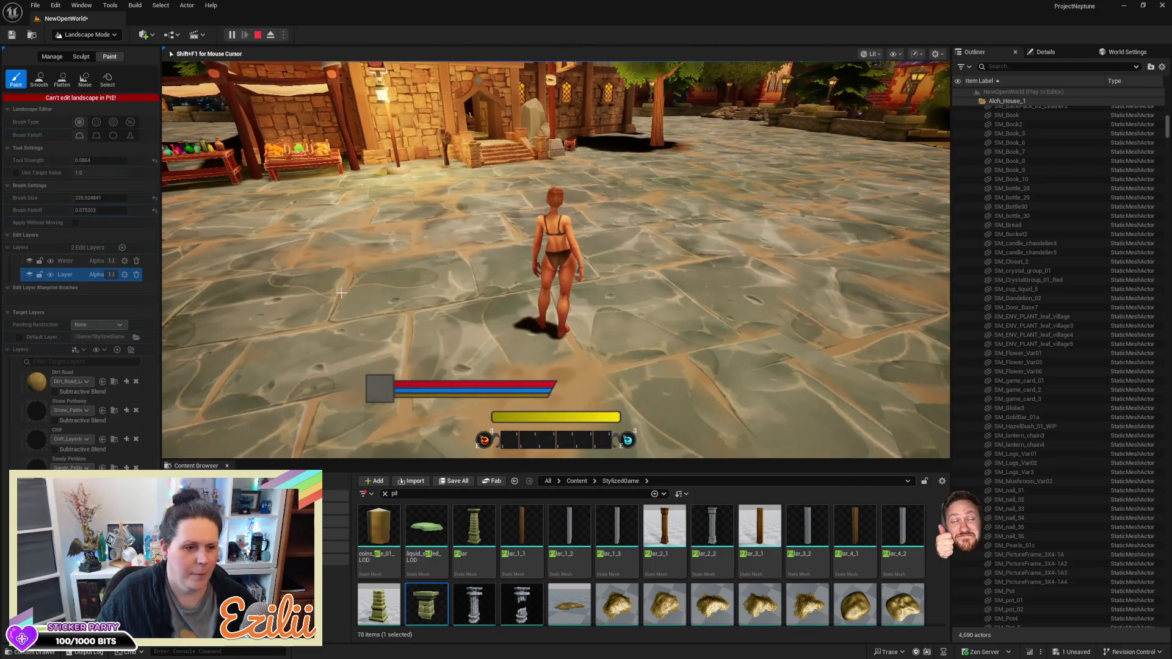
pyautogui.press('Escape')
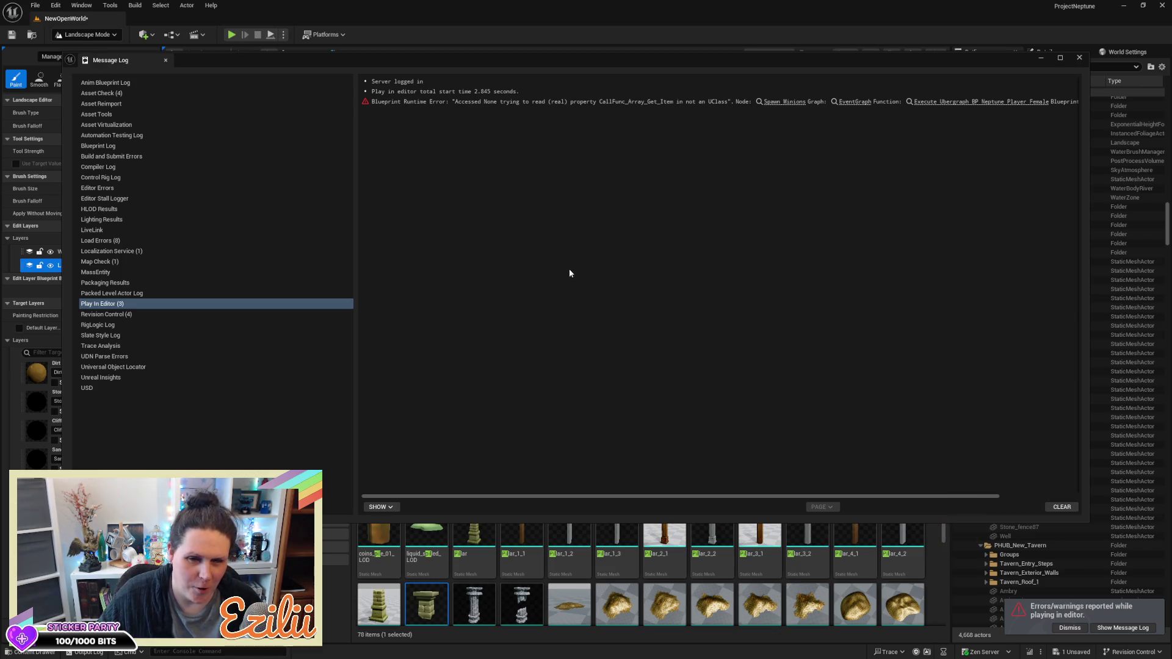
# Close the Message Log, save the NewOpenWorld level with Ctrl+S, and switch to Selection Mode
pyautogui.click(1075, 58)
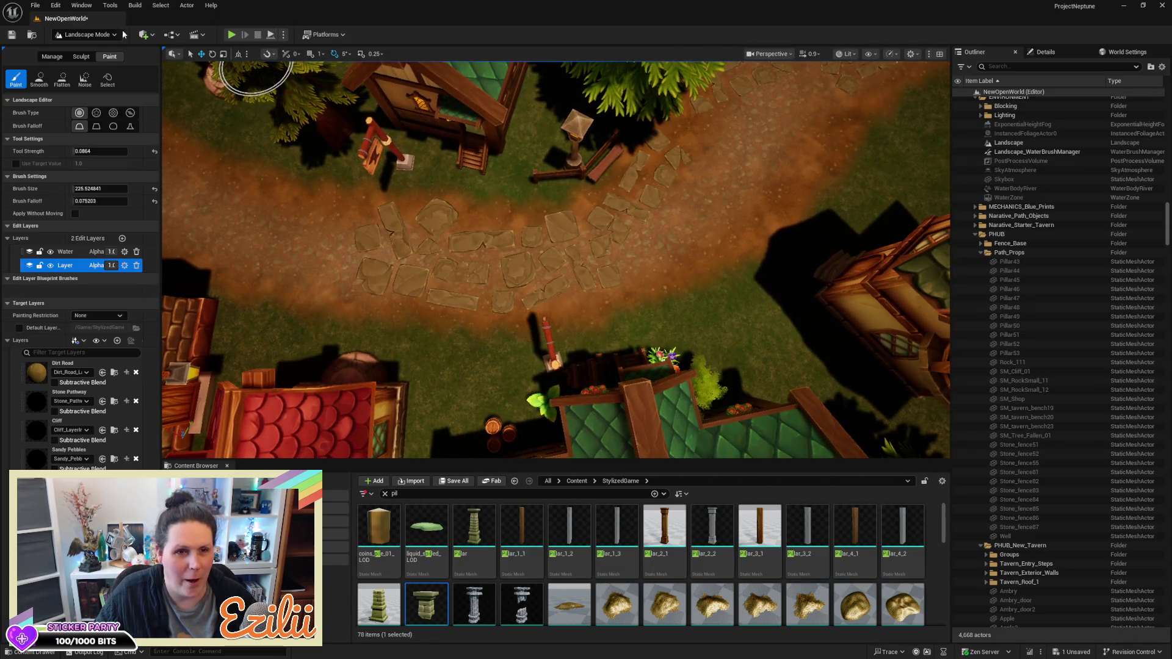
pyautogui.hotkey('ctrl', 's')
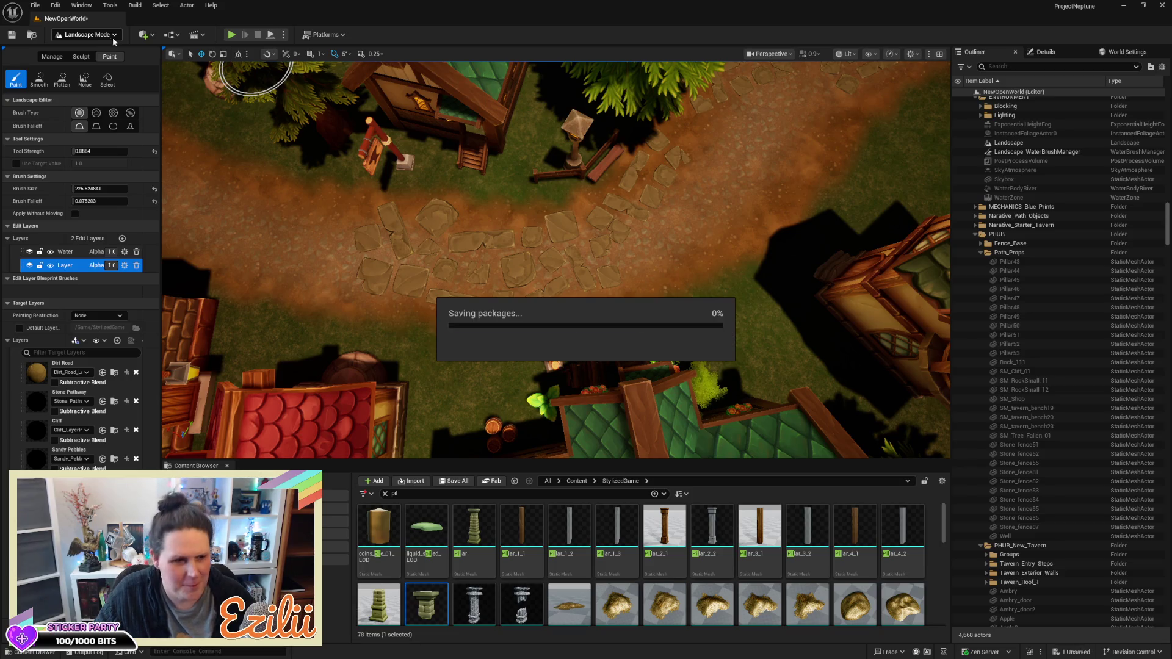
pyautogui.click(114, 36)
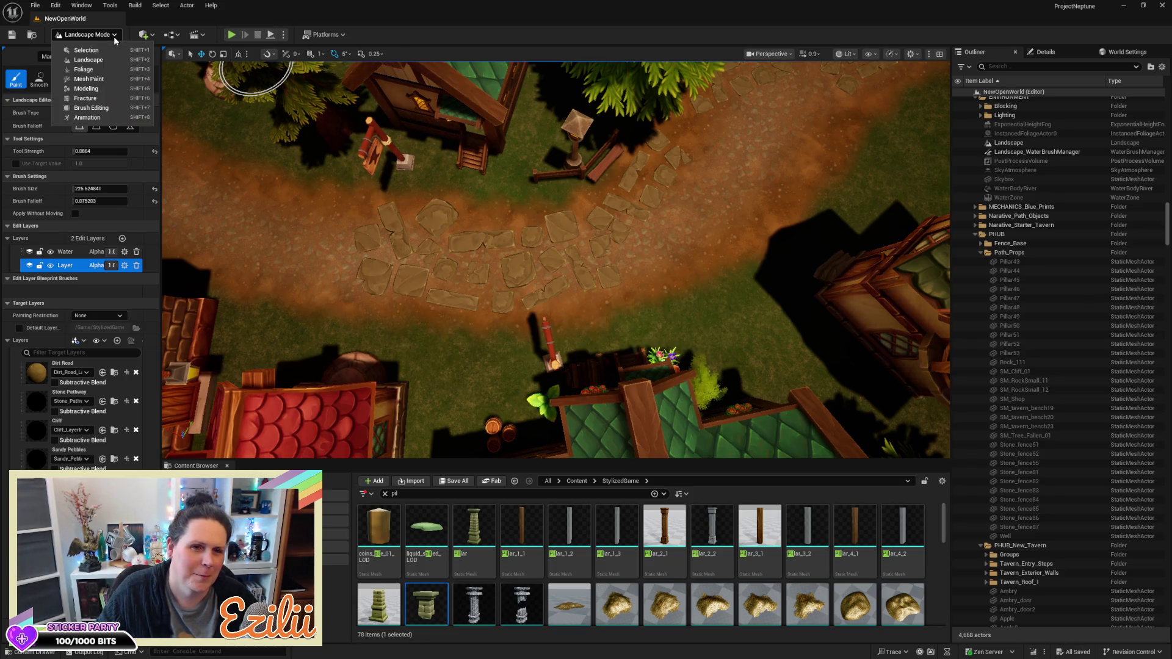
pyautogui.click(86, 47)
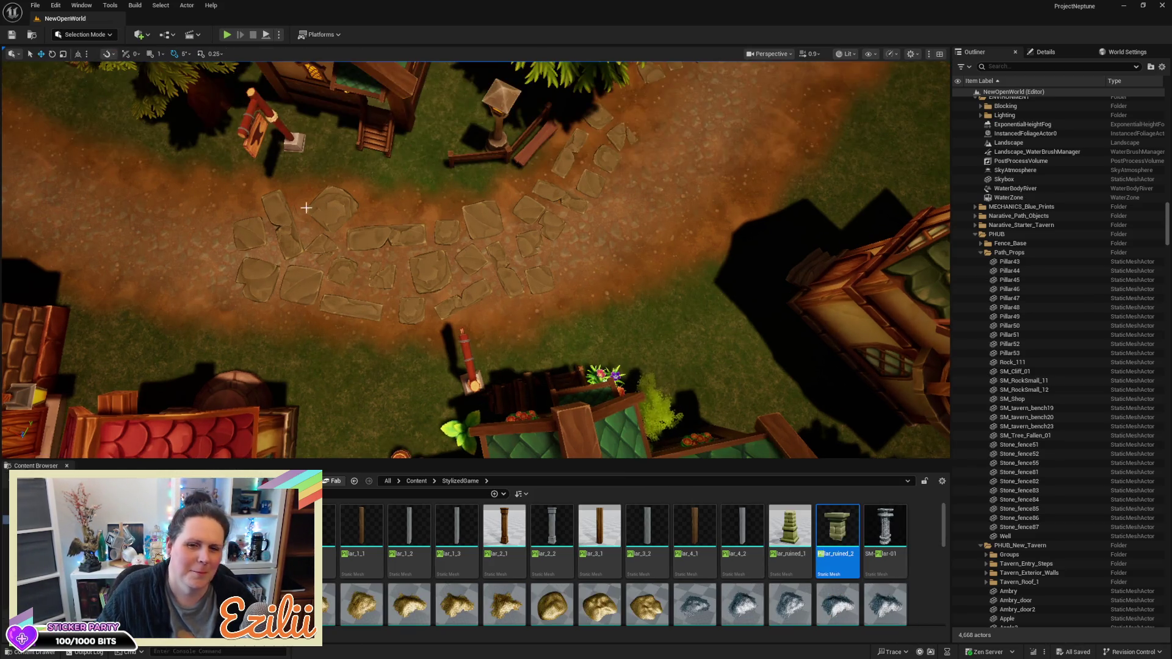
# Delete the first few stray stones lying on the dirt path
pyautogui.click(473, 217)
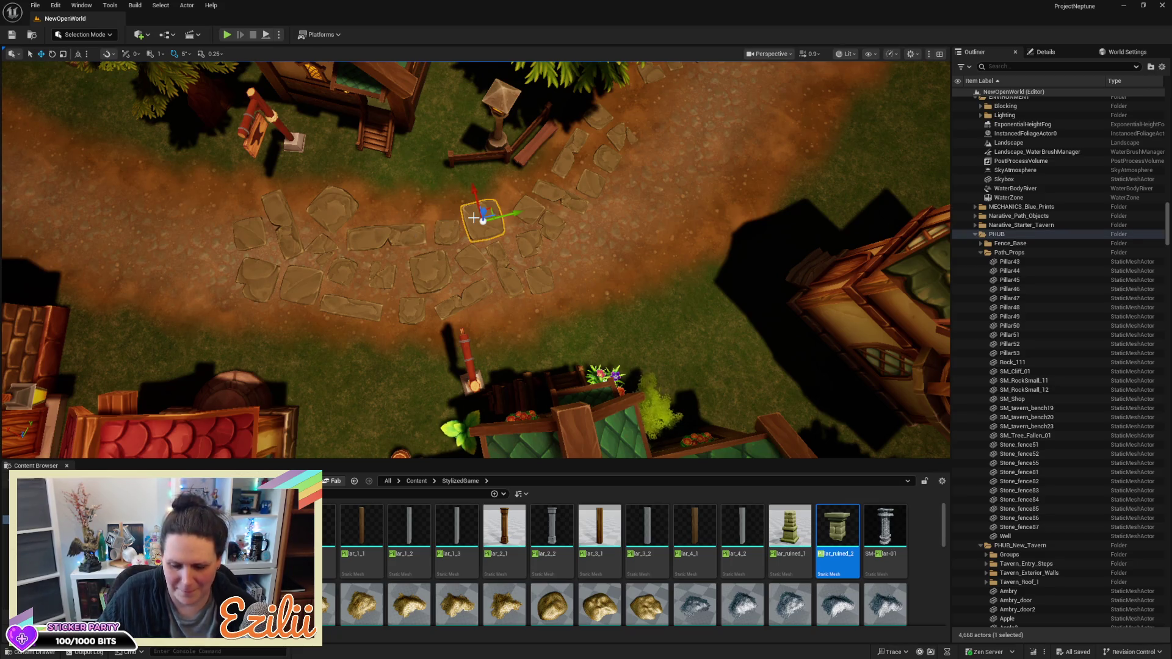
pyautogui.press('Delete')
pyautogui.click(534, 214)
pyautogui.press('Delete')
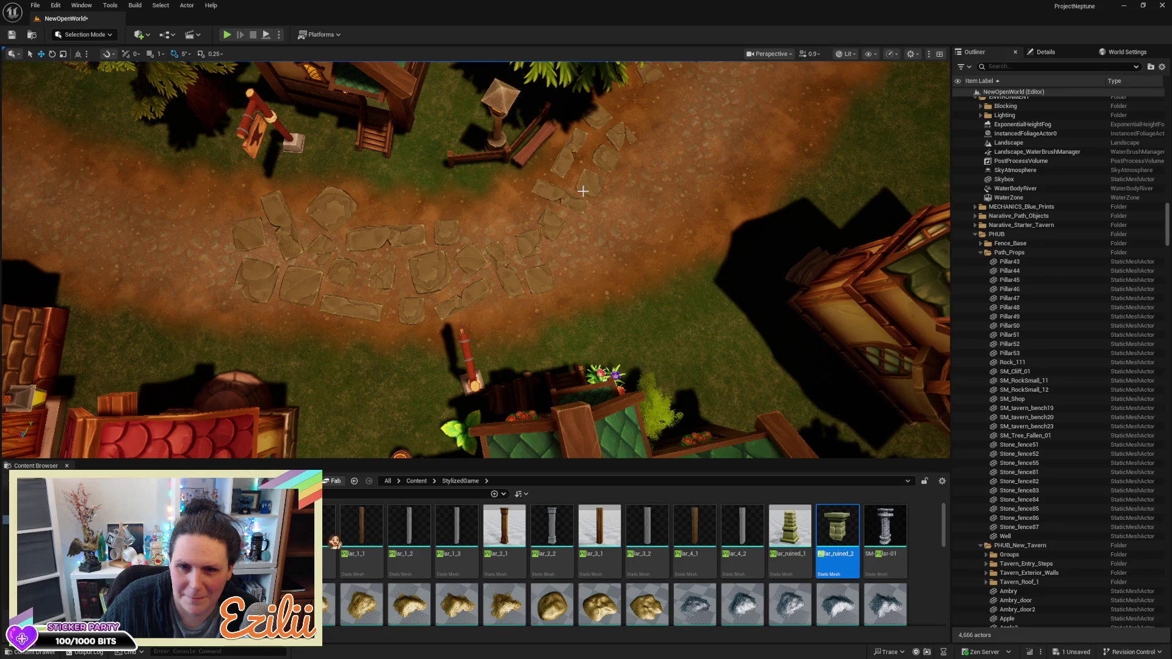
pyautogui.press('Delete')
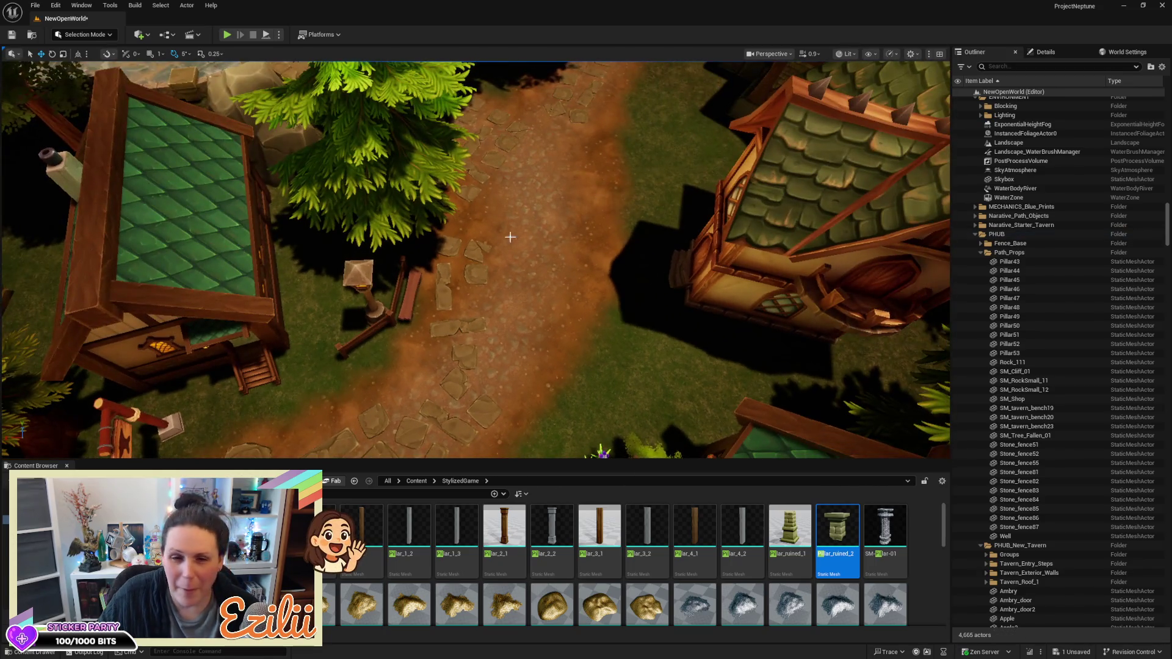
pyautogui.click(474, 247)
pyautogui.press('Delete')
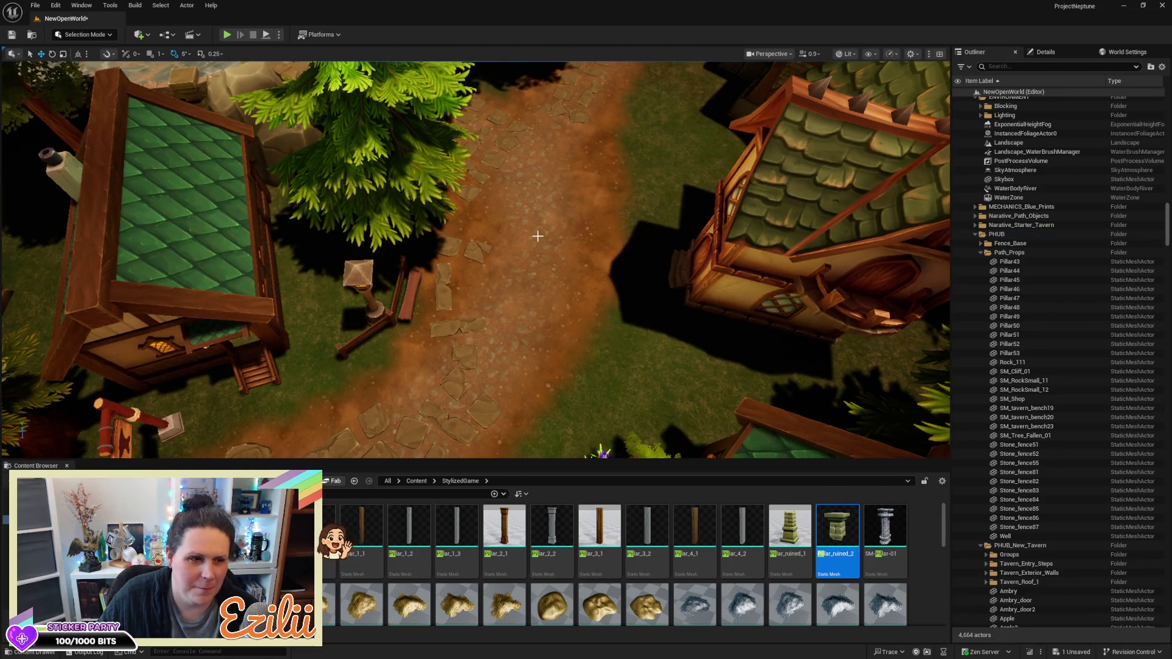
# Delete more stray stones on and beside the path near the house
pyautogui.click(360, 249)
pyautogui.press('Delete')
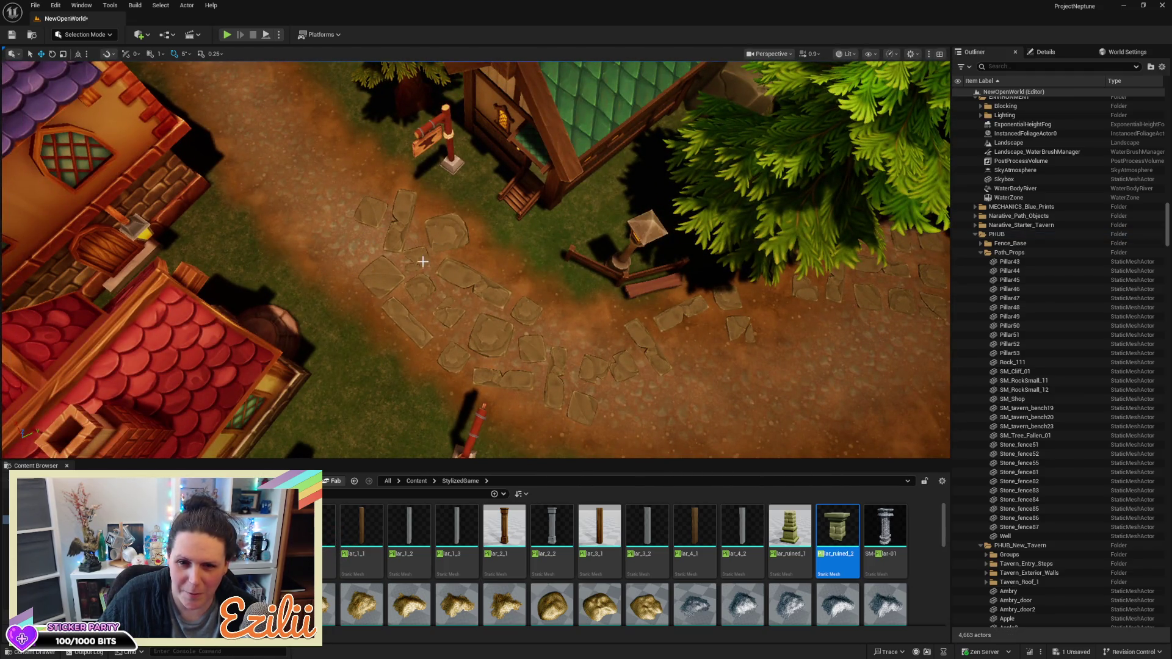
pyautogui.click(366, 213)
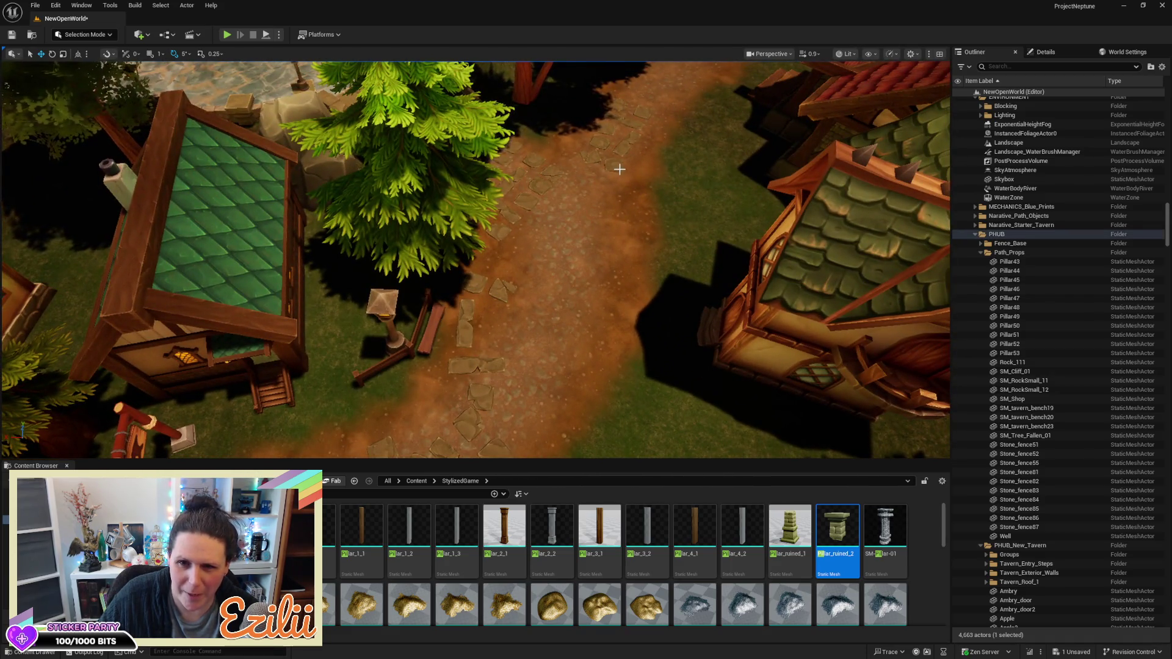
pyautogui.moveTo(619, 167); pyautogui.dragTo(671, 159)
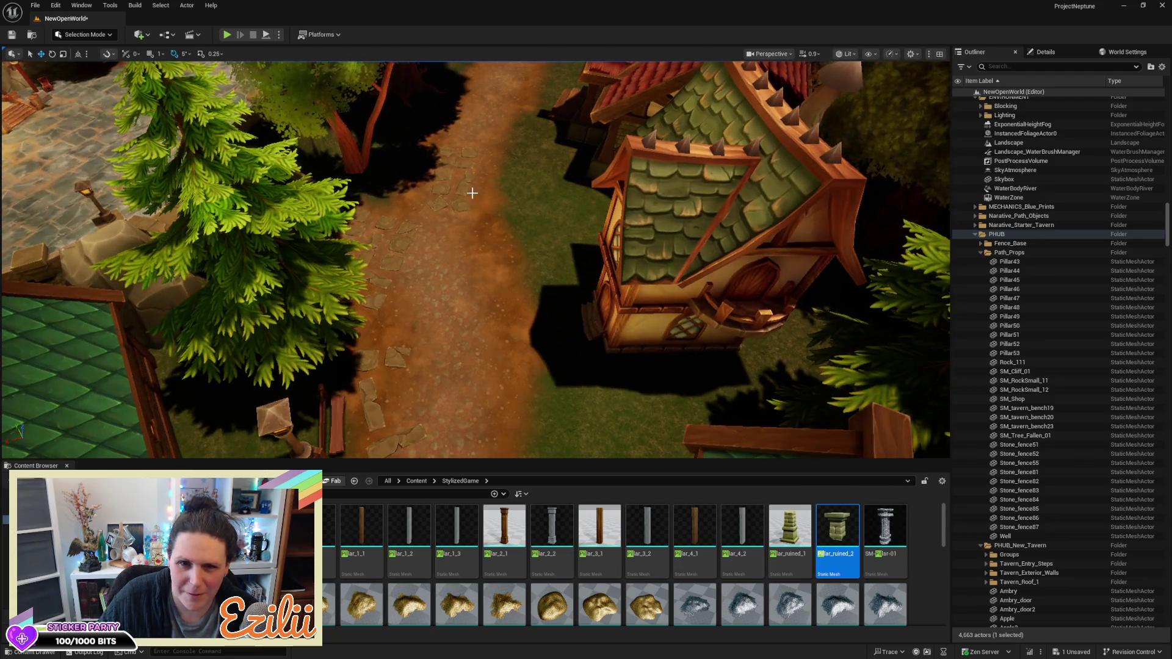
pyautogui.press('Delete')
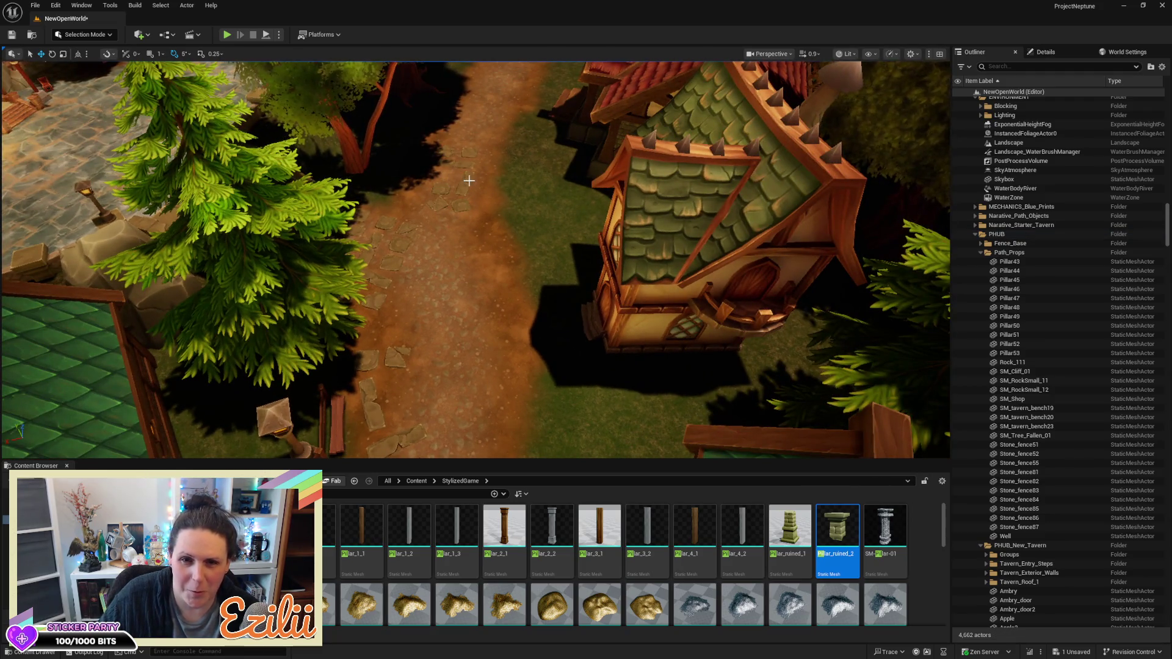
pyautogui.click(458, 205)
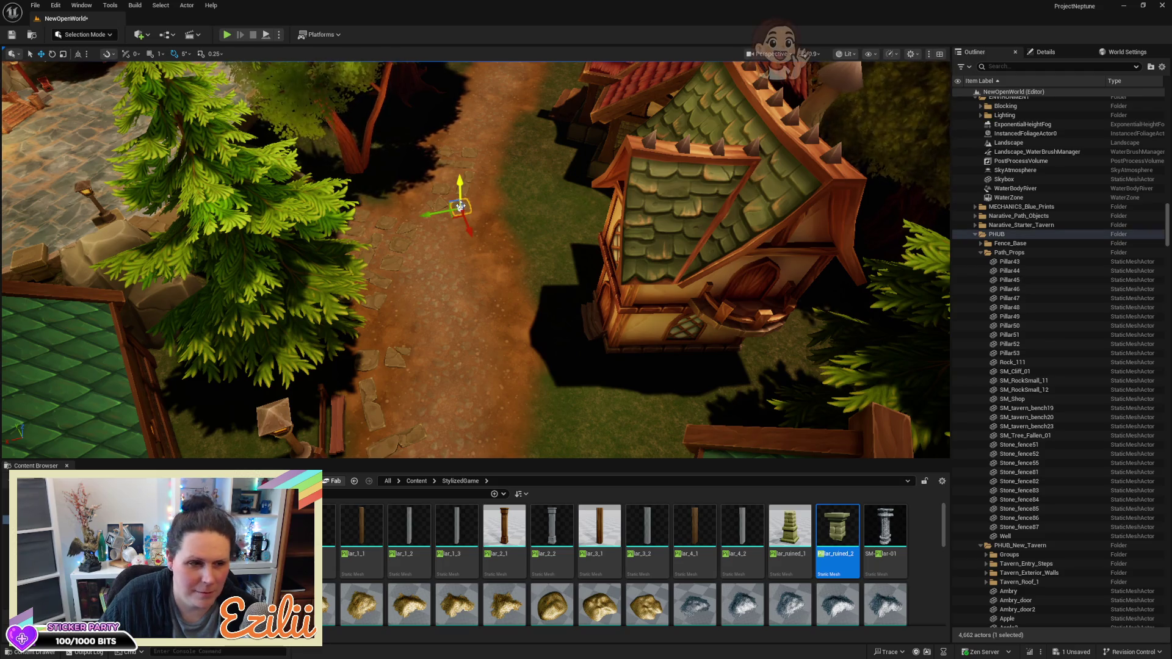
pyautogui.press('Delete')
# Move one stepping stone up-left along the path and frame it in the view
pyautogui.scroll(4, 460, 207)
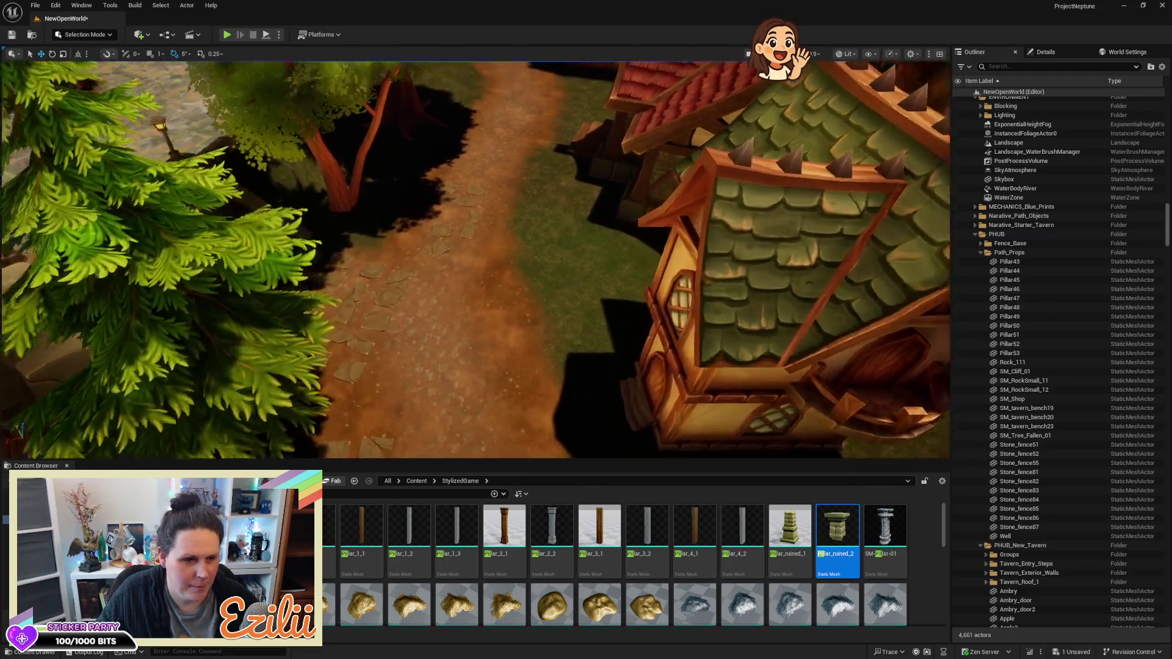
pyautogui.scroll(8, 460, 206)
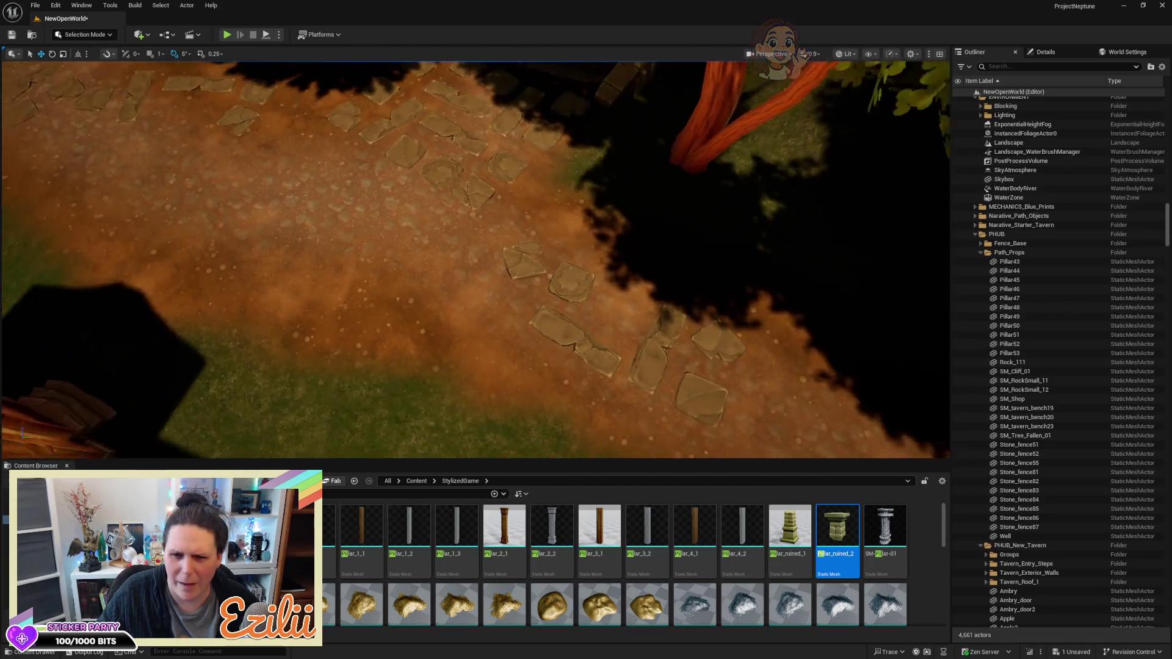
pyautogui.click(539, 320)
pyautogui.moveTo(539, 319)
pyautogui.mouseDown()
pyautogui.moveTo(427, 232)
pyautogui.moveTo(421, 206)
pyautogui.mouseUp()
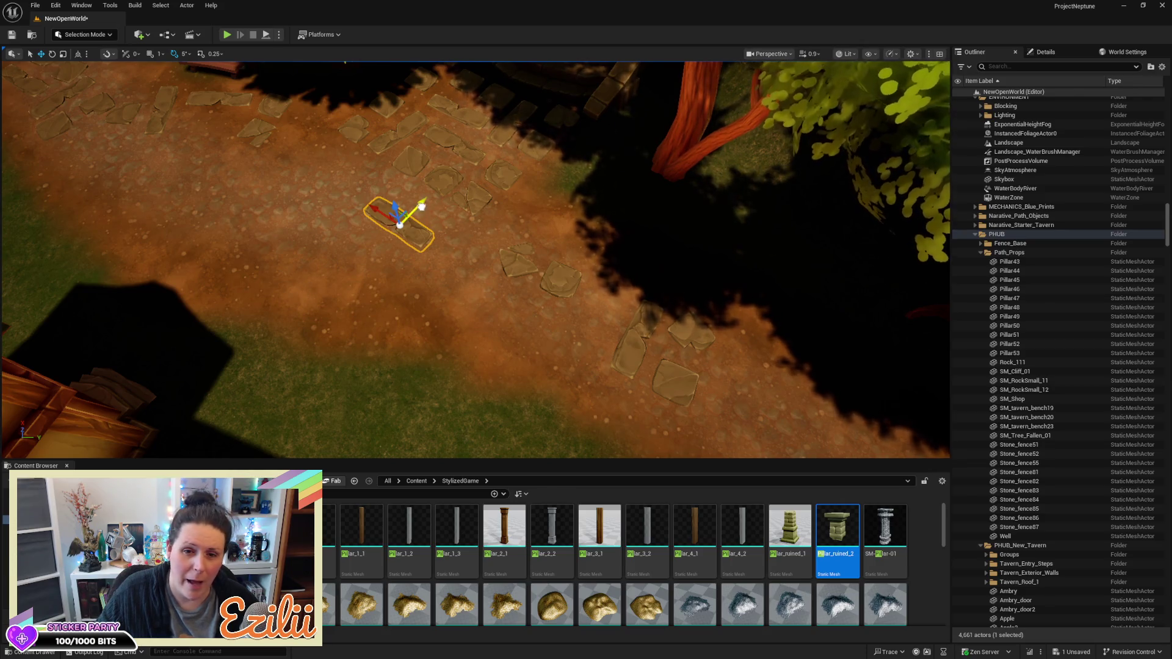
pyautogui.press('f')
pyautogui.moveTo(564, 252); pyautogui.dragTo(506, 274)
pyautogui.press('f')
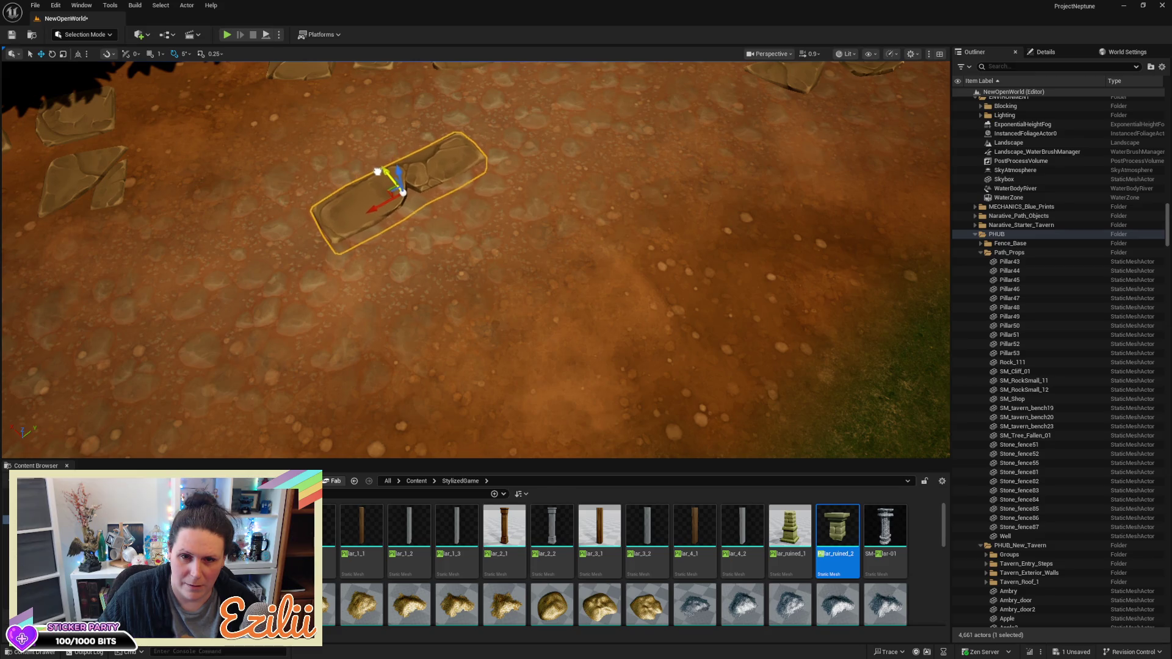
pyautogui.moveTo(406, 189); pyautogui.dragTo(400, 109)
pyautogui.press('d')
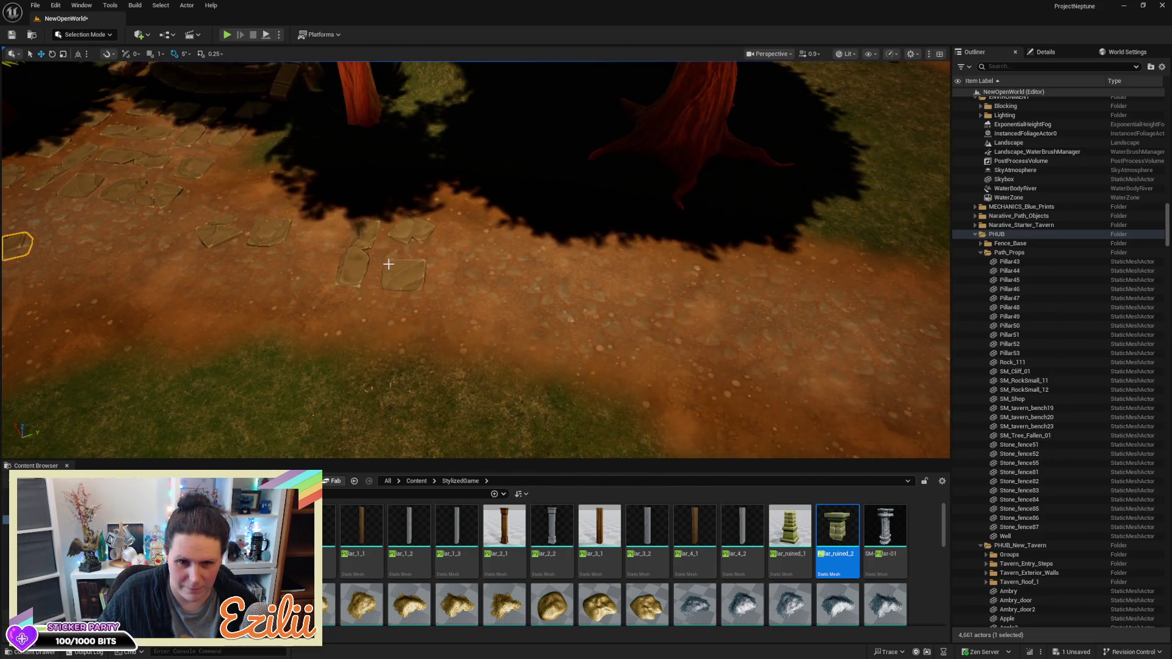
pyautogui.click(400, 274)
# Delete the tall upright stone standing on the dirt path
pyautogui.press('f')
pyautogui.press('a')
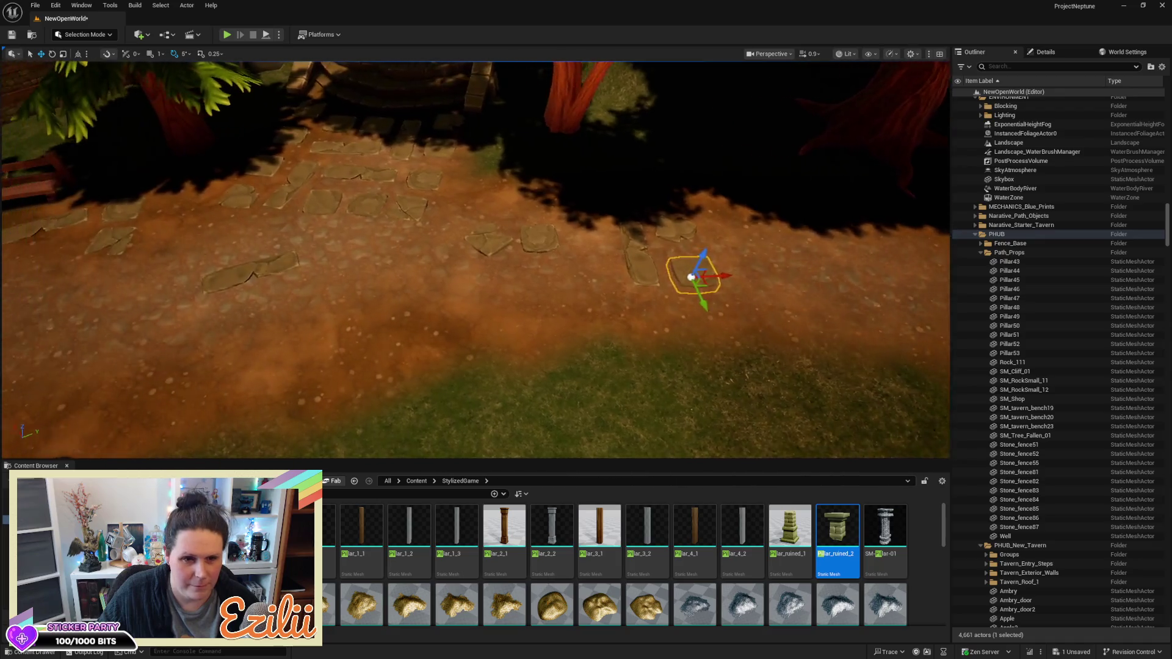
pyautogui.click(565, 257)
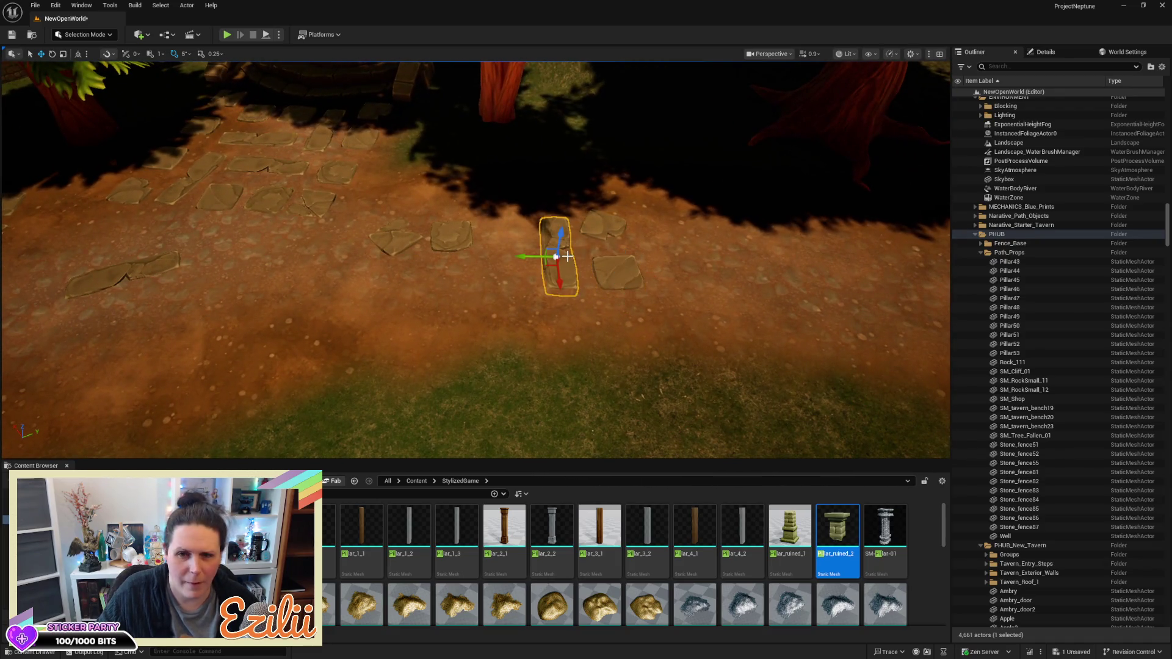
pyautogui.press('Delete')
# Nudge a stone tile on the path slightly up and left into place
pyautogui.click(456, 234)
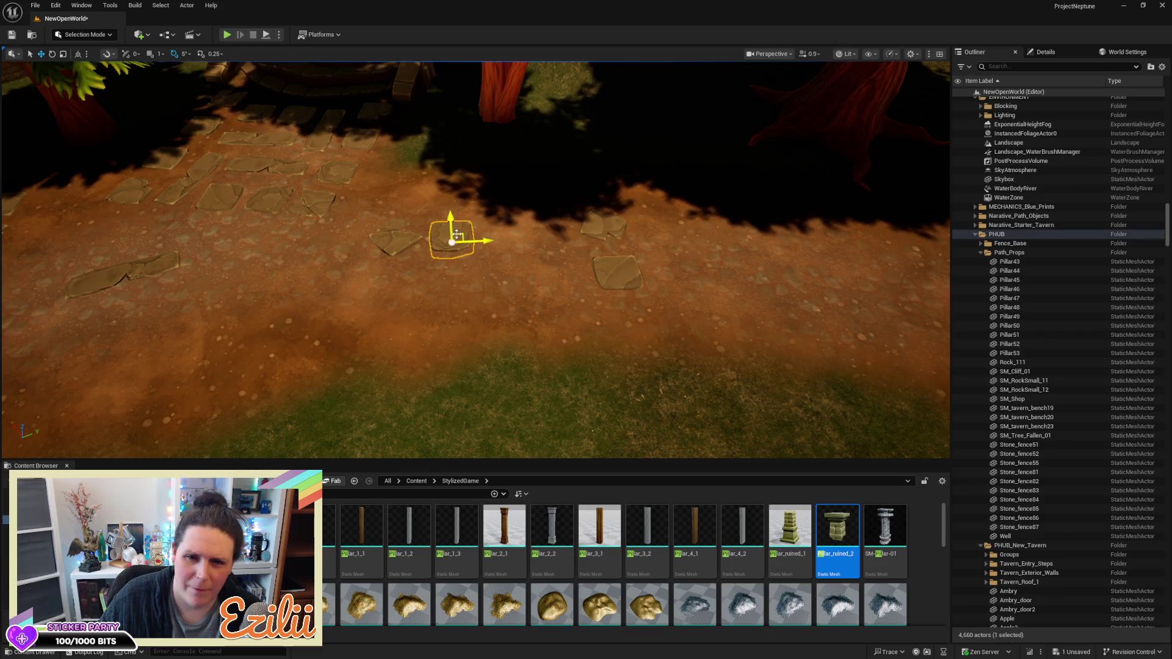
pyautogui.press('a')
pyautogui.moveTo(540, 172)
pyautogui.mouseDown()
pyautogui.moveTo(474, 198)
pyautogui.moveTo(485, 131)
pyautogui.moveTo(427, 119)
pyautogui.moveTo(427, 86)
pyautogui.mouseUp()
pyautogui.moveTo(499, 270); pyautogui.dragTo(366, 266)
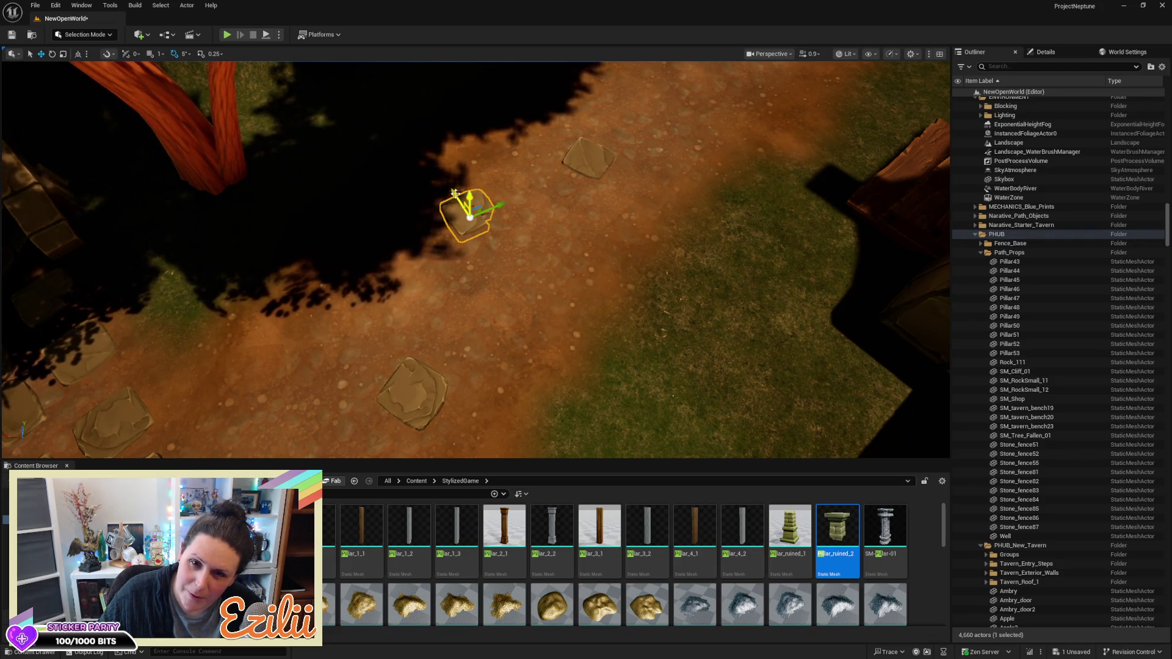
pyautogui.moveTo(452, 189)
pyautogui.mouseDown()
pyautogui.moveTo(430, 184)
pyautogui.moveTo(469, 195)
pyautogui.mouseUp()
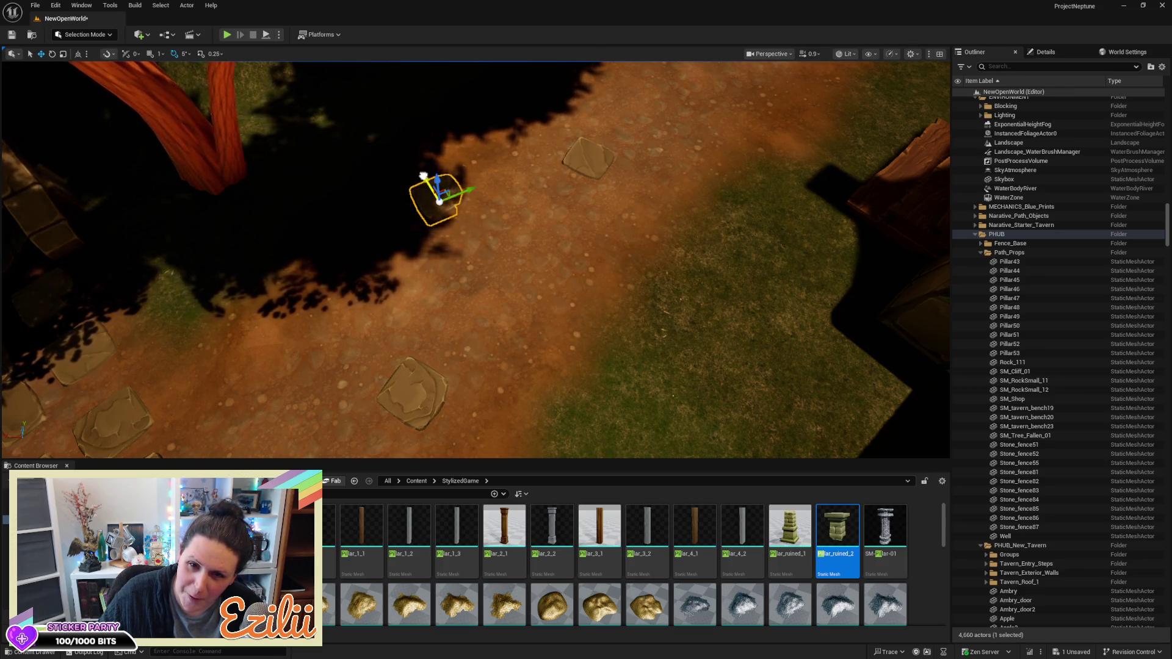
pyautogui.moveTo(591, 233)
pyautogui.mouseDown()
pyautogui.moveTo(591, 452)
pyautogui.moveTo(608, 456)
pyautogui.moveTo(549, 306)
pyautogui.mouseUp()
# Delete four stray stones from the path in front of the stairs
pyautogui.click(645, 340)
pyautogui.press('Delete')
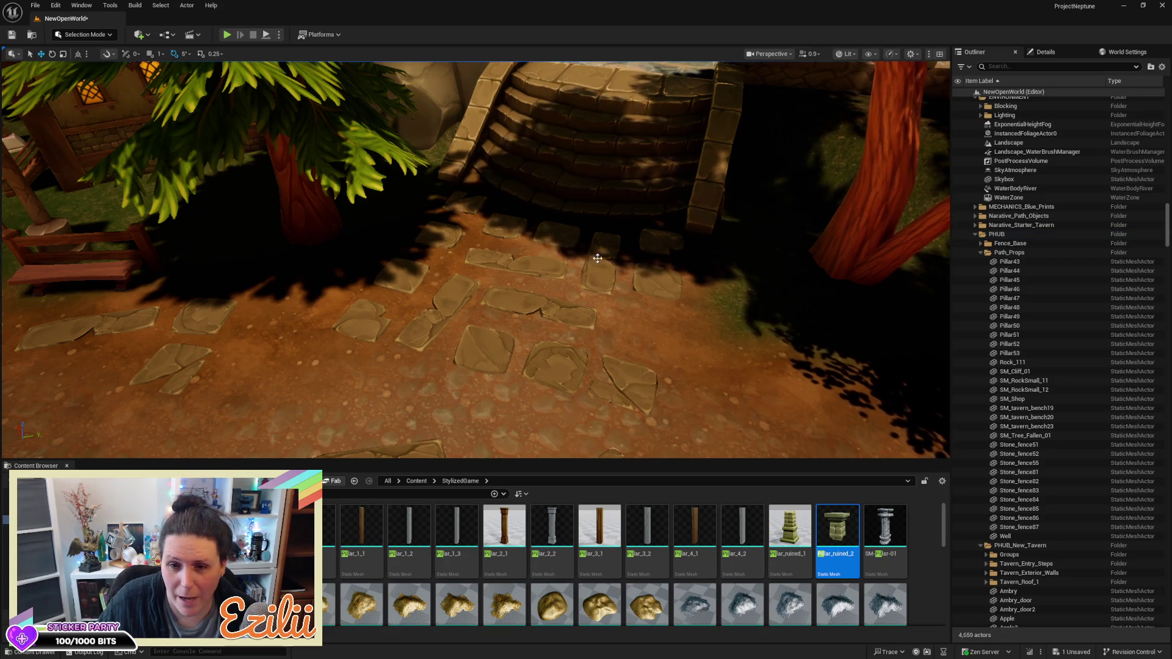
pyautogui.click(573, 370)
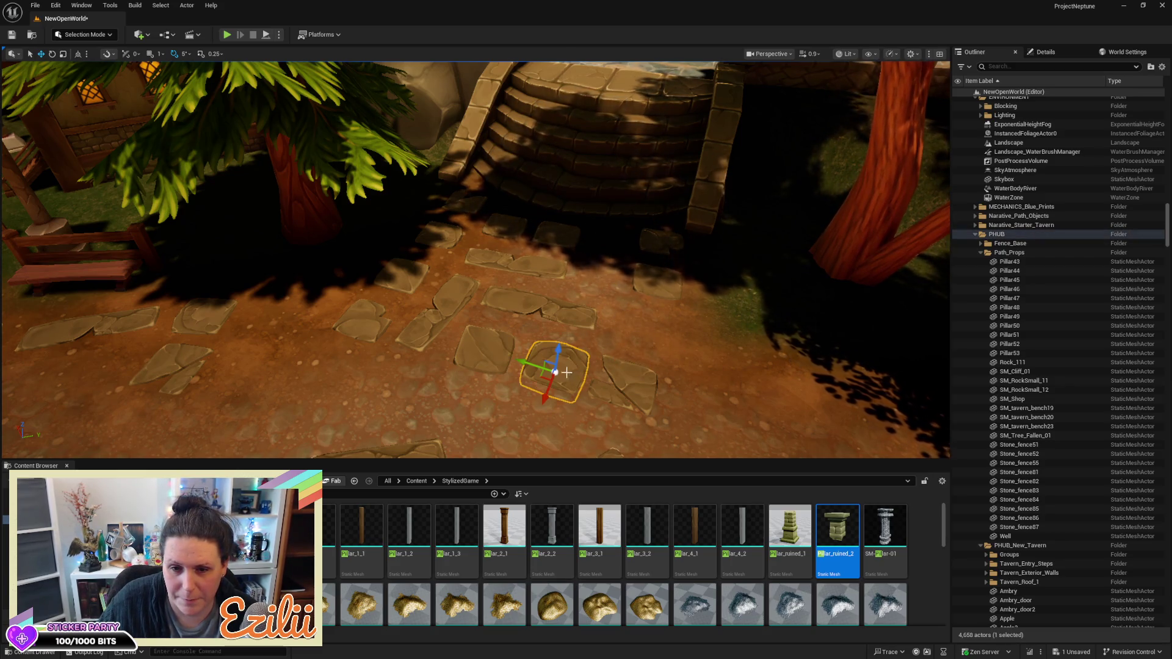
pyautogui.click(541, 307)
pyautogui.press('Delete')
pyautogui.click(513, 261)
pyautogui.press('Delete')
pyautogui.click(435, 320)
pyautogui.press('Delete')
# Slide one path stone closer to the stone stairs
pyautogui.click(553, 371)
pyautogui.scroll(3, 635, 301)
pyautogui.scroll(-2, 472, 412)
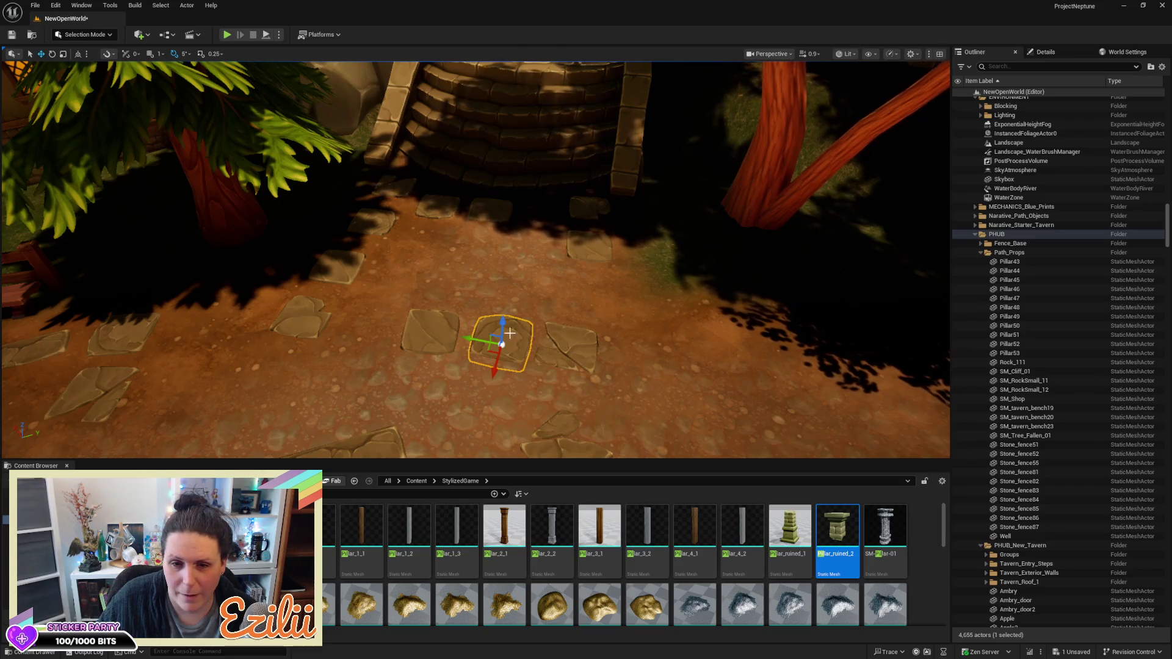
pyautogui.moveTo(498, 365); pyautogui.dragTo(516, 311)
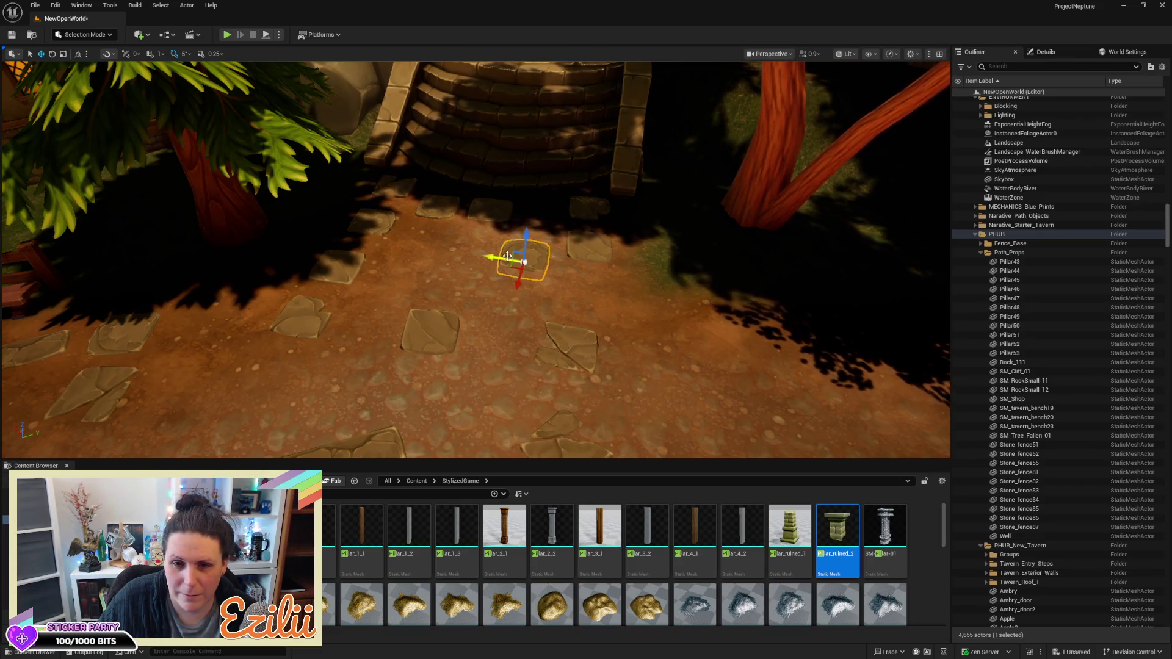
pyautogui.moveTo(496, 260); pyautogui.dragTo(509, 286)
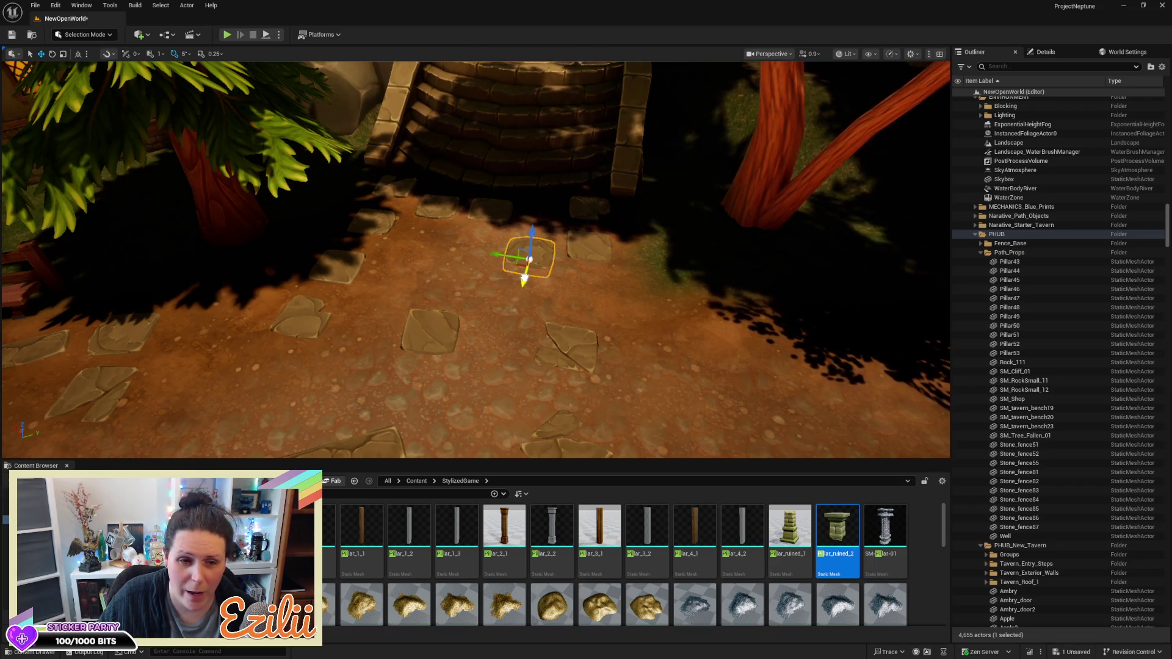
pyautogui.moveTo(520, 285)
pyautogui.mouseDown()
pyautogui.moveTo(482, 290)
pyautogui.moveTo(519, 271)
pyautogui.moveTo(488, 272)
pyautogui.moveTo(531, 287)
pyautogui.moveTo(534, 305)
pyautogui.moveTo(549, 284)
pyautogui.moveTo(529, 321)
pyautogui.mouseUp()
# Delete several more stones near the stairs, leaving 4,651 actors
pyautogui.press('Delete')
pyautogui.click(510, 259)
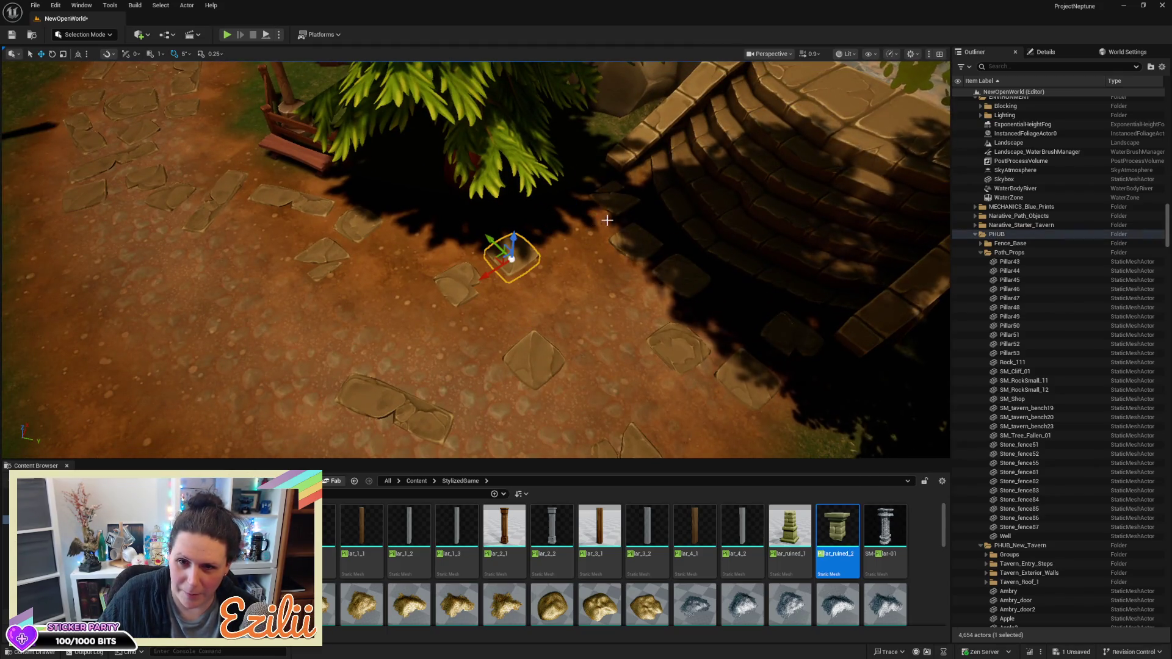
pyautogui.press('Delete')
pyautogui.click(515, 257)
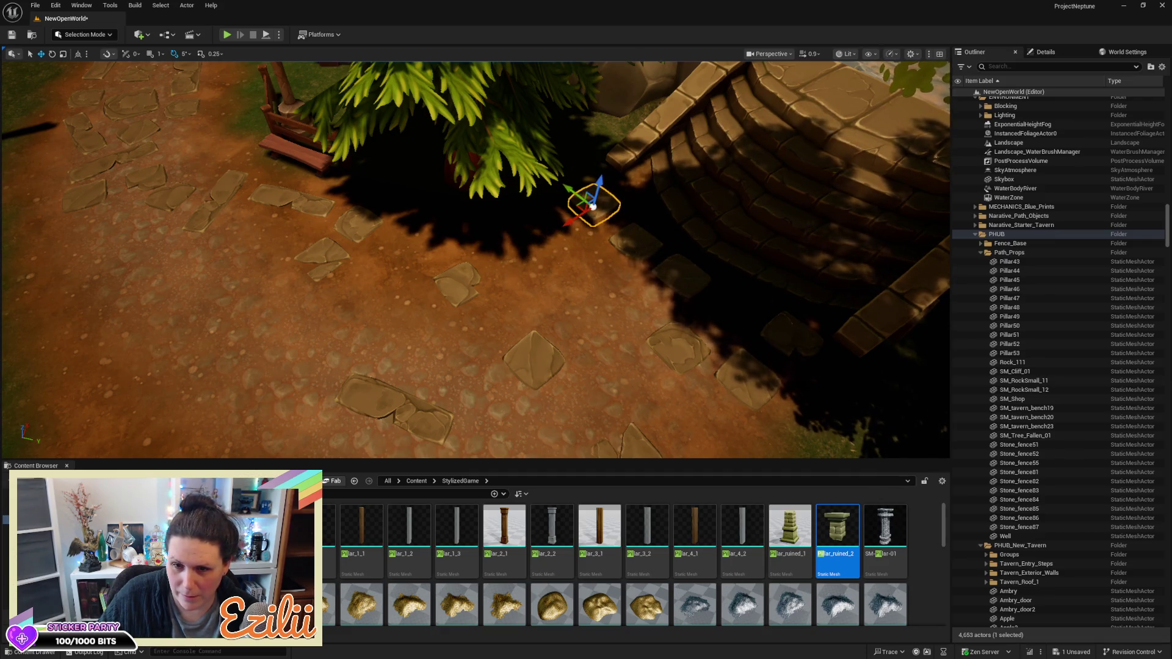
pyautogui.press('Delete')
pyautogui.click(707, 284)
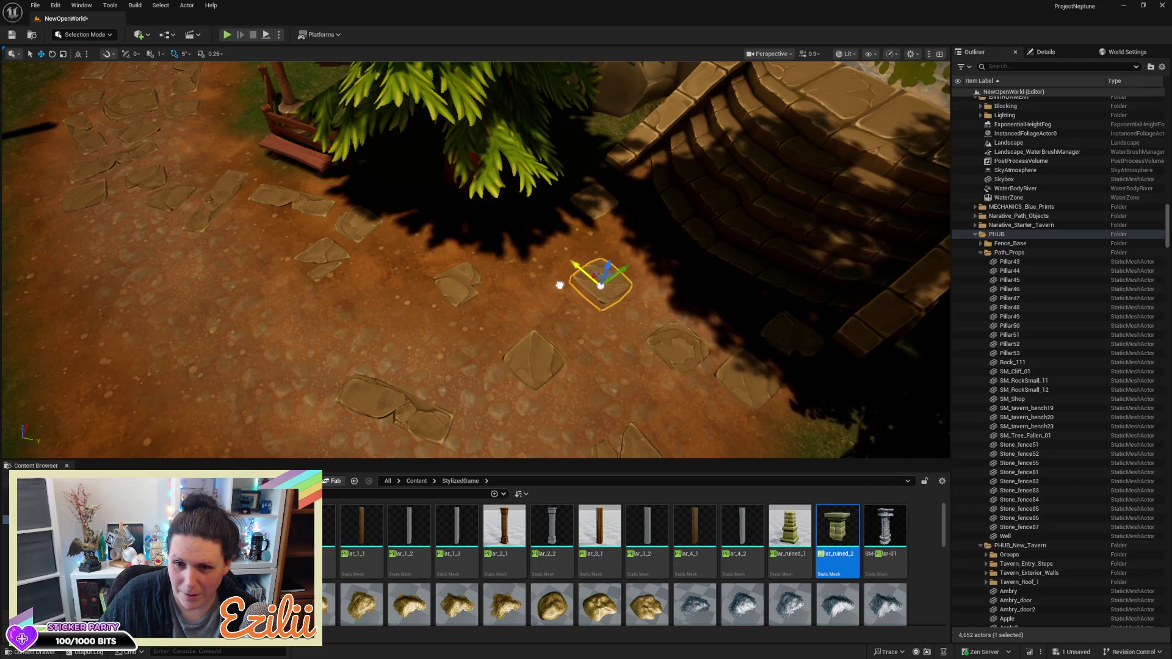
pyautogui.moveTo(537, 277); pyautogui.dragTo(635, 306)
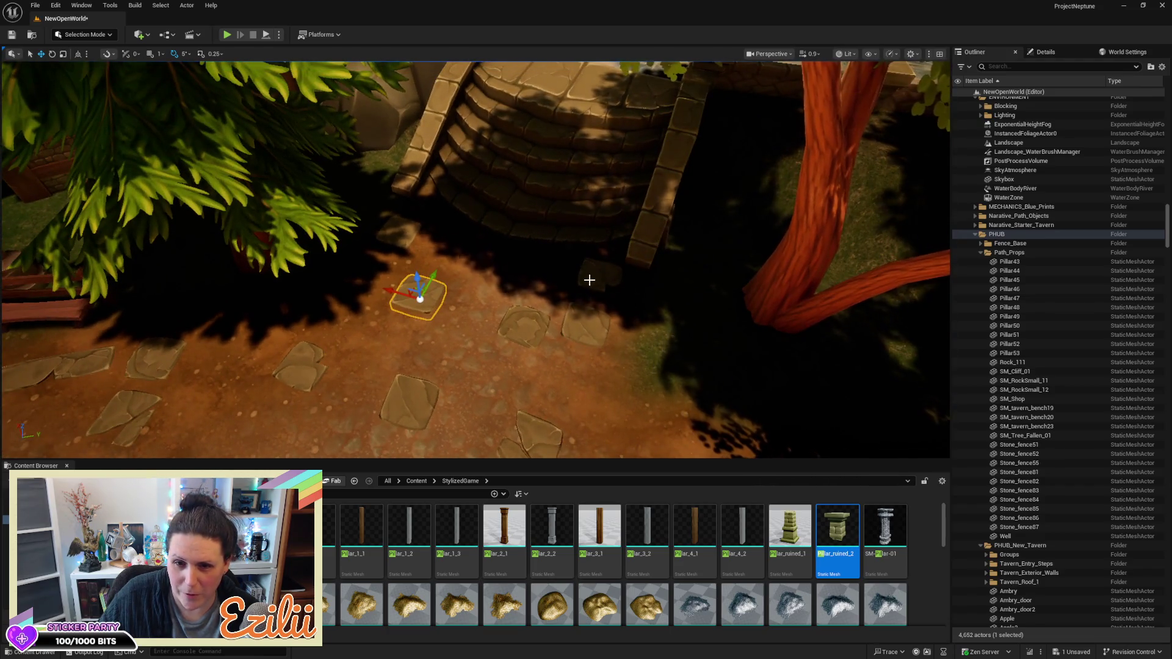
pyautogui.press('Delete')
pyautogui.click(608, 284)
pyautogui.moveTo(604, 312)
pyautogui.mouseDown()
pyautogui.moveTo(608, 287)
pyautogui.moveTo(644, 250)
pyautogui.moveTo(632, 290)
pyautogui.mouseUp()
pyautogui.moveTo(425, 355); pyautogui.dragTo(424, 342)
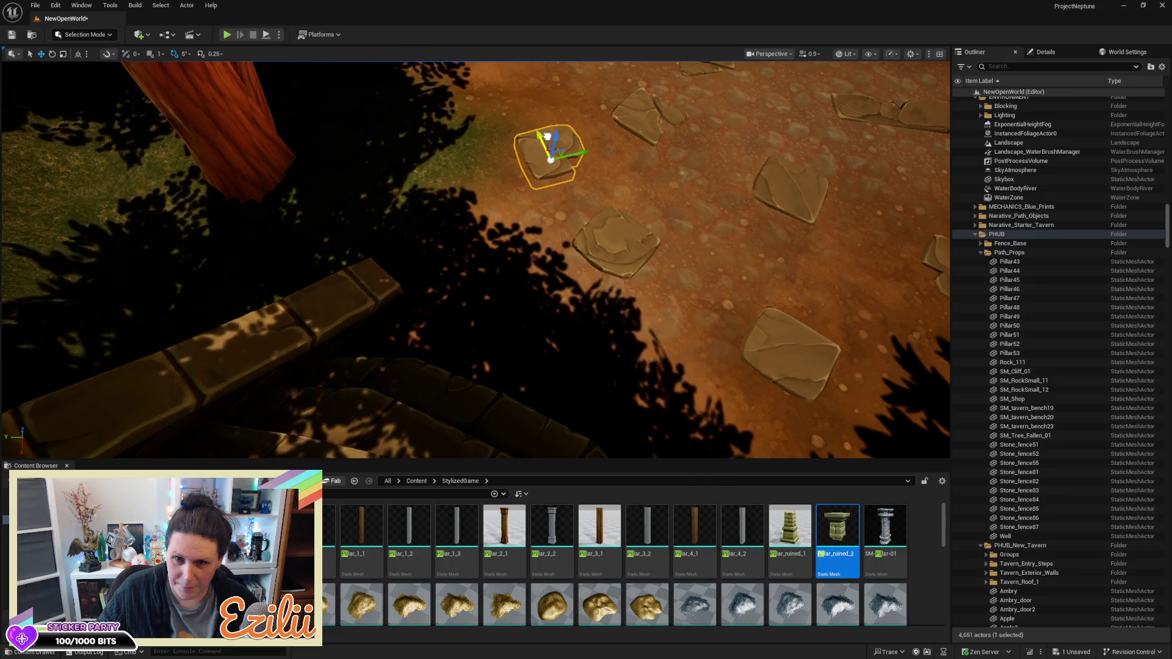
pyautogui.press('s')
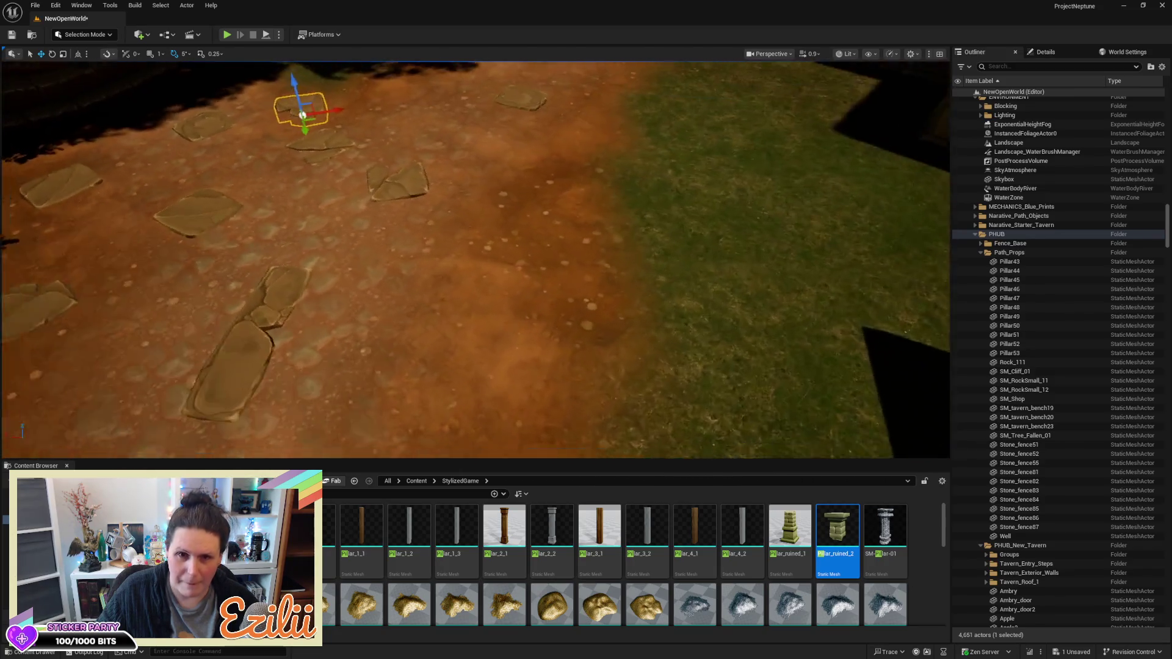
pyautogui.press('s')
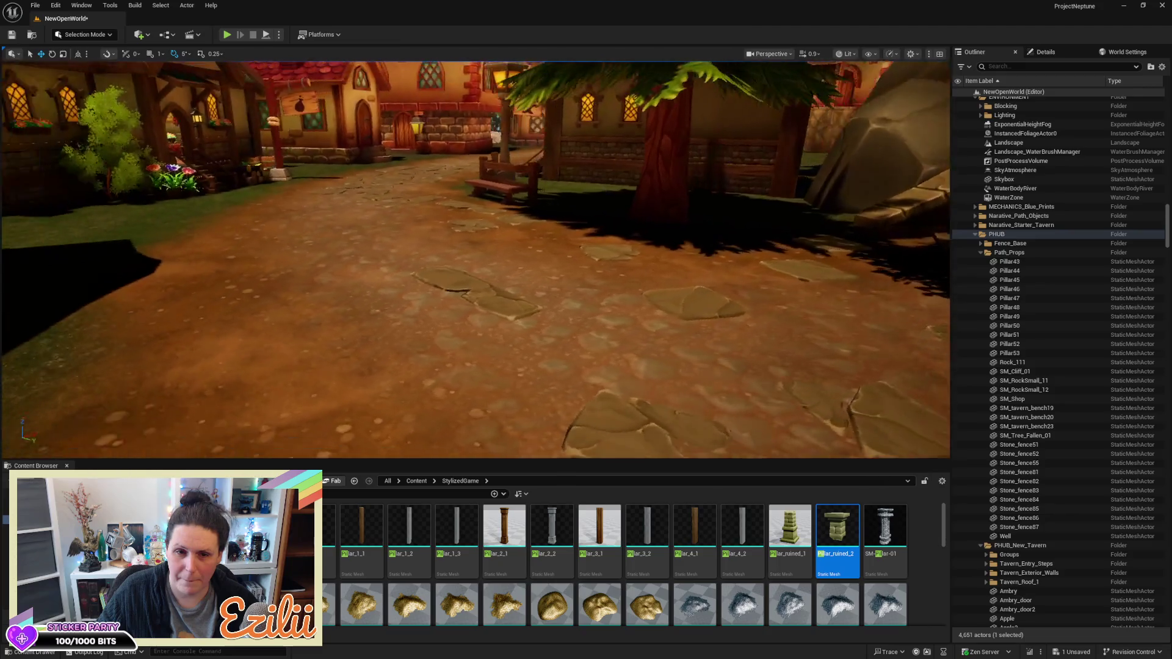
pyautogui.press('s')
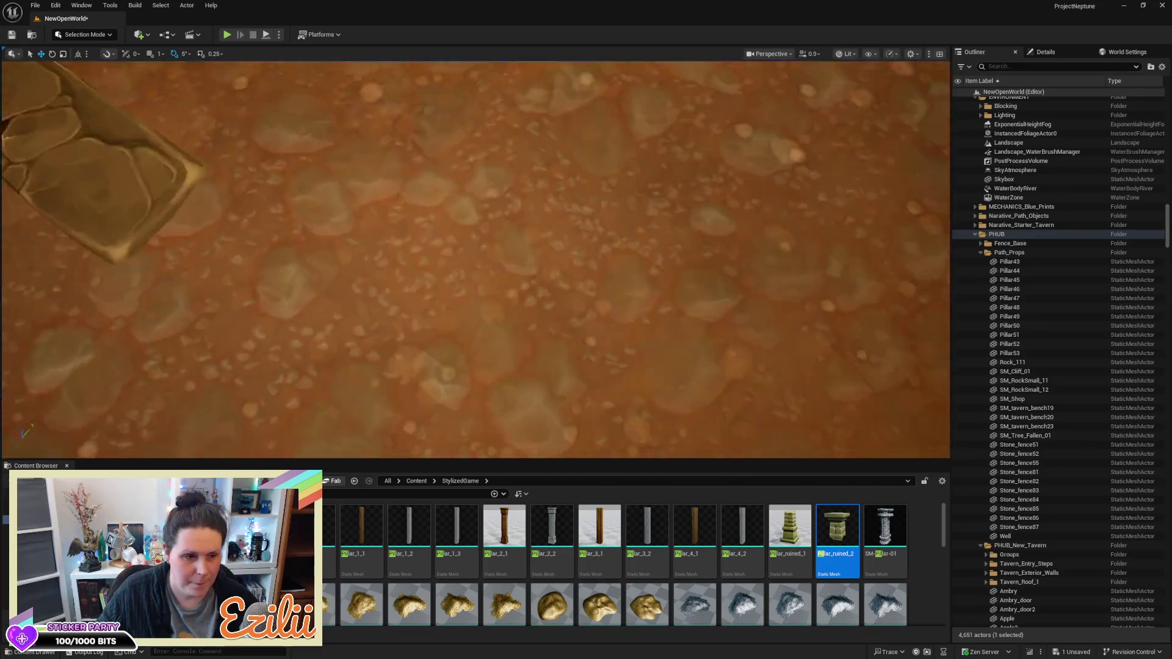
pyautogui.press('s')
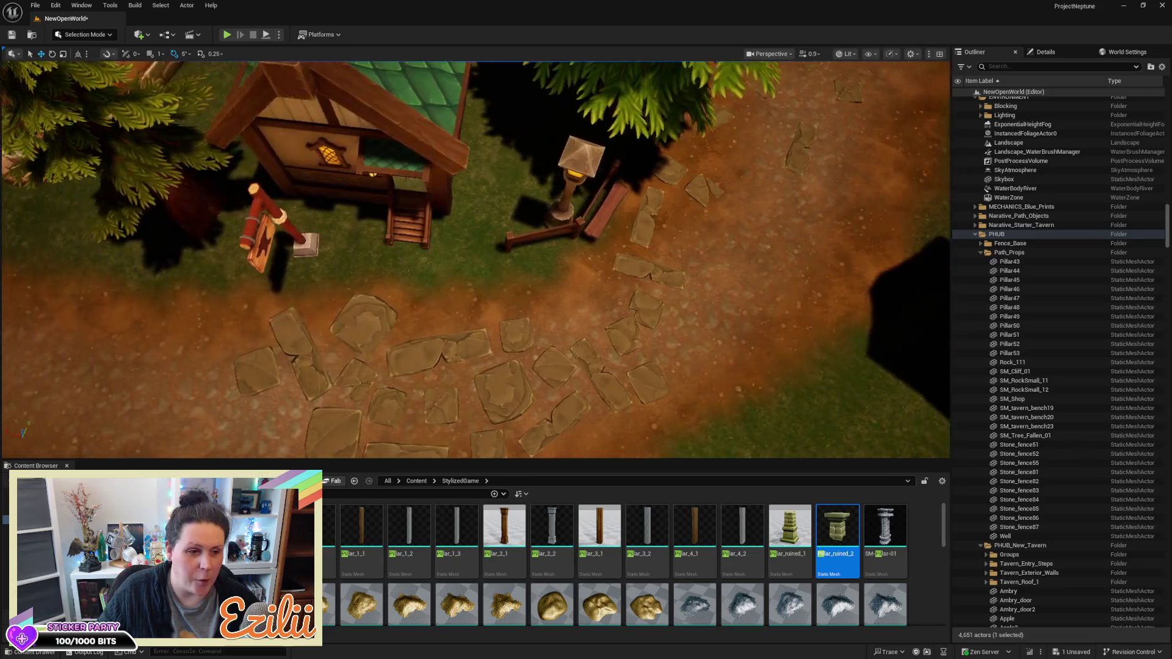
pyautogui.press('s')
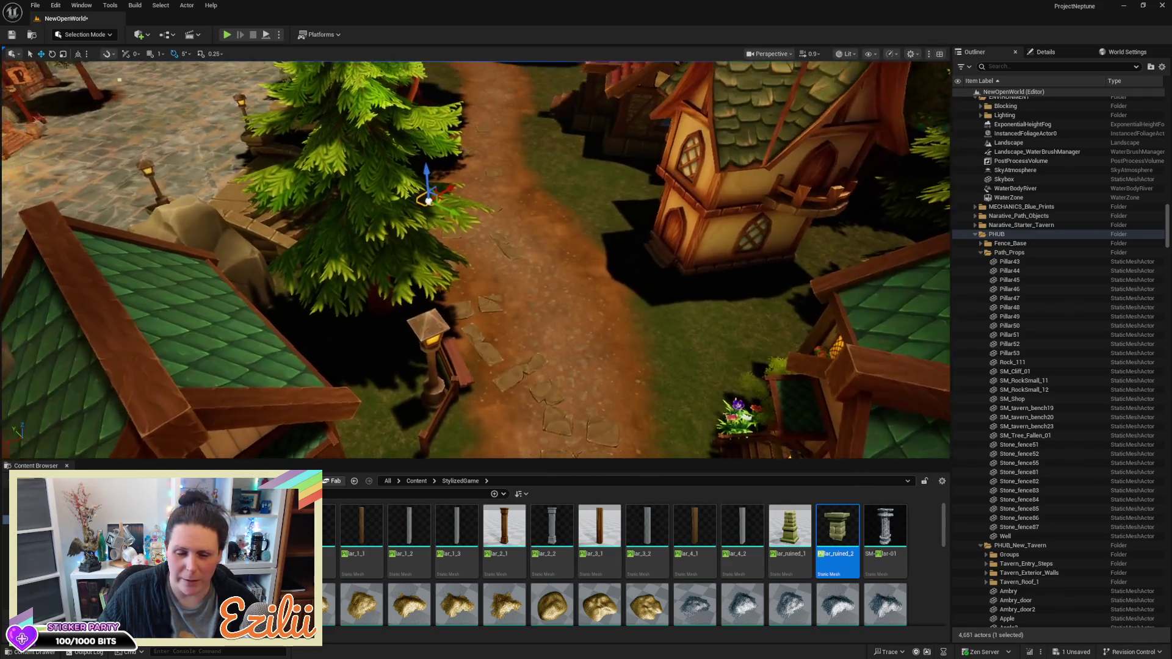
pyautogui.press('s')
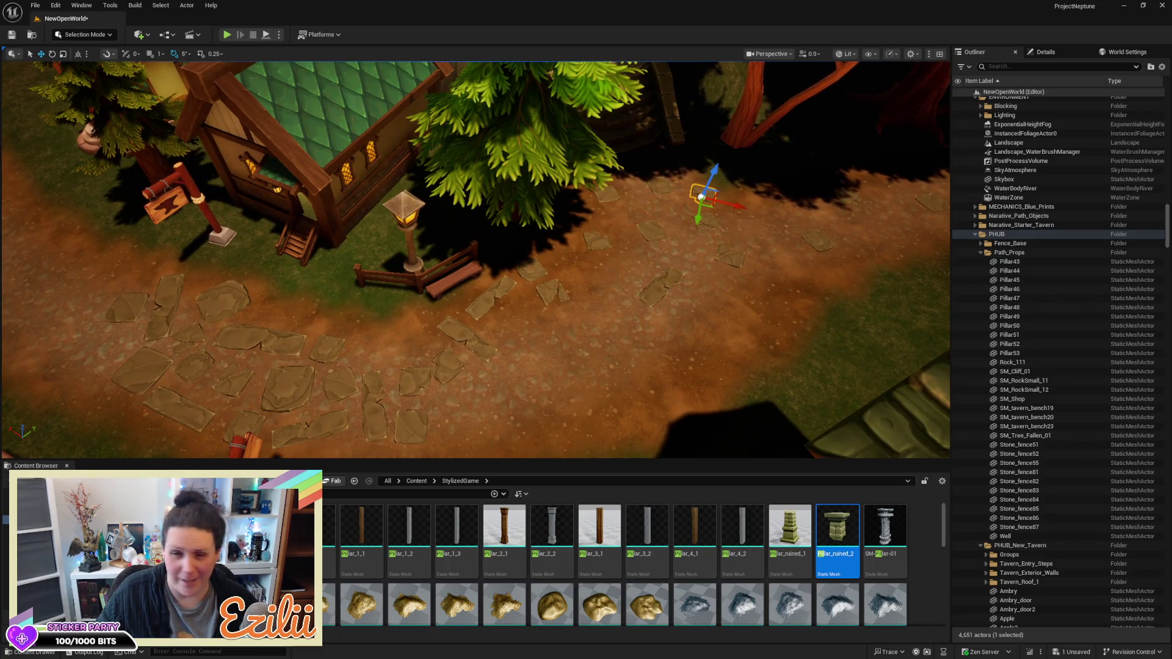
pyautogui.press('w')
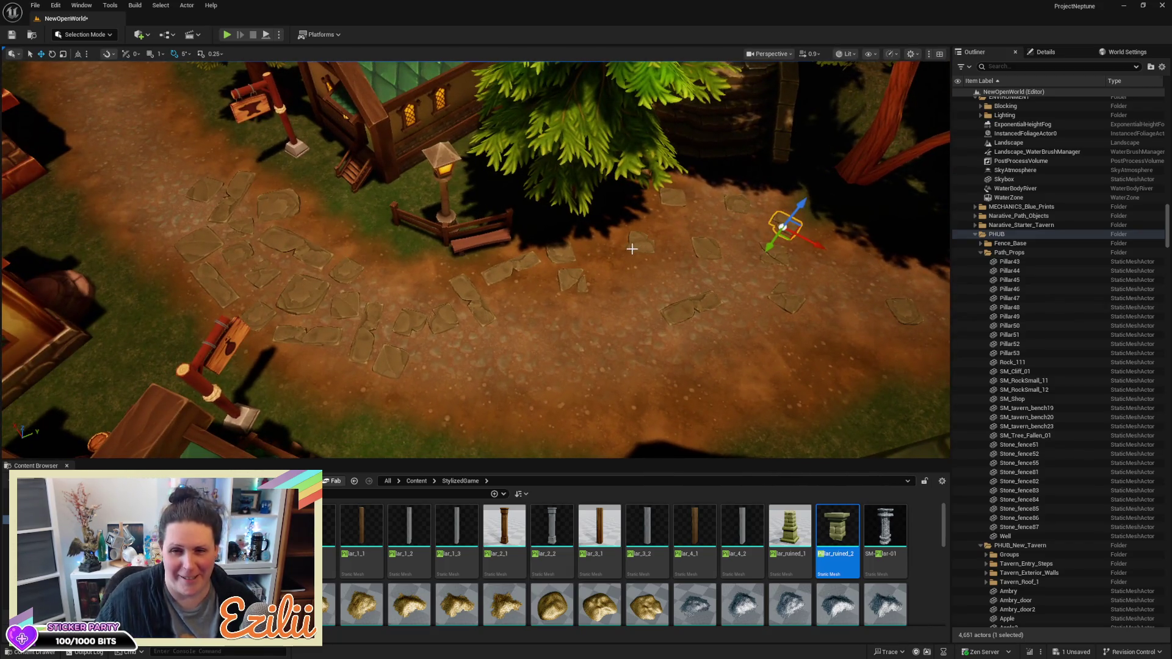
# Nudge a mid-path stone down the path, then delete the stray pillar lying on it
pyautogui.keyDown('ctrl'); pyautogui.click(565, 282); pyautogui.keyUp('ctrl')
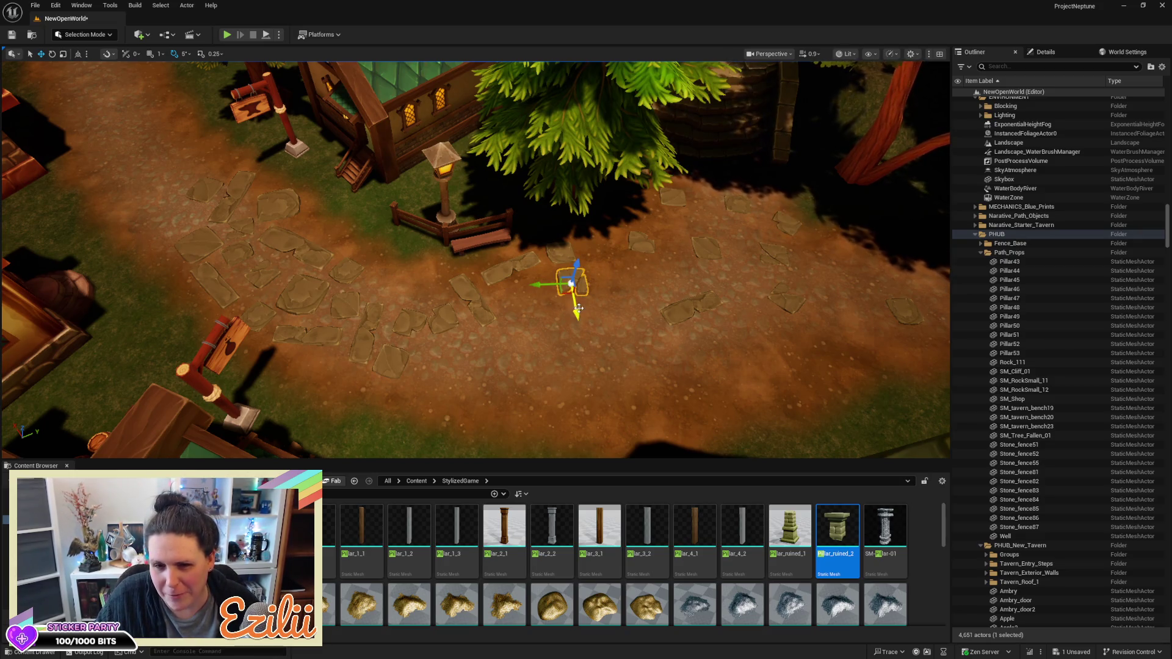
pyautogui.moveTo(577, 311); pyautogui.dragTo(586, 356)
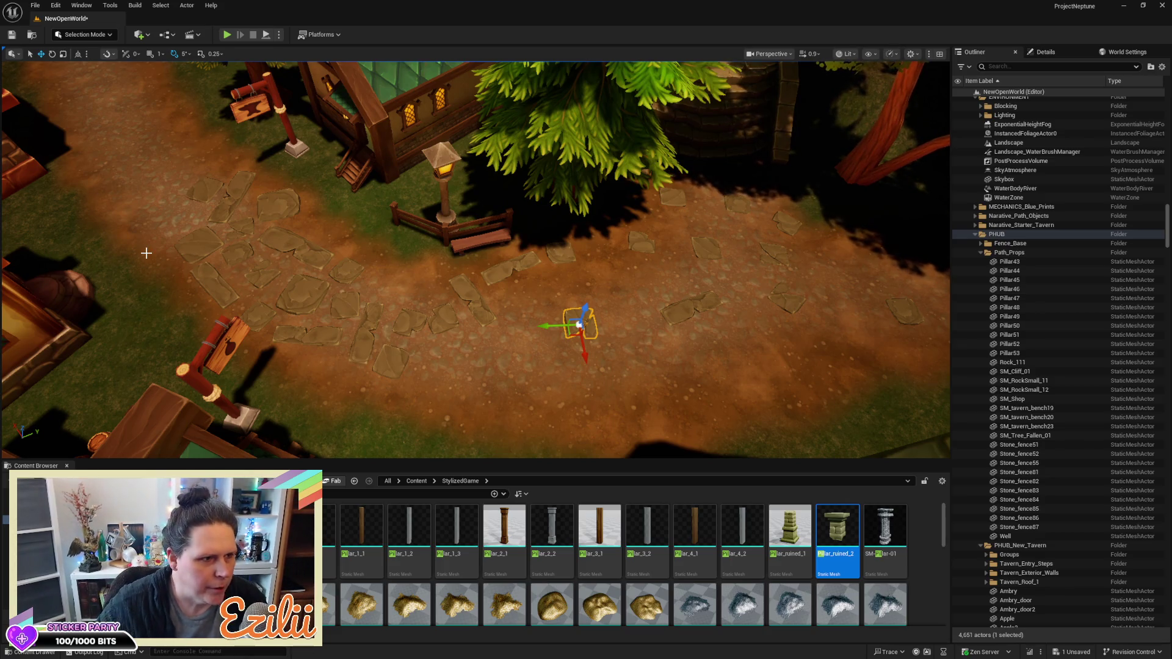
pyautogui.moveTo(358, 243)
pyautogui.mouseDown()
pyautogui.moveTo(421, 241)
pyautogui.moveTo(419, 271)
pyautogui.mouseUp()
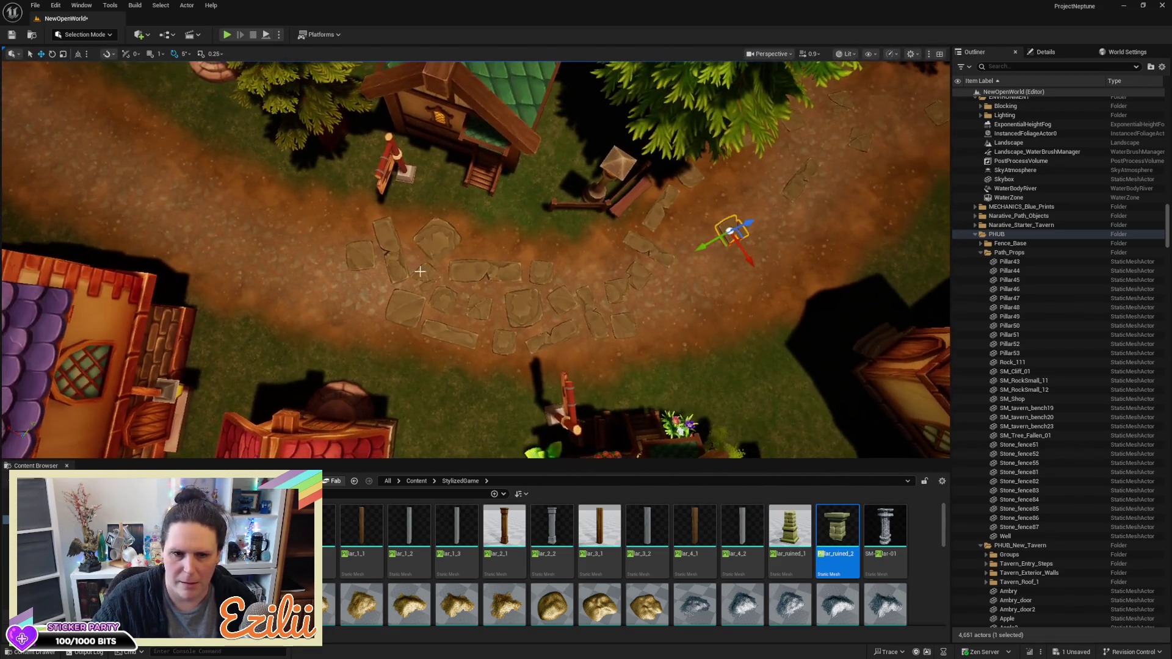
pyautogui.moveTo(729, 231)
pyautogui.mouseDown()
pyautogui.moveTo(425, 241)
pyautogui.moveTo(211, 232)
pyautogui.moveTo(128, 181)
pyautogui.mouseUp()
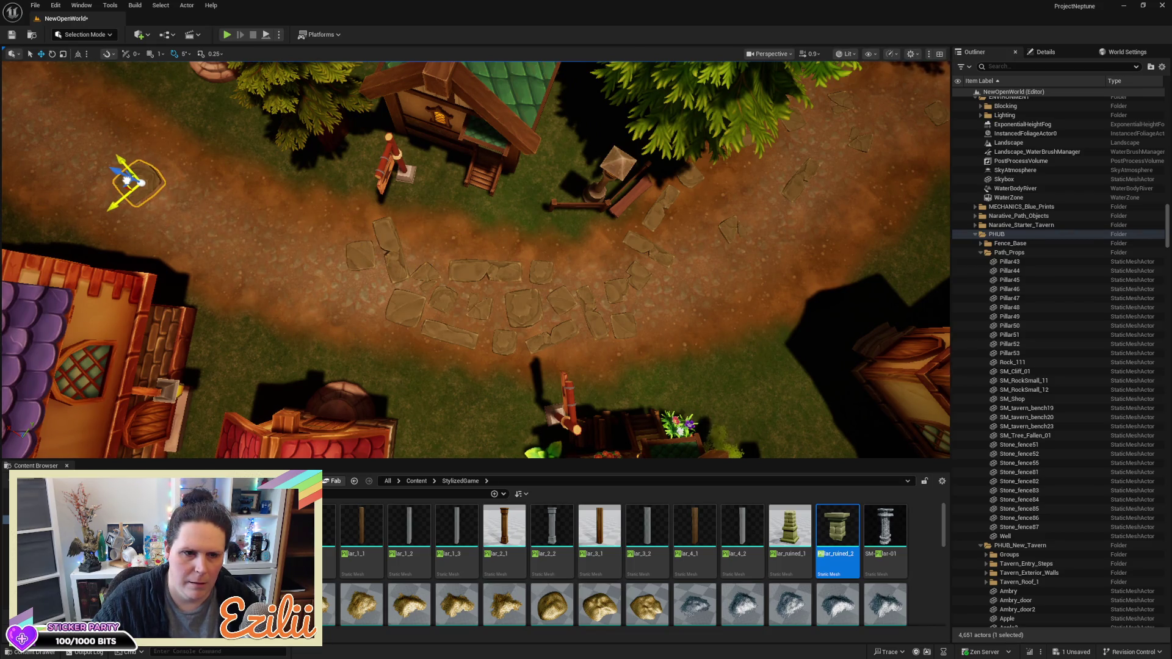
pyautogui.click(392, 253)
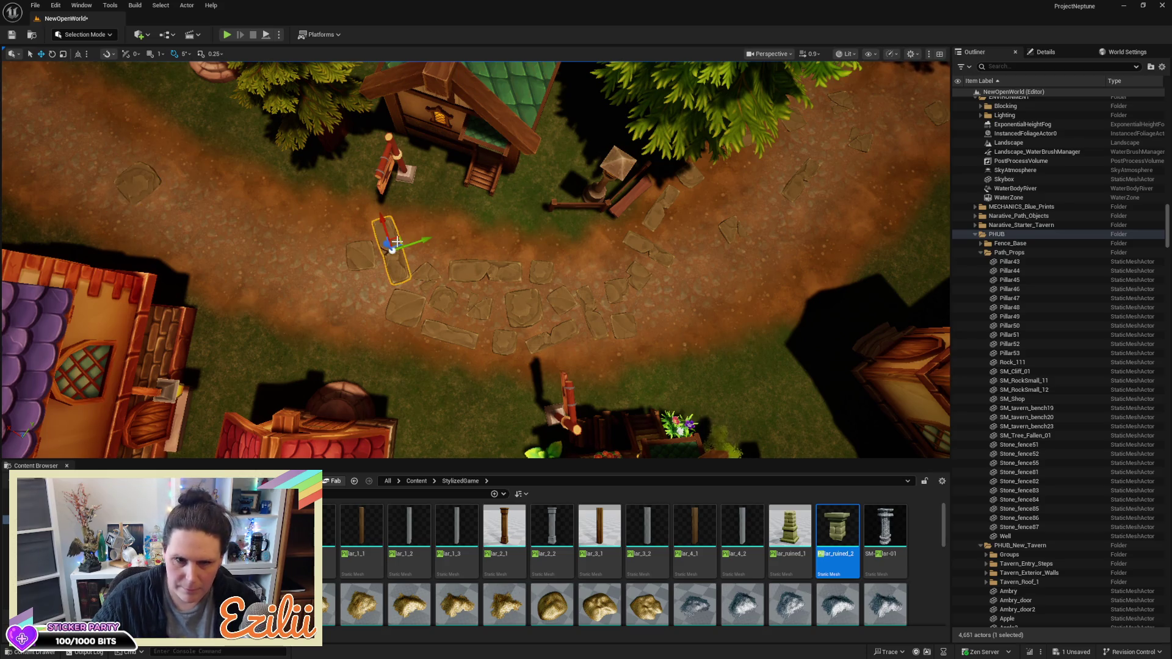
pyautogui.press('Delete')
# Move the long stone slab down toward the house steps
pyautogui.click(488, 273)
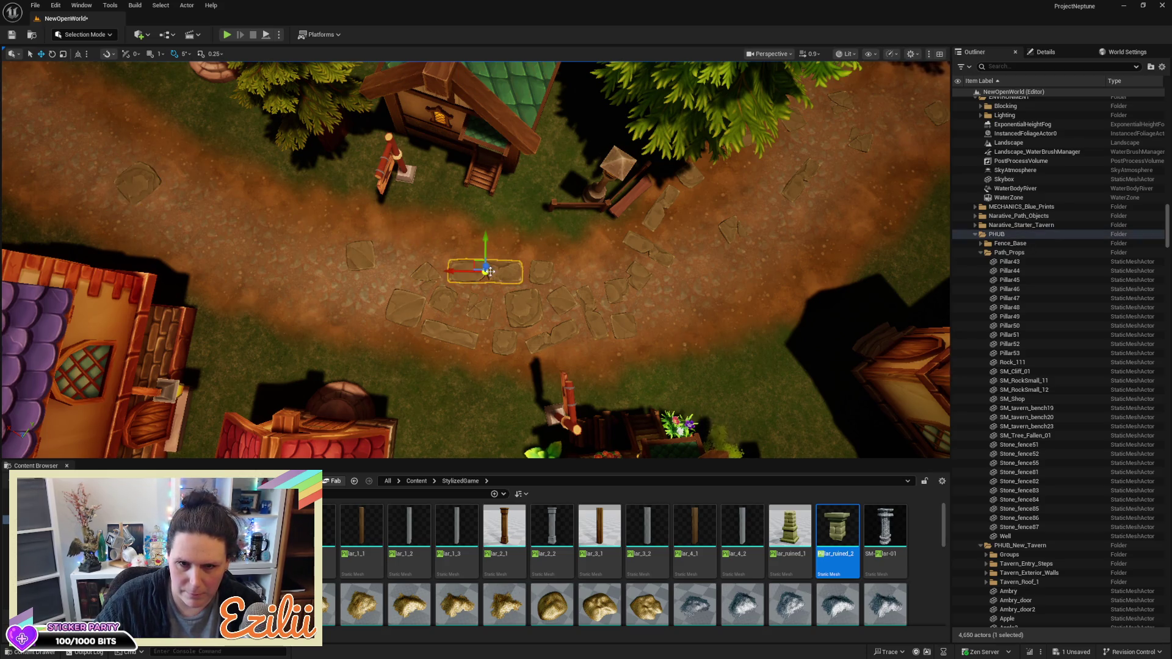
pyautogui.moveTo(490, 237)
pyautogui.mouseDown()
pyautogui.moveTo(487, 176)
pyautogui.moveTo(441, 211)
pyautogui.moveTo(401, 213)
pyautogui.moveTo(424, 190)
pyautogui.moveTo(361, 228)
pyautogui.moveTo(384, 274)
pyautogui.moveTo(485, 318)
pyautogui.mouseUp()
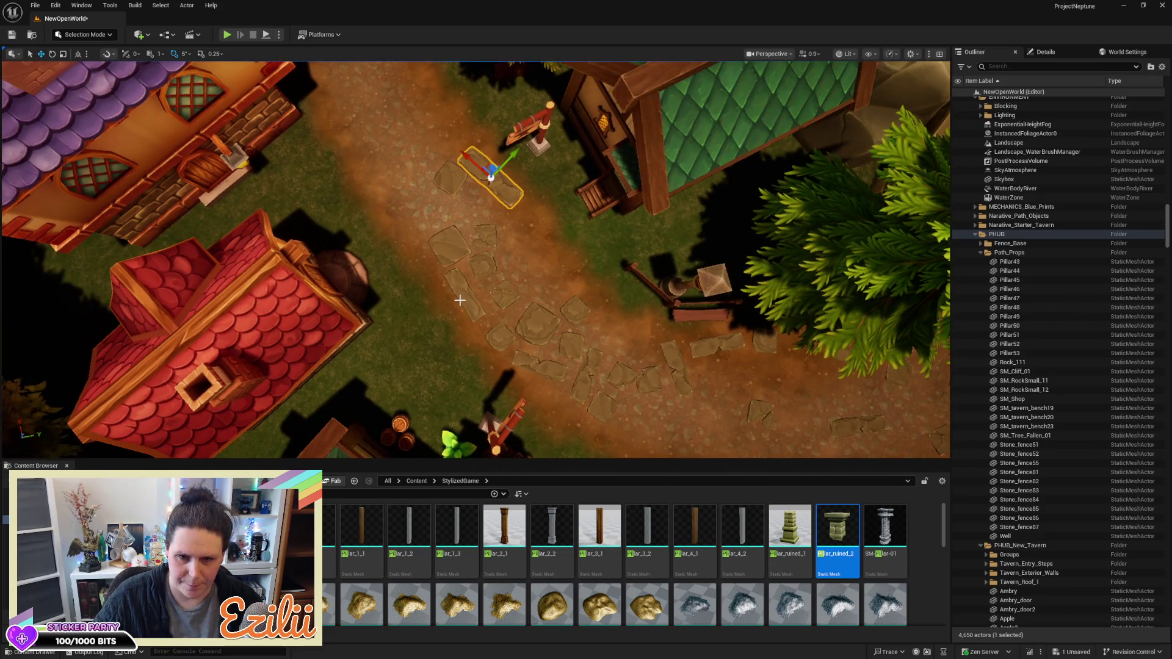
pyautogui.moveTo(490, 177)
pyautogui.mouseDown()
pyautogui.moveTo(469, 287)
pyautogui.moveTo(793, 122)
pyautogui.mouseUp()
# Slide the flat step tile along the Y axis until it is centred under the tavern stairs
pyautogui.scroll(5, 471, 292)
pyautogui.press('f')
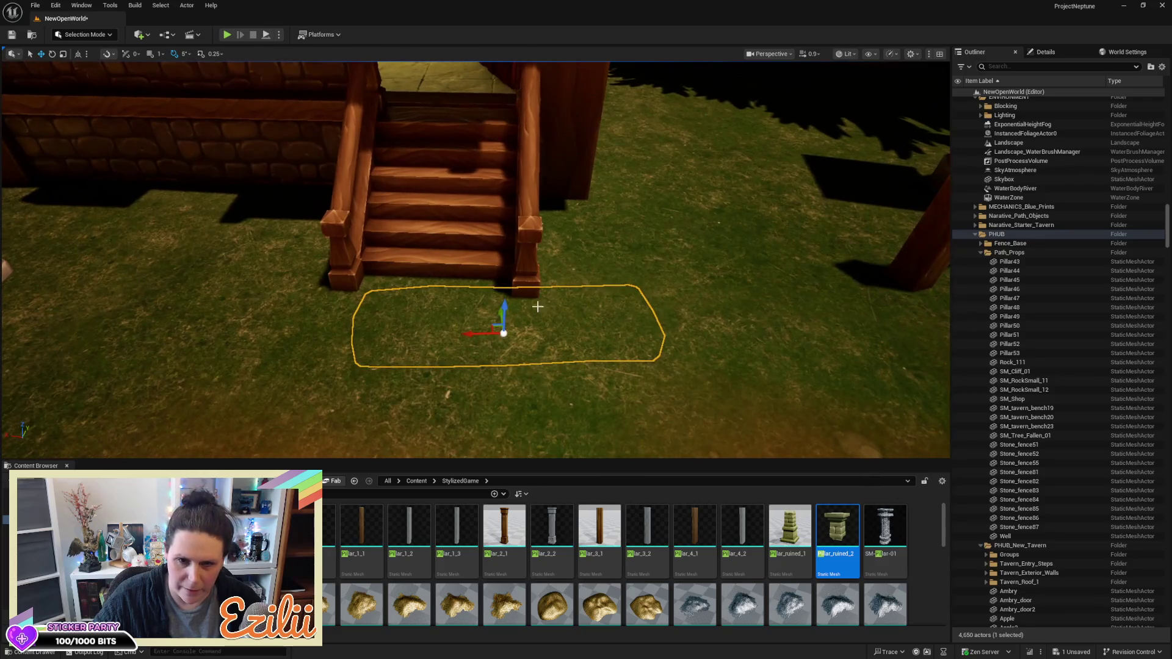
pyautogui.moveTo(471, 335)
pyautogui.mouseDown()
pyautogui.moveTo(374, 321)
pyautogui.moveTo(415, 282)
pyautogui.moveTo(419, 247)
pyautogui.moveTo(671, 214)
pyautogui.moveTo(650, 222)
pyautogui.mouseUp()
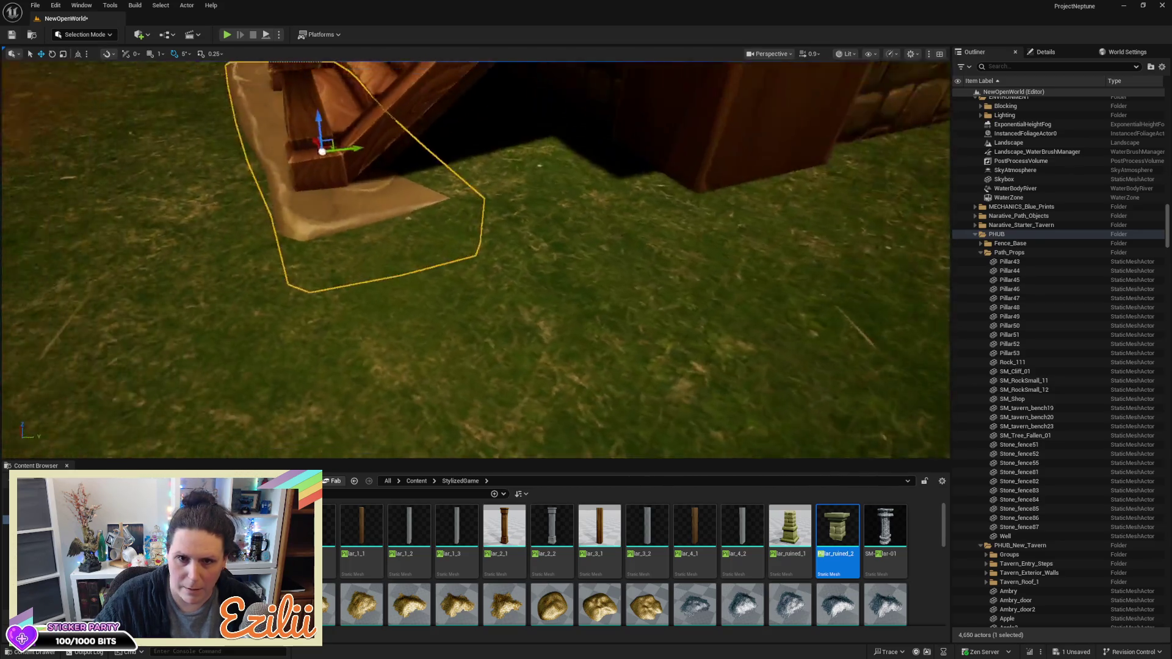
pyautogui.moveTo(647, 238)
pyautogui.mouseDown()
pyautogui.moveTo(574, 238)
pyautogui.moveTo(665, 240)
pyautogui.mouseUp()
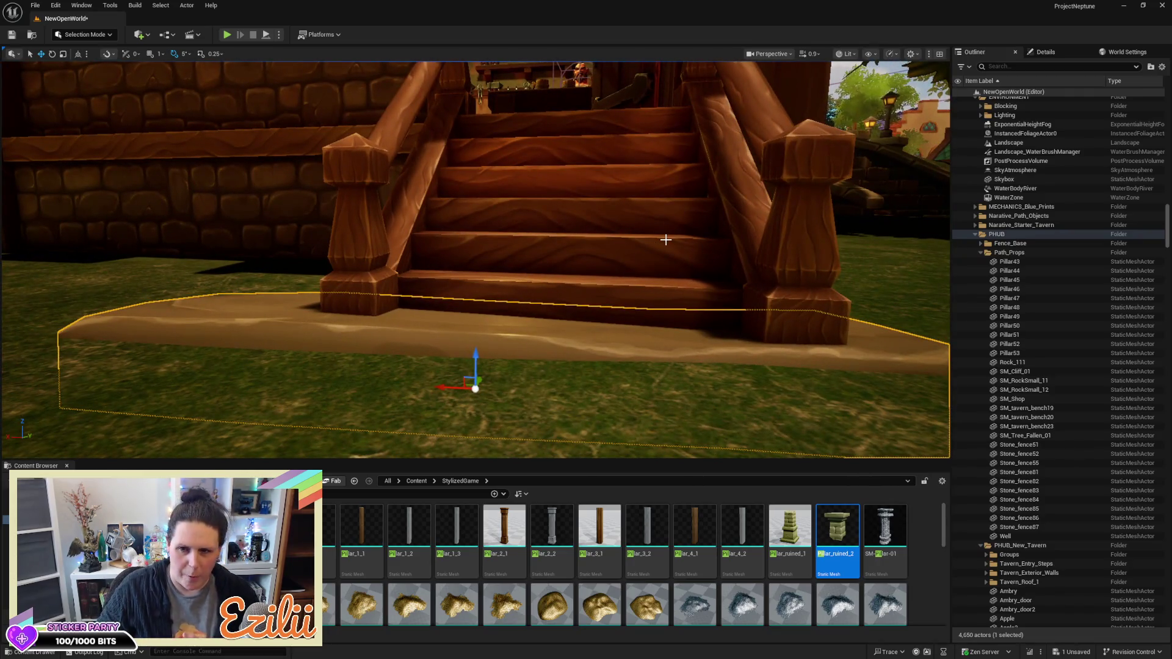
pyautogui.scroll(-10, 477, 354)
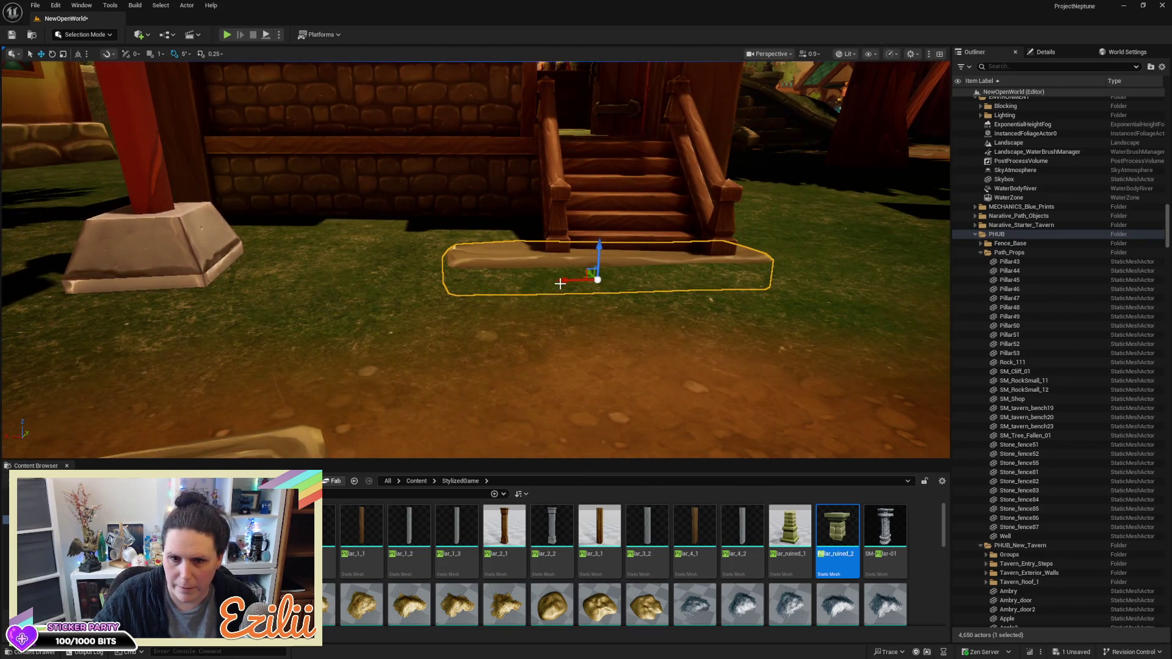
pyautogui.moveTo(561, 282)
pyautogui.mouseDown()
pyautogui.moveTo(605, 279)
pyautogui.moveTo(645, 250)
pyautogui.moveTo(357, 228)
pyautogui.mouseUp()
# Save the map and switch to the Landscape Sculpt Flatten tool with brush size 67.07
pyautogui.hotkey('ctrl', 's')
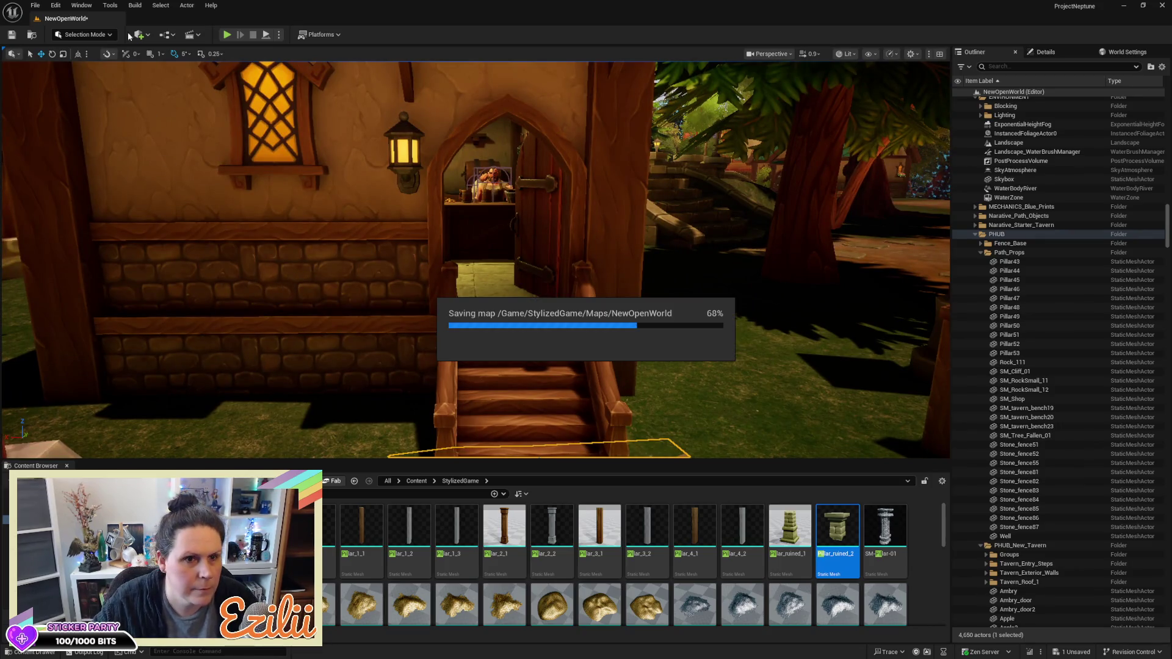
pyautogui.click(107, 35)
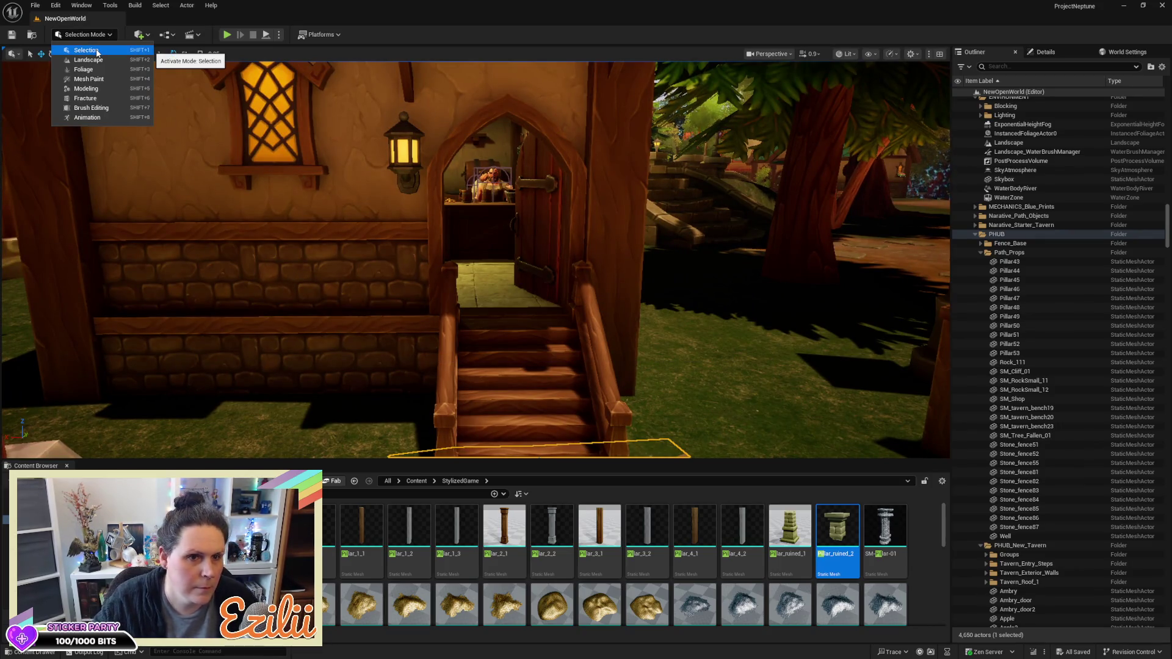
pyautogui.click(91, 60)
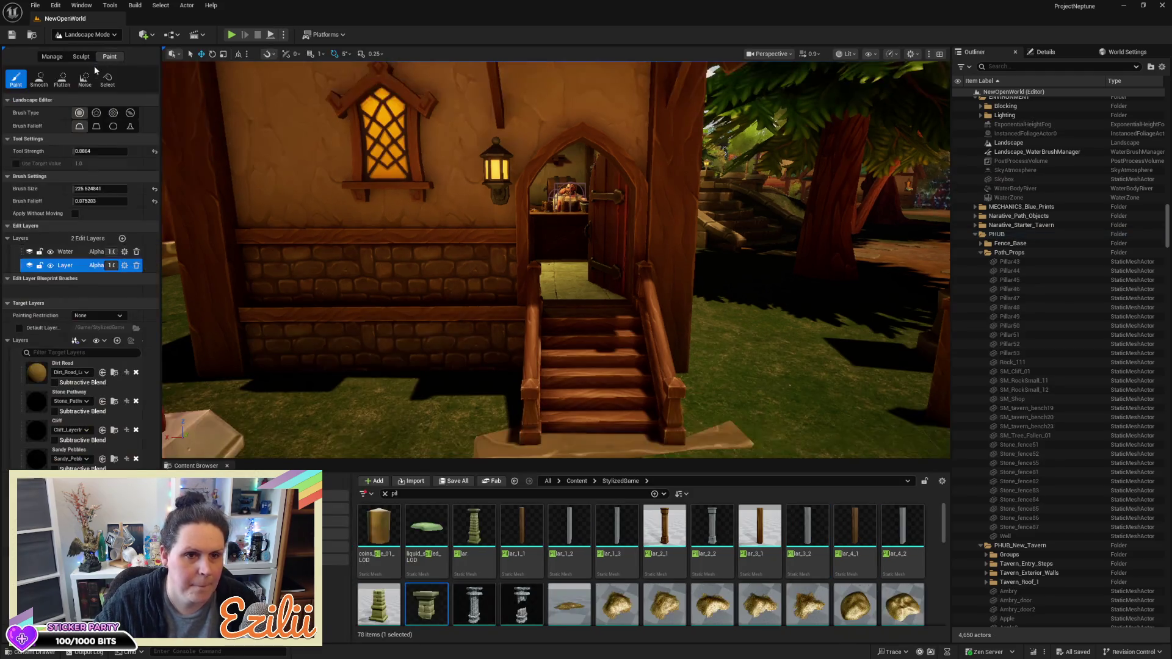
pyautogui.click(81, 57)
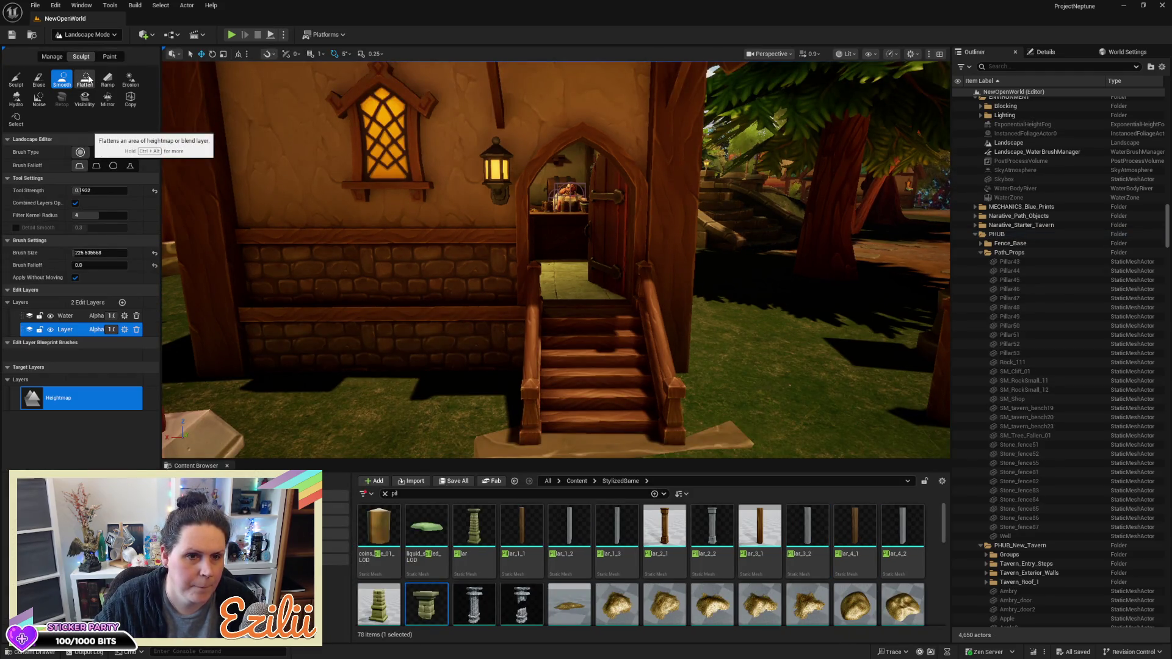
pyautogui.click(88, 79)
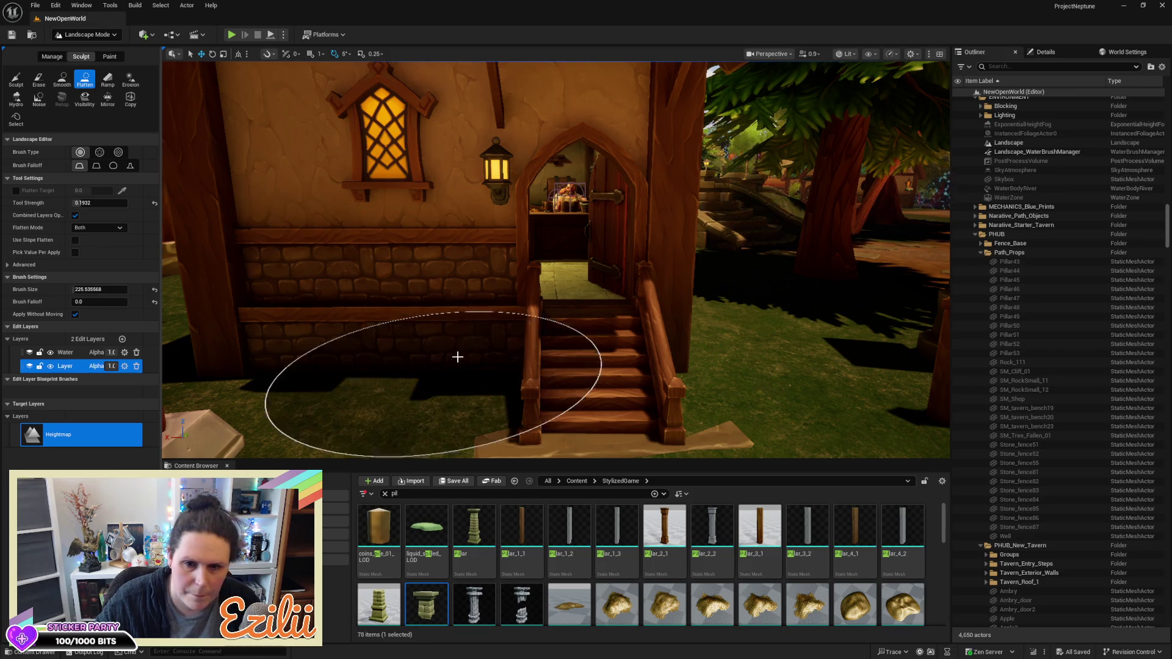
pyautogui.scroll(5, 457, 354)
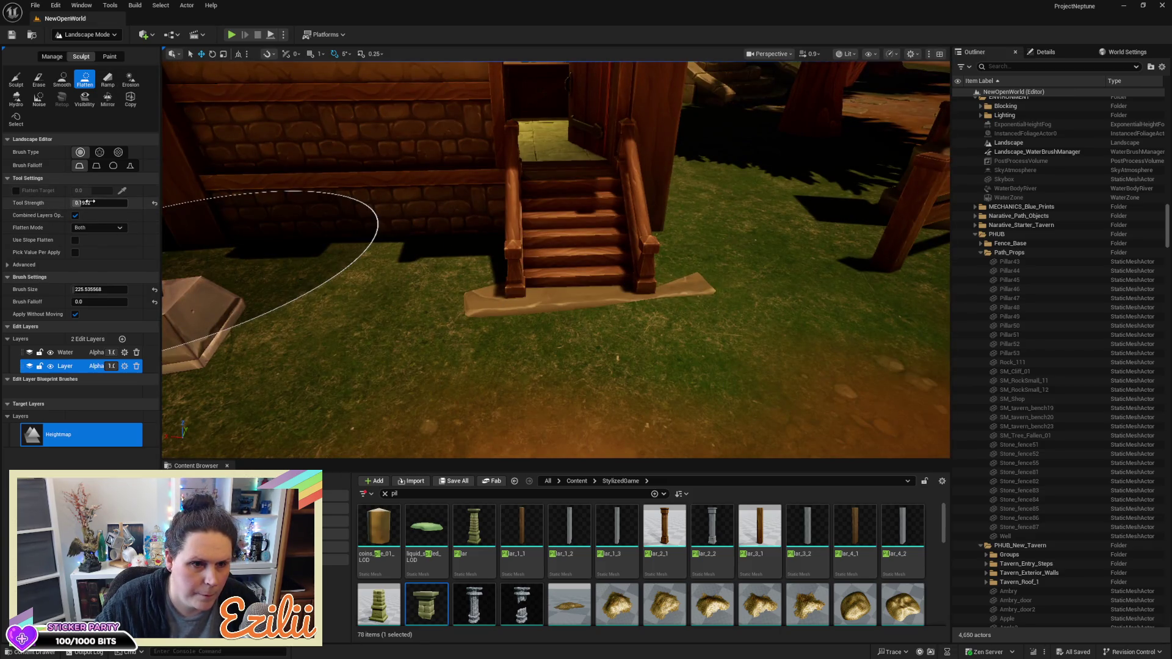
pyautogui.click(92, 289)
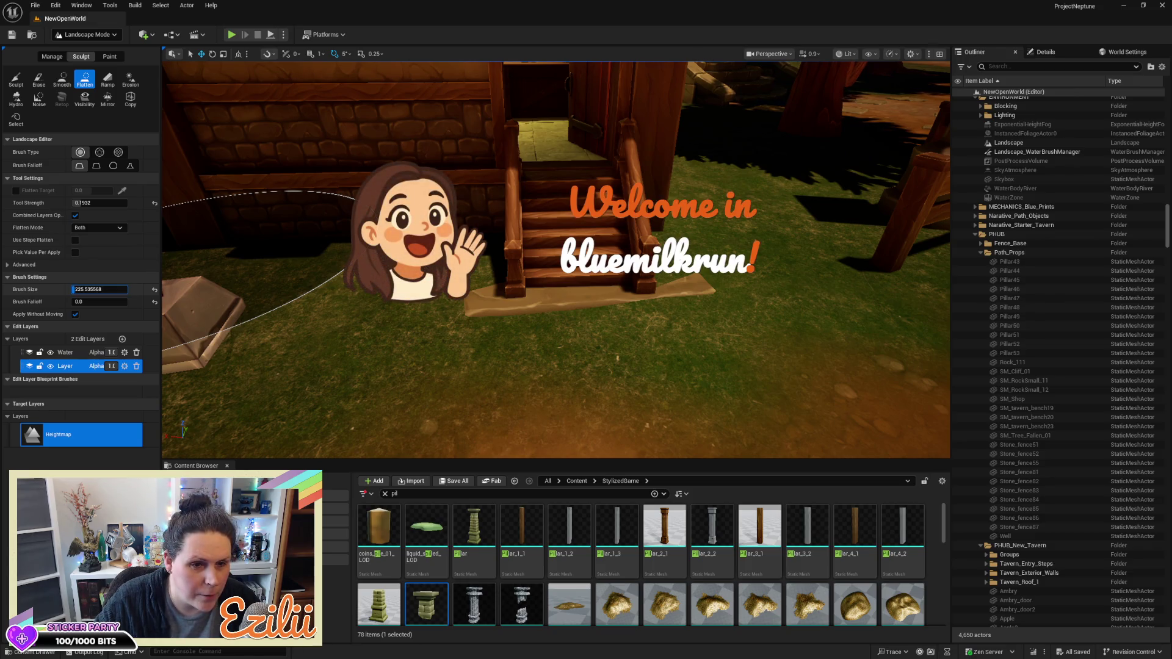
pyautogui.press('[')
pyautogui.press('[')
pyautogui.press('[')
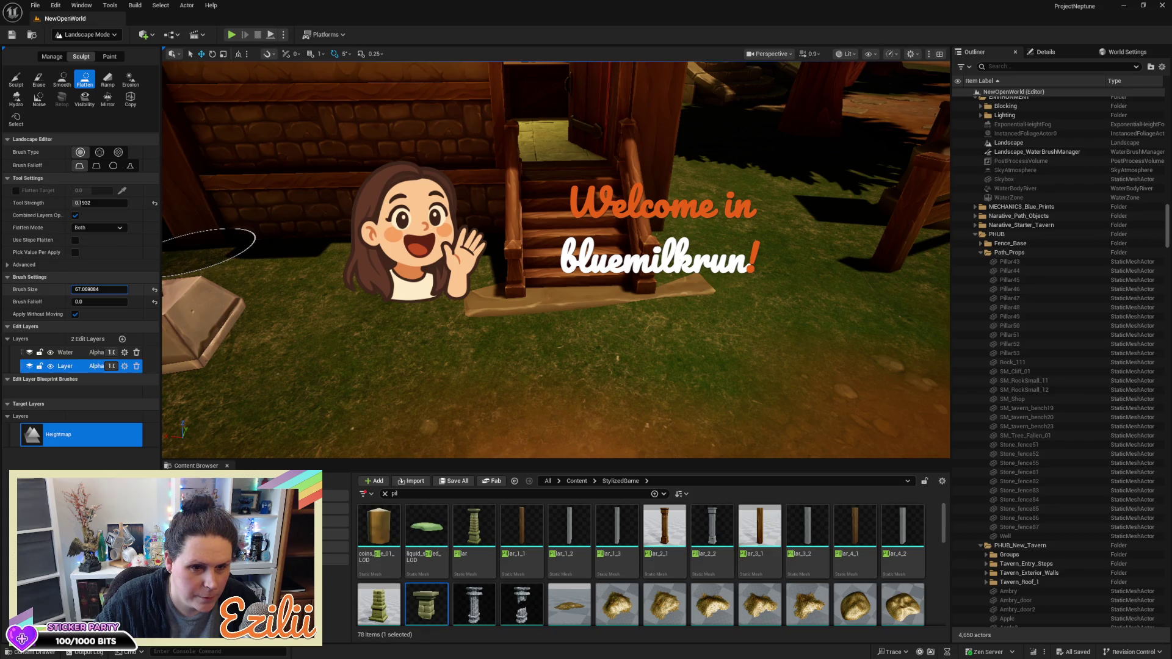
# Flatten the ground beside the tavern stairs, then fly the view closer to the stairs
pyautogui.moveTo(483, 324); pyautogui.dragTo(510, 306)
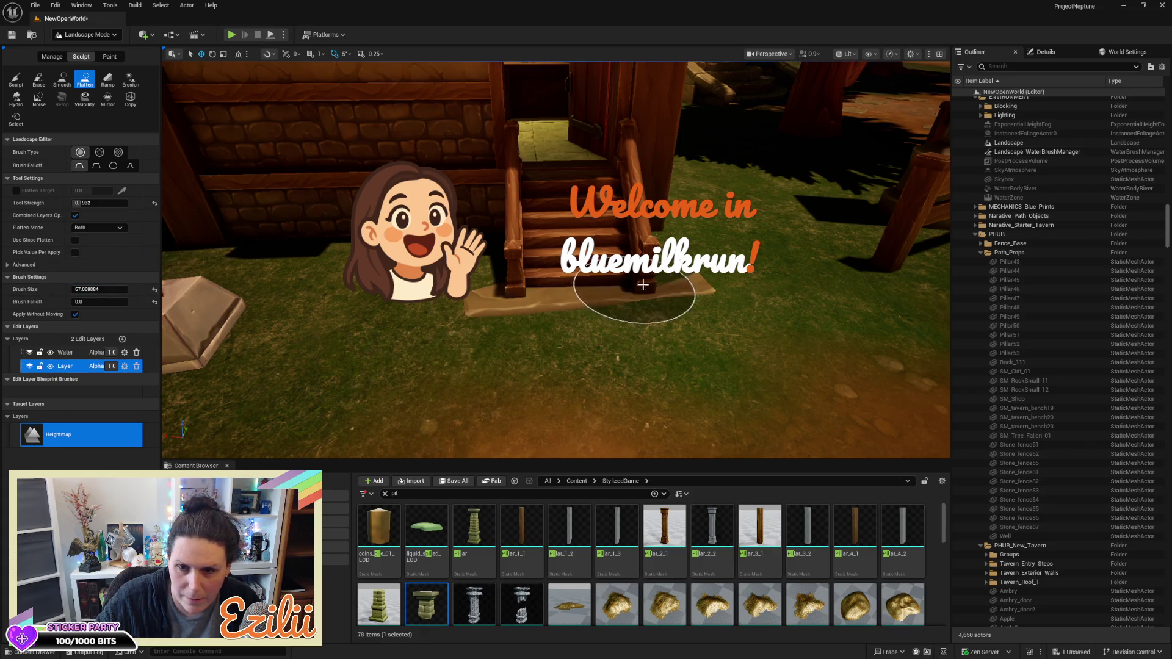
pyautogui.scroll(5, 628, 348)
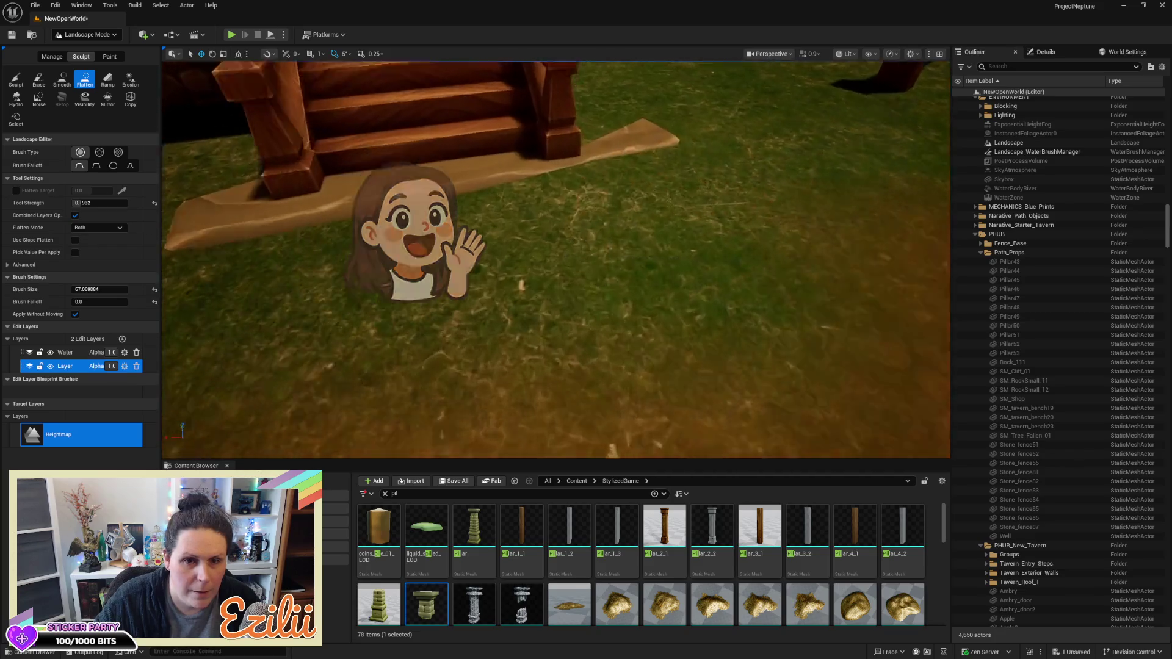
pyautogui.scroll(-3, 601, 249)
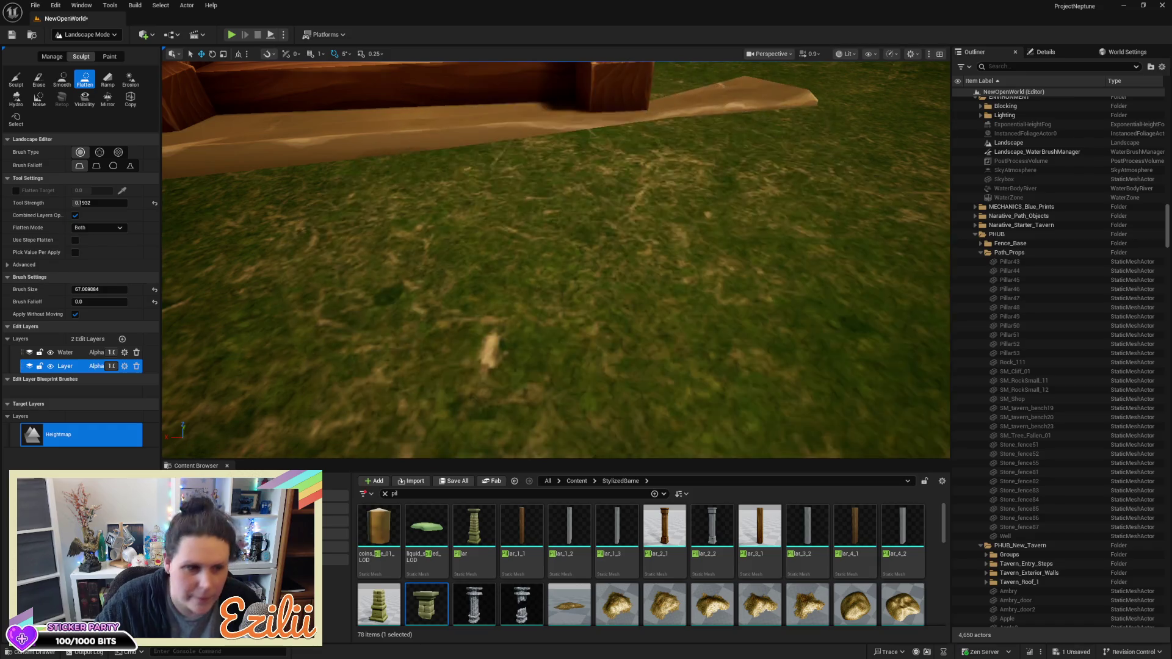
pyautogui.scroll(-5, 555, 259)
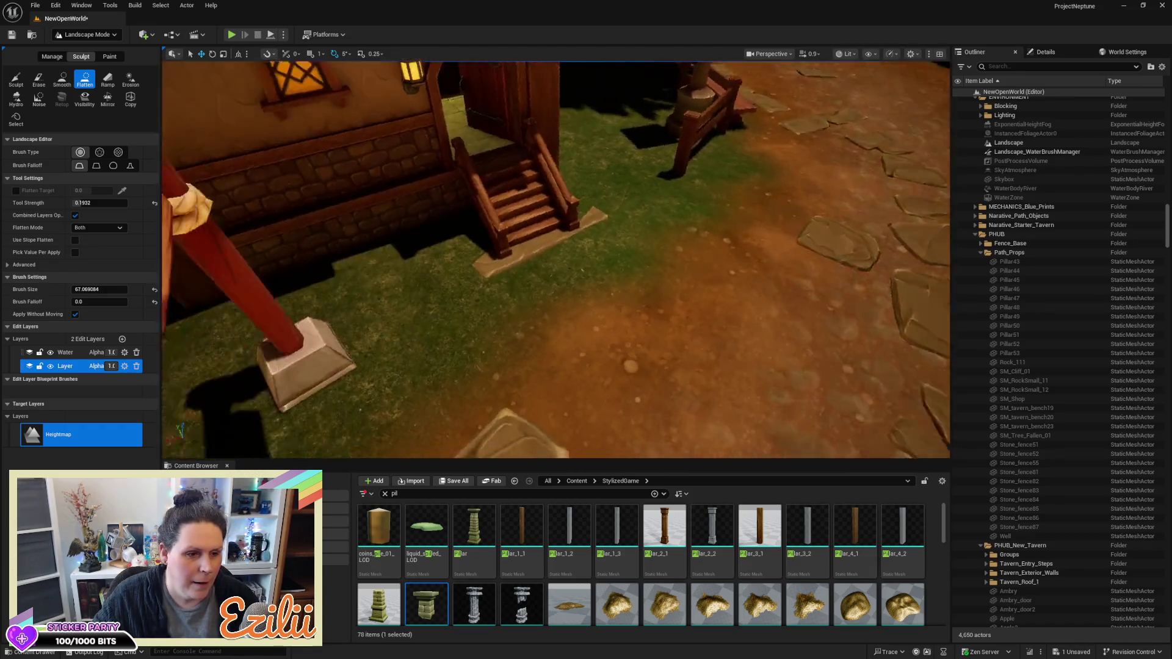
pyautogui.scroll(5, 555, 259)
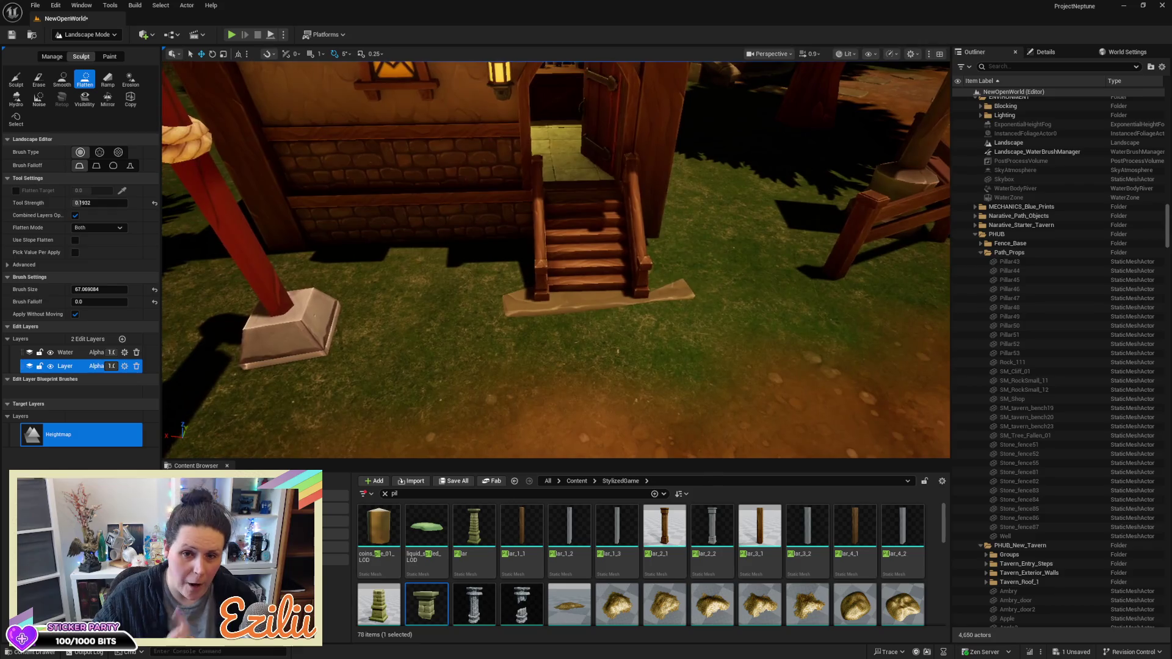
pyautogui.scroll(3, 555, 259)
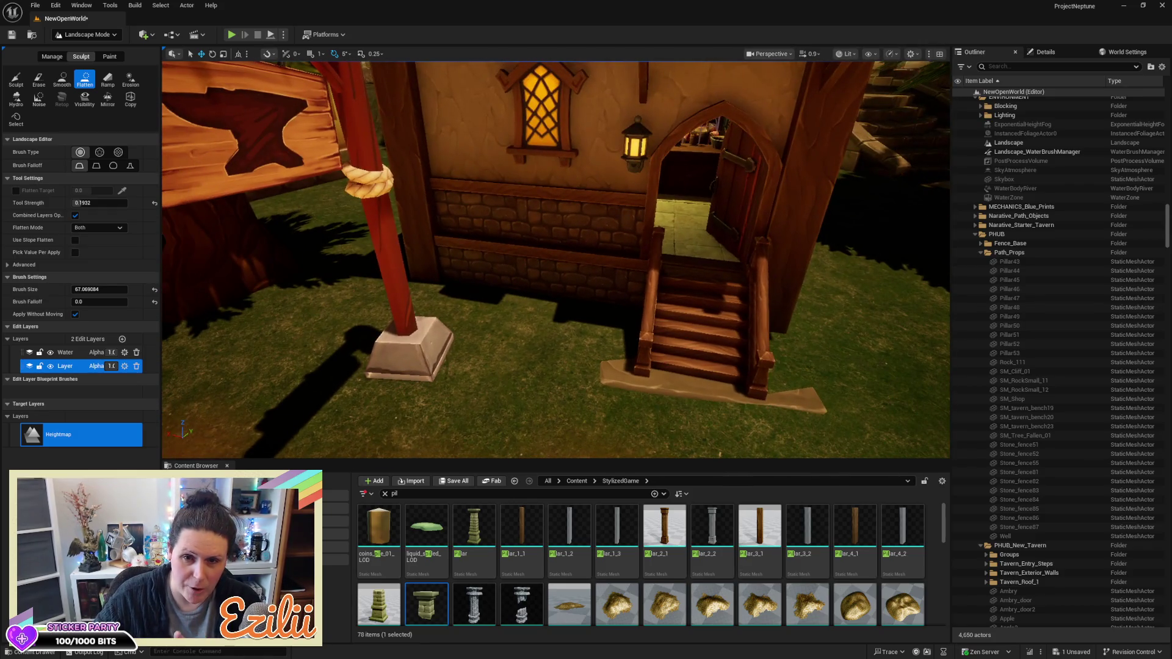
pyautogui.scroll(3, 555, 260)
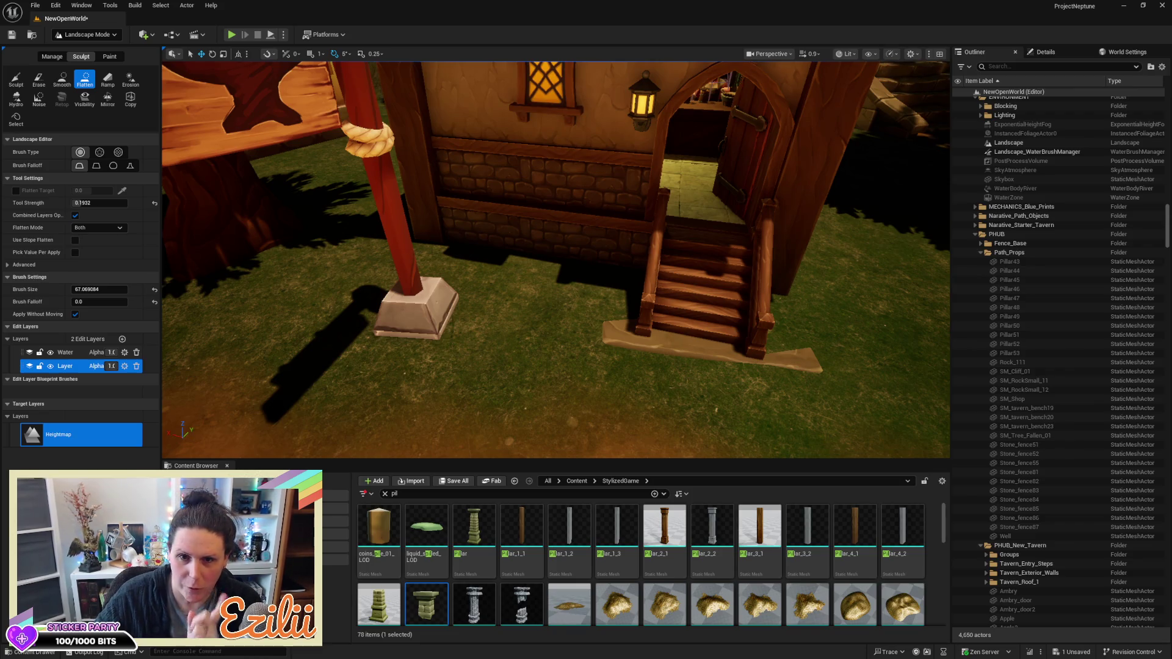
pyautogui.scroll(1, 555, 260)
pyautogui.scroll(-3, 555, 259)
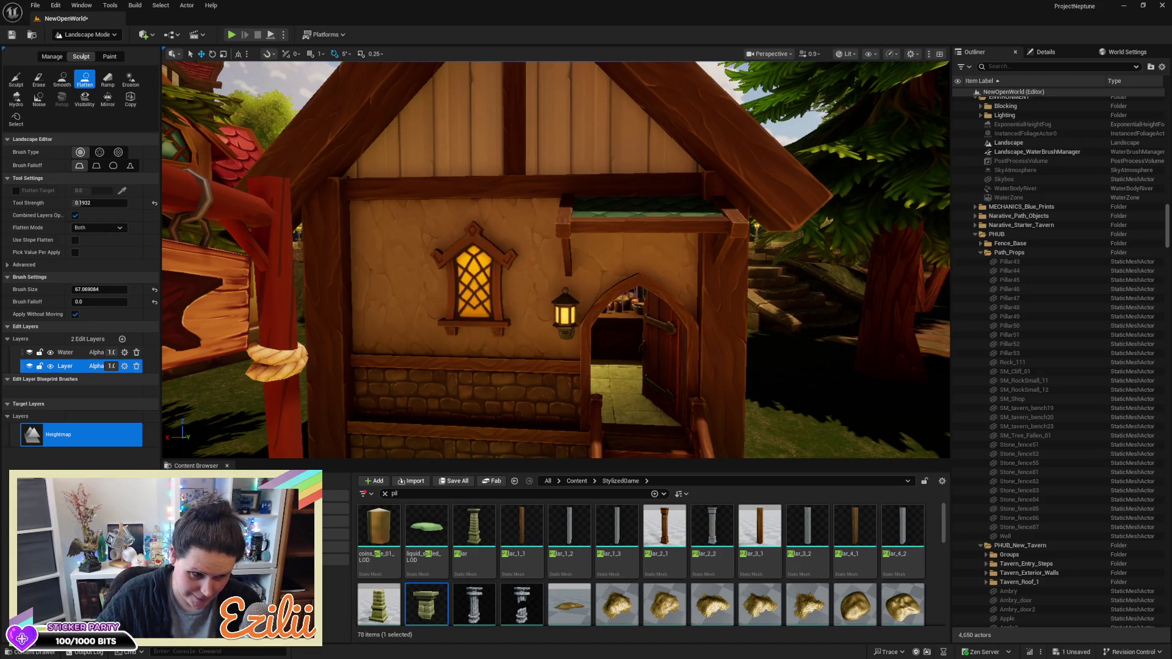
pyautogui.scroll(-2, 555, 260)
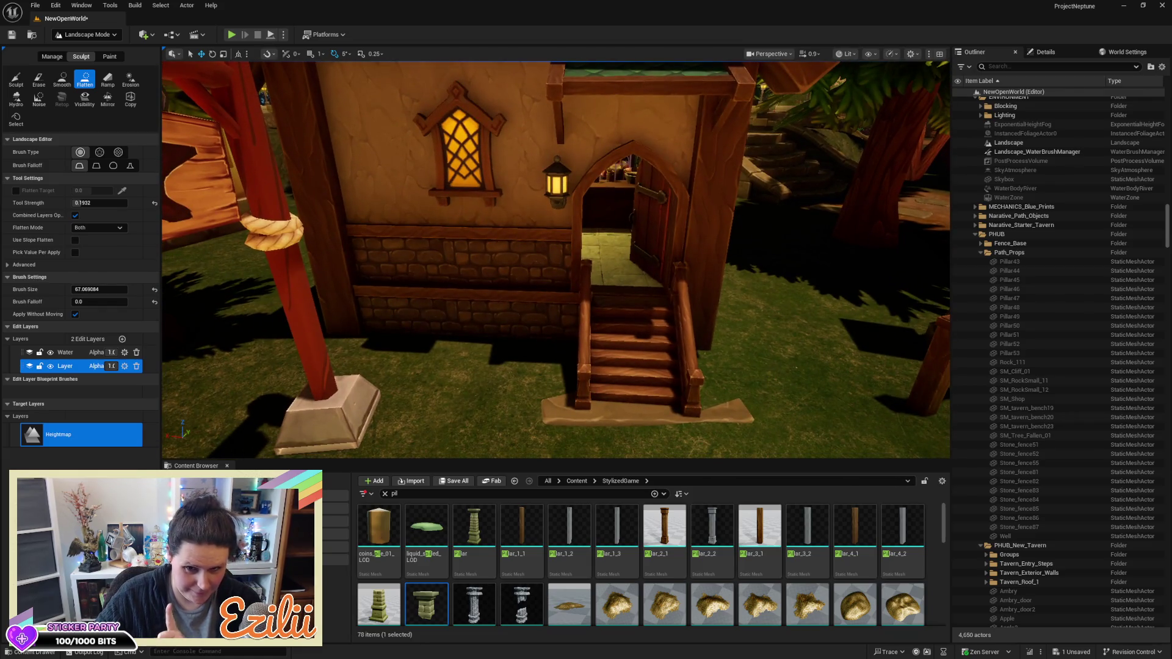
pyautogui.scroll(-2, 555, 259)
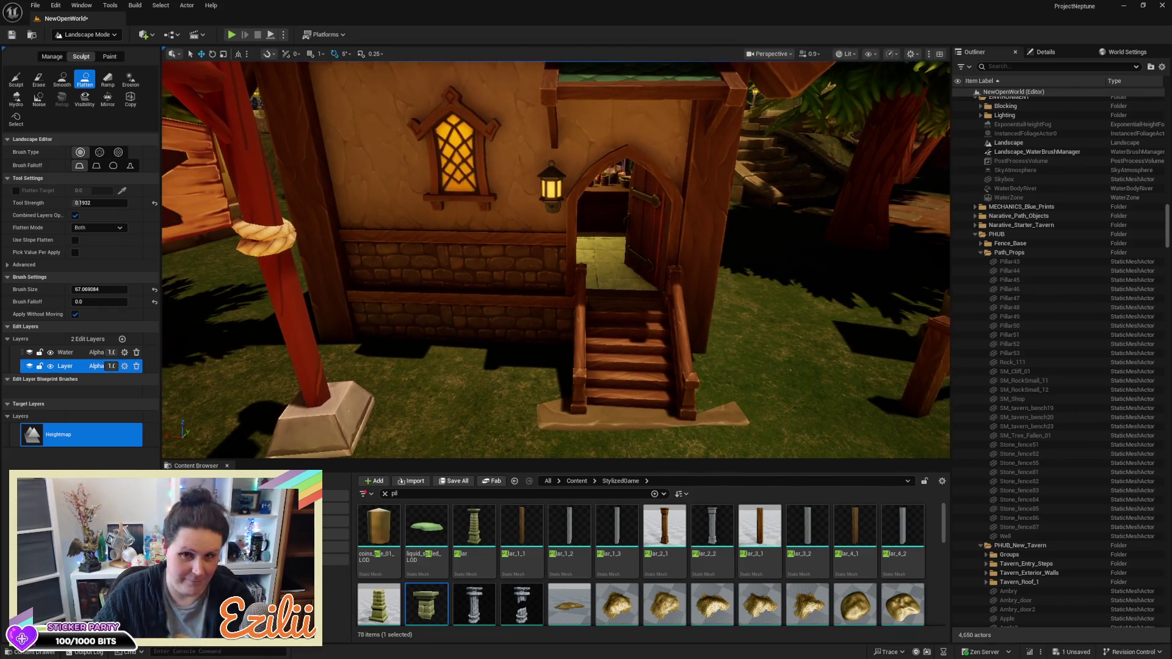
pyautogui.scroll(-3, 556, 259)
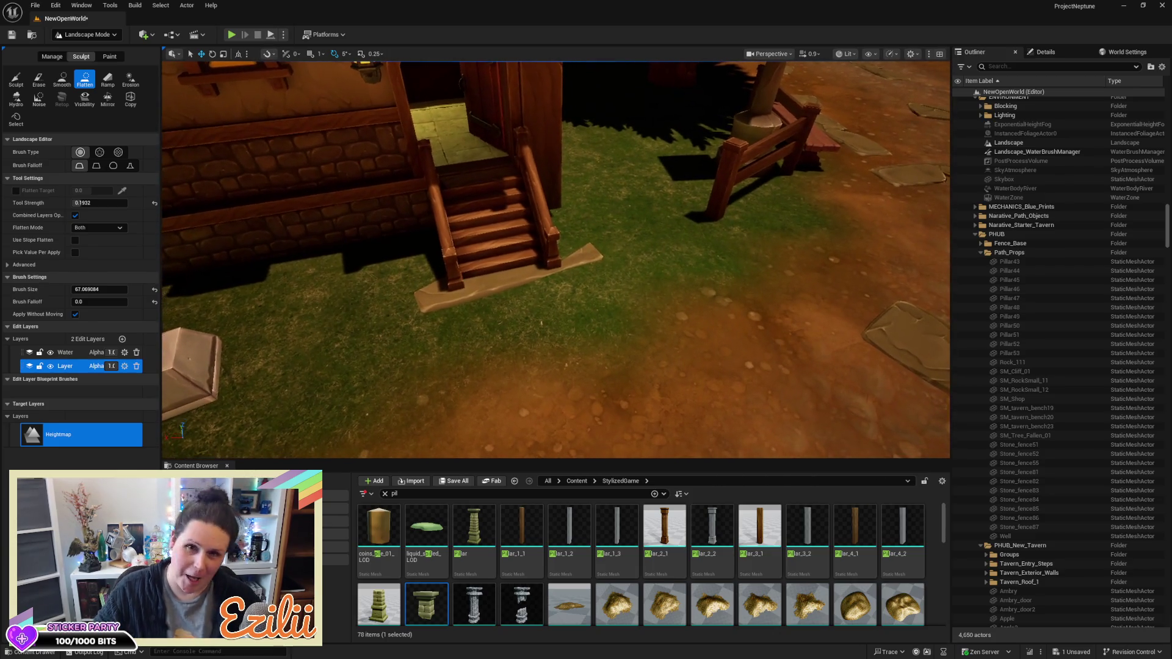
pyautogui.scroll(5, 556, 259)
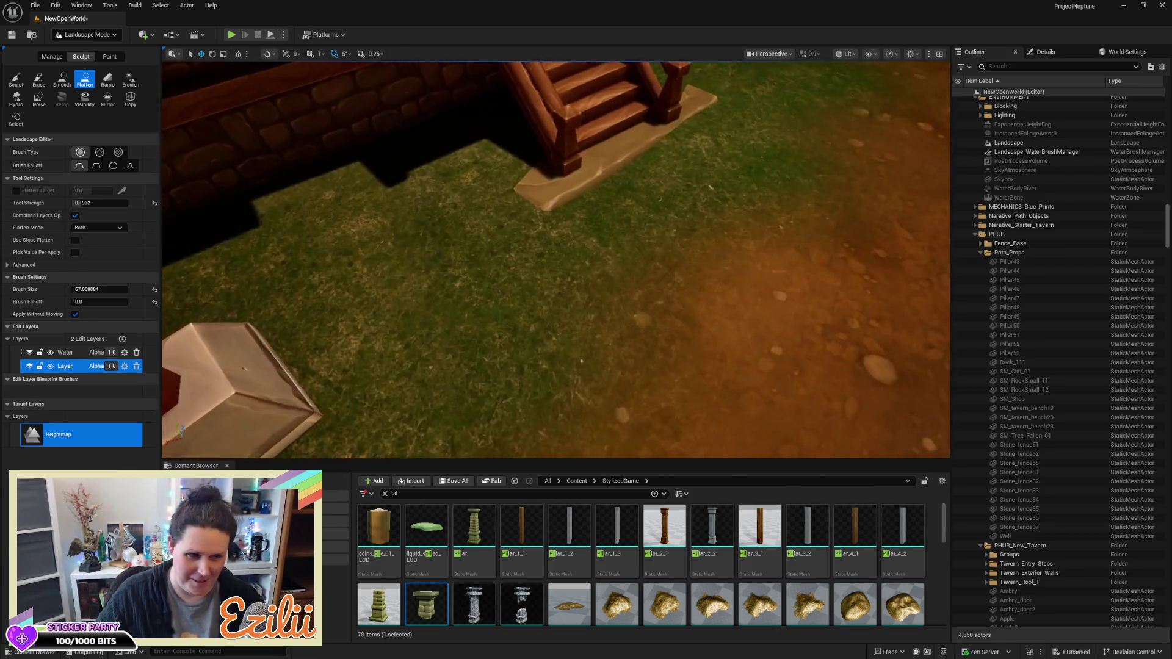
pyautogui.moveTo(556, 259)
pyautogui.mouseDown()
pyautogui.moveTo(598, 234)
pyautogui.moveTo(562, 254)
pyautogui.moveTo(573, 263)
pyautogui.moveTo(531, 259)
pyautogui.mouseUp()
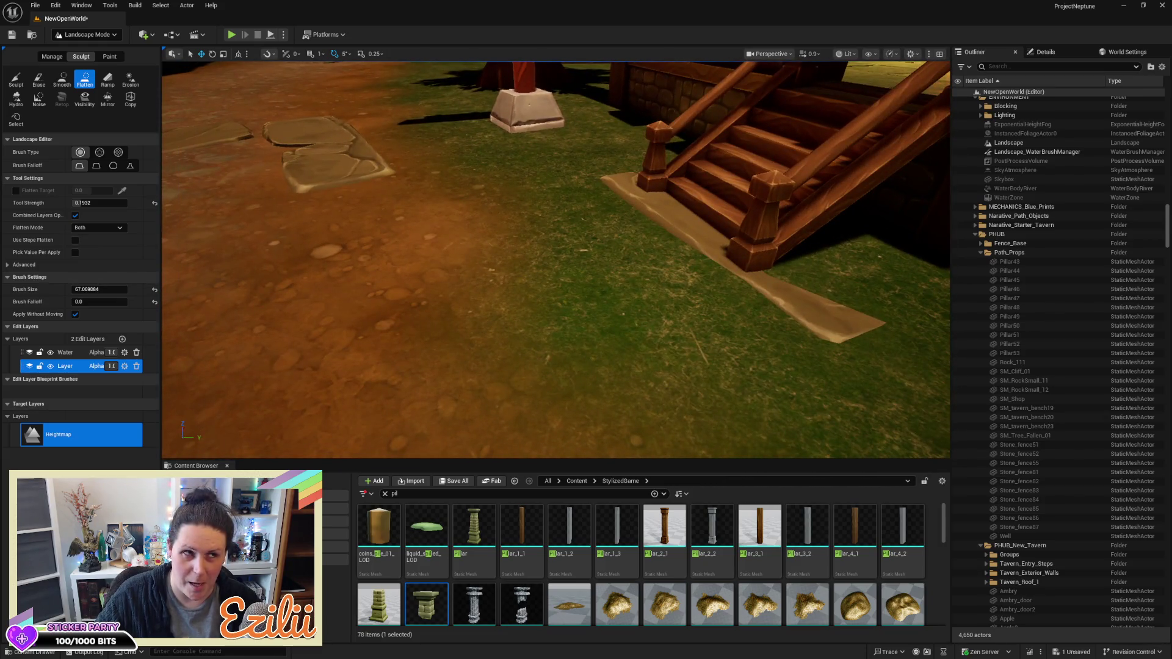
pyautogui.moveTo(531, 259)
pyautogui.mouseDown()
pyautogui.moveTo(591, 250)
pyautogui.moveTo(615, 210)
pyautogui.mouseUp()
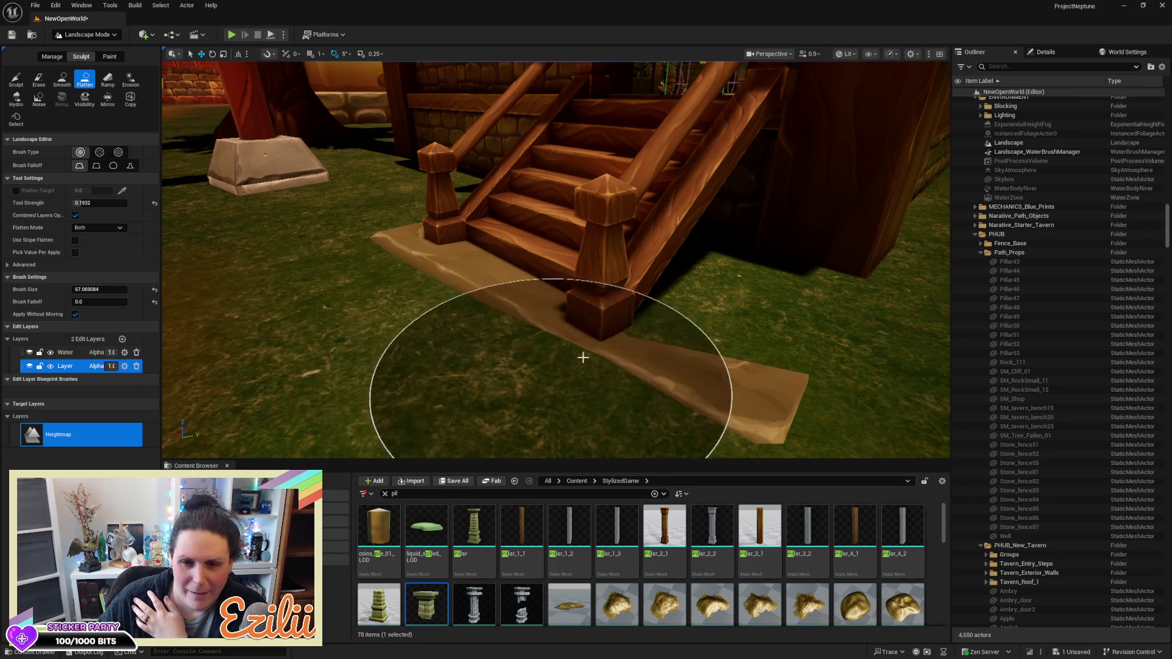
pyautogui.rightClick(413, 230)
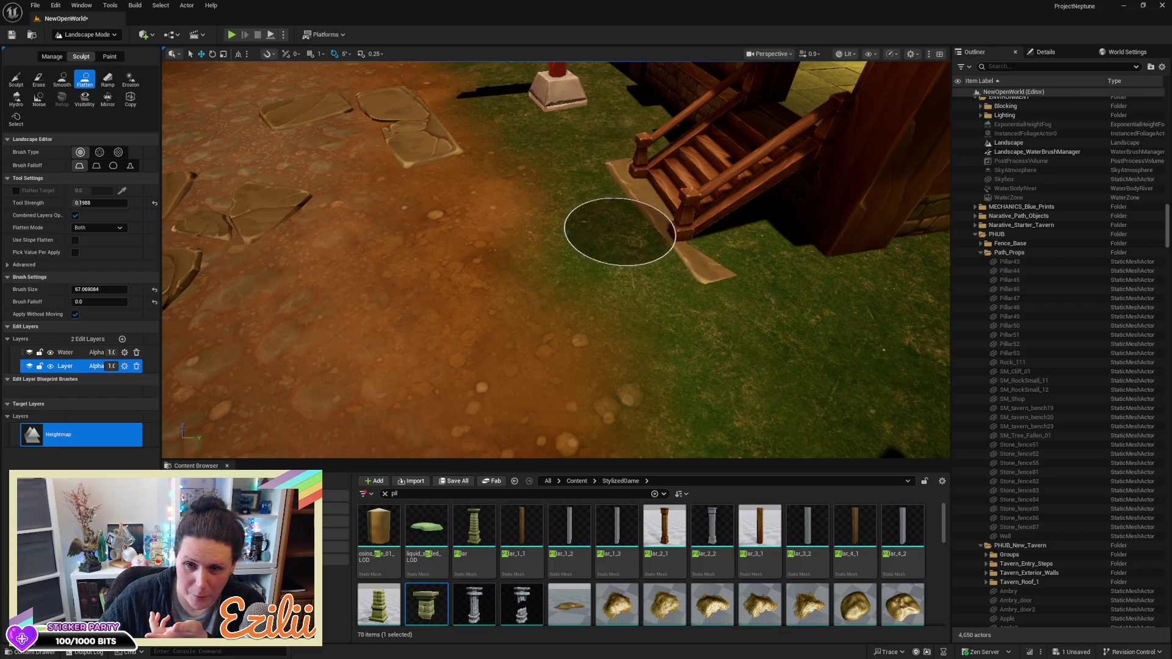
# Finish levelling the ground around the stair base and bring up the editor modes list
pyautogui.scroll(-3, 620, 231)
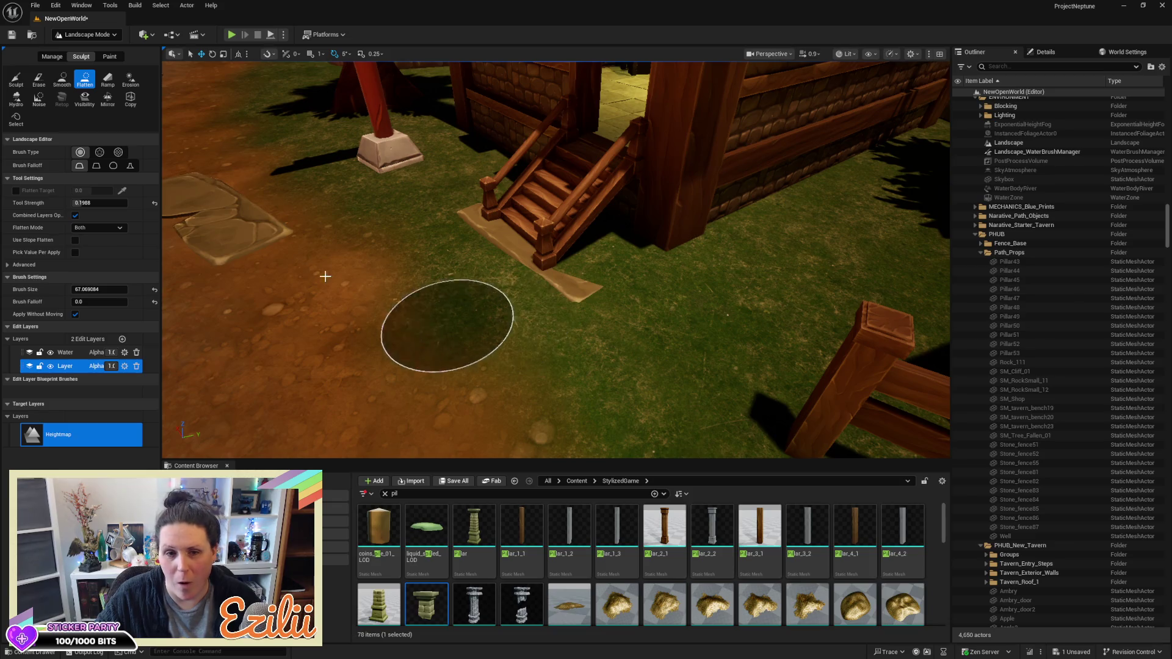
pyautogui.click(95, 35)
# Return to Selection Mode, select the dirt patch, and rotate it -5° then back to 0°
pyautogui.click(92, 53)
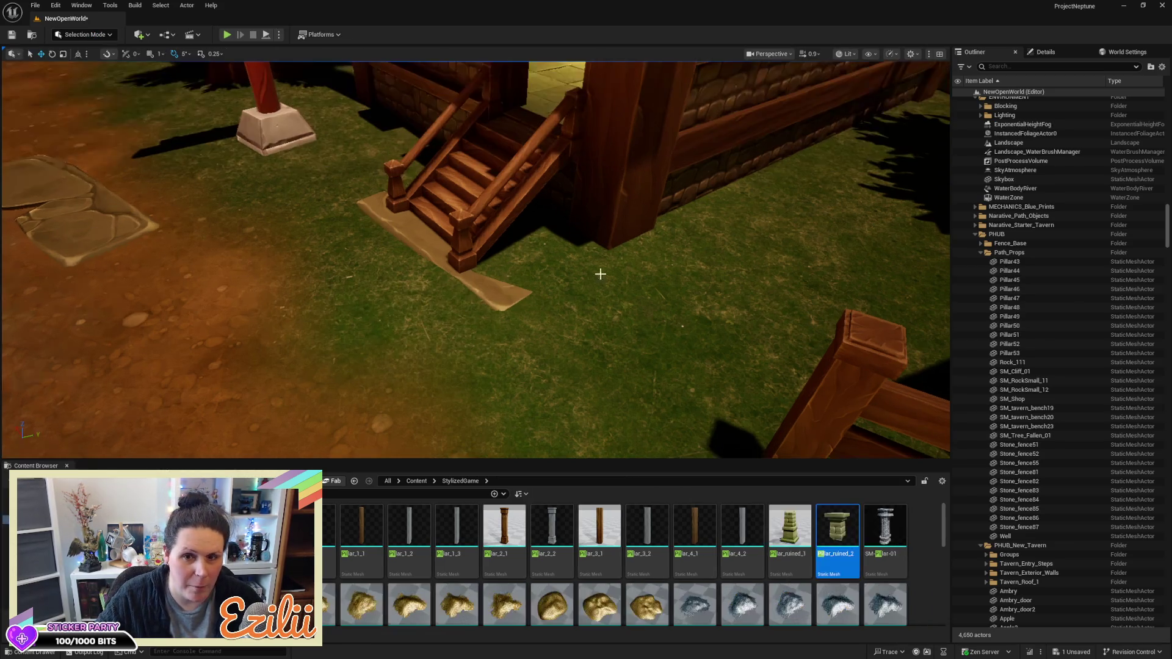
pyautogui.scroll(10, 599, 273)
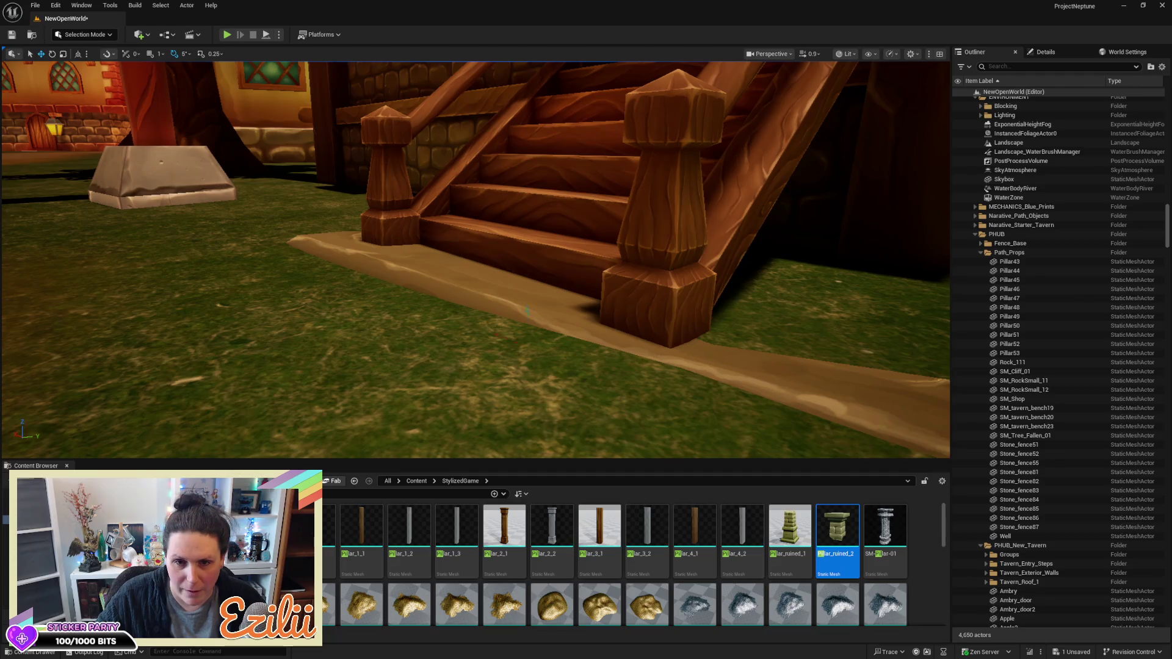
pyautogui.click(527, 311)
pyautogui.press('f')
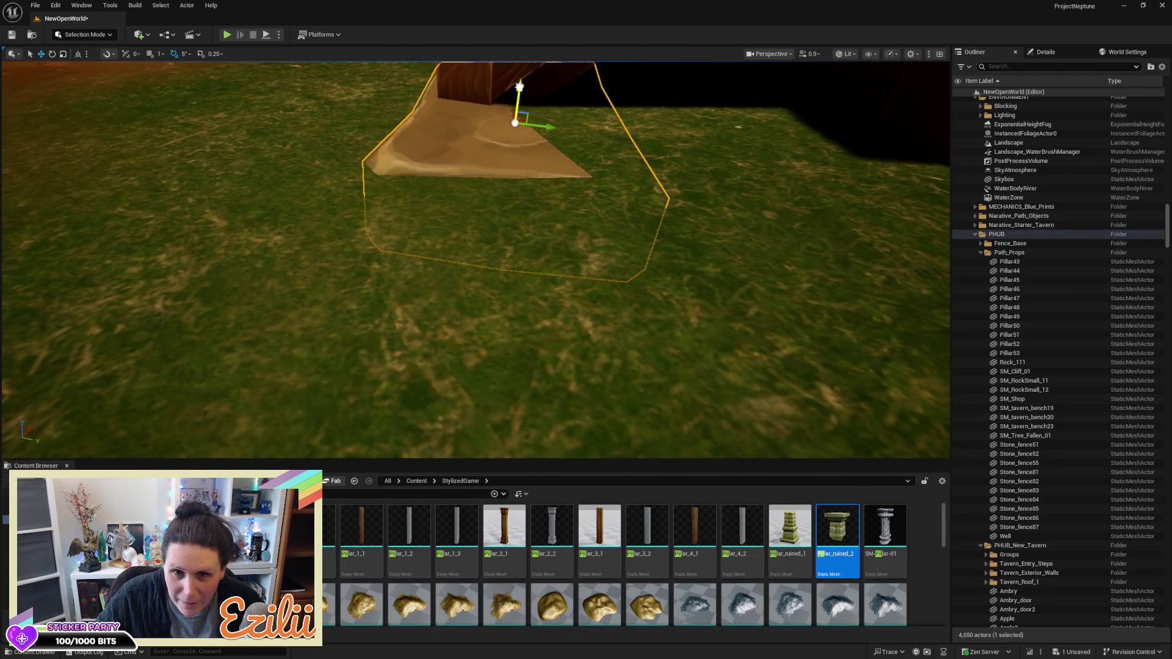
pyautogui.press('e')
pyautogui.moveTo(696, 110); pyautogui.dragTo(691, 109)
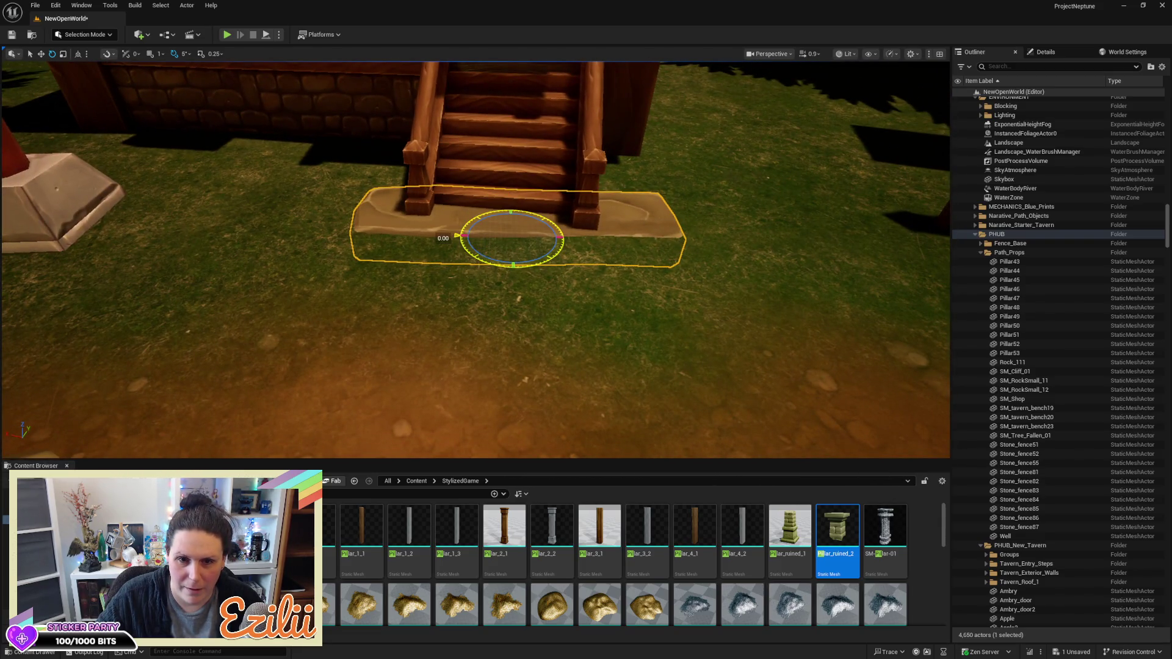
pyautogui.moveTo(457, 235); pyautogui.dragTo(464, 231)
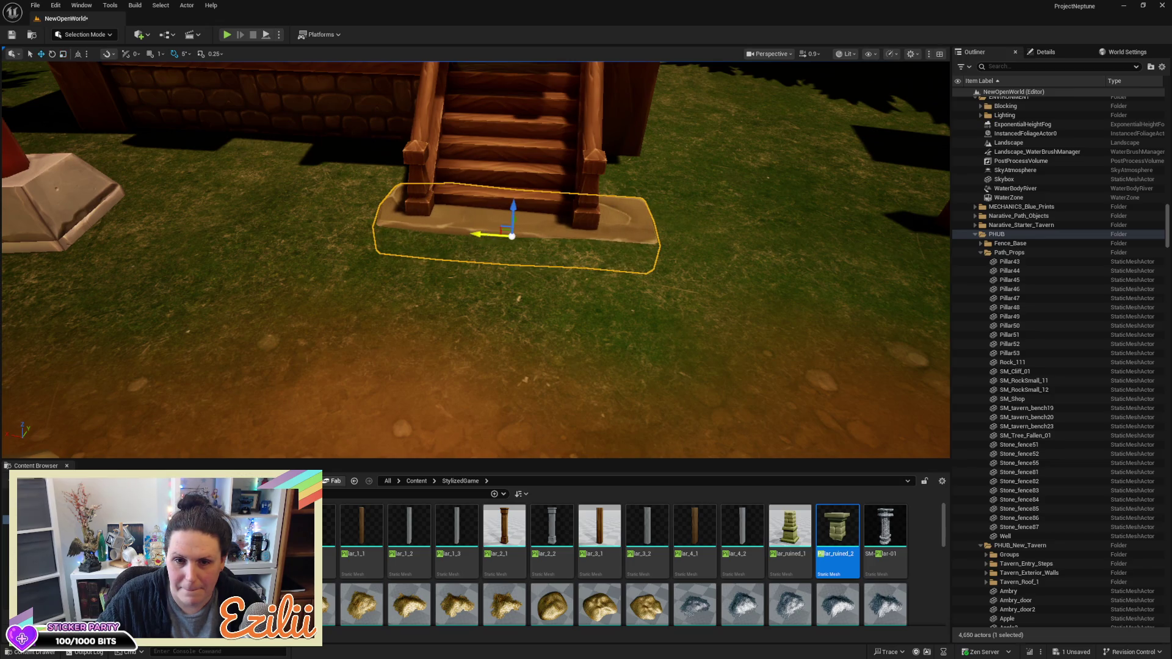
# Raise the dirt patch slightly on Z so it sits level beneath the stair base
pyautogui.moveTo(534, 236)
pyautogui.mouseDown()
pyautogui.moveTo(483, 164)
pyautogui.moveTo(459, 178)
pyautogui.mouseUp()
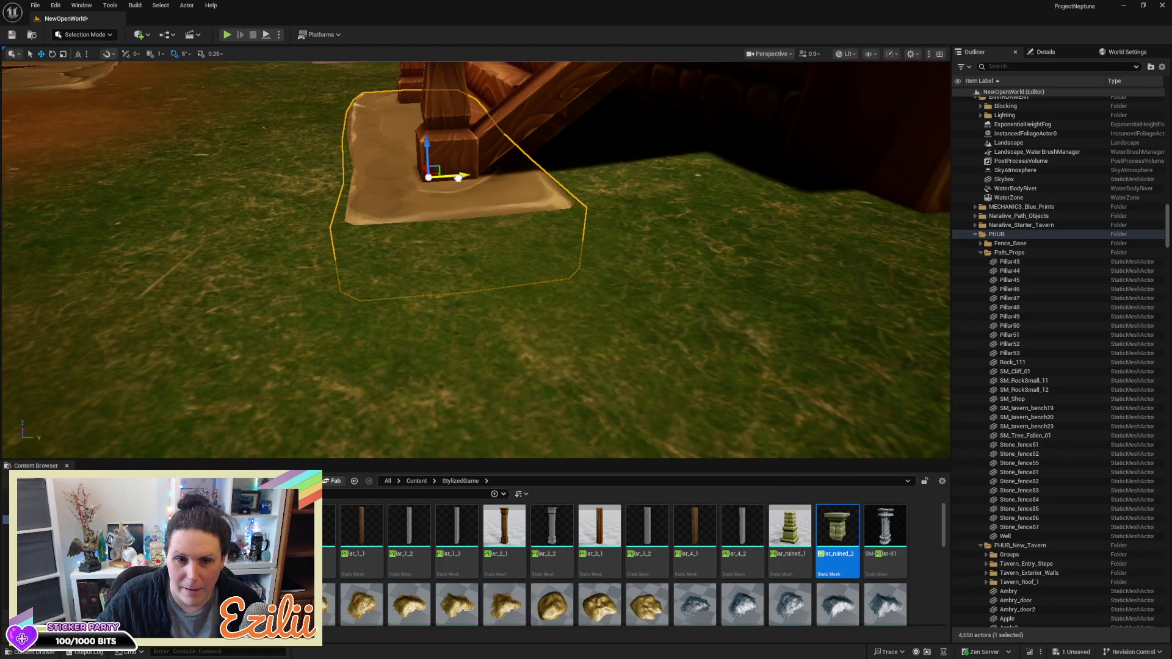
pyautogui.moveTo(506, 212)
pyautogui.mouseDown()
pyautogui.moveTo(471, 202)
pyautogui.moveTo(485, 255)
pyautogui.mouseUp()
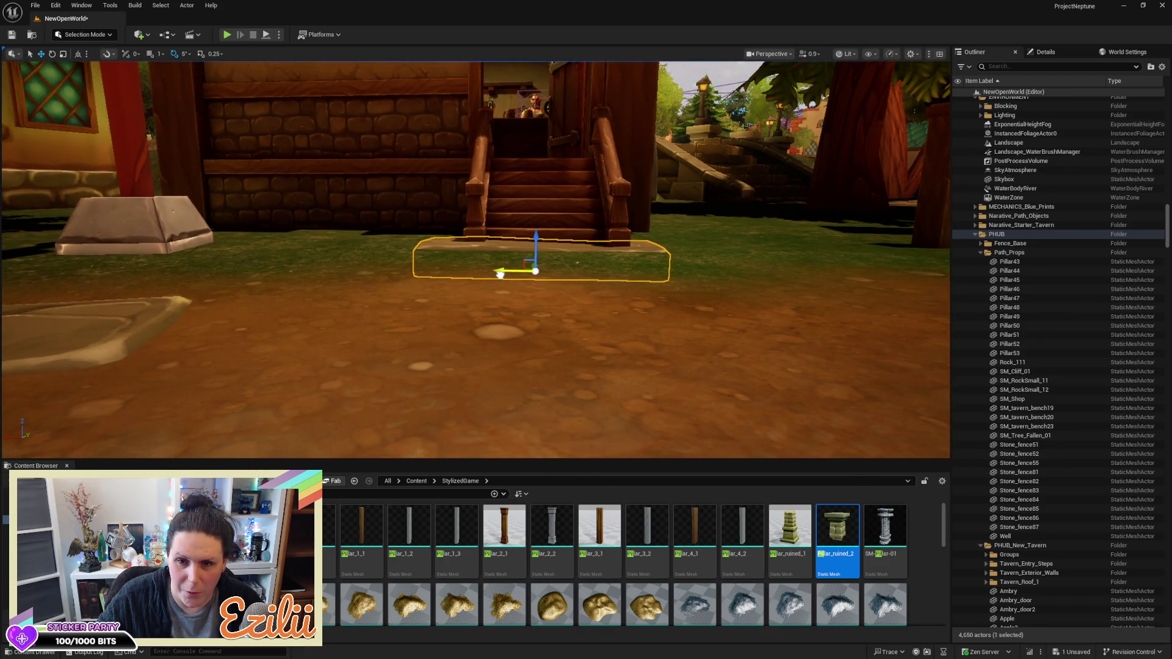
pyautogui.moveTo(597, 309)
pyautogui.mouseDown()
pyautogui.moveTo(549, 310)
pyautogui.moveTo(595, 311)
pyautogui.mouseUp()
pyautogui.moveTo(546, 279); pyautogui.dragTo(549, 276)
pyautogui.moveTo(632, 271); pyautogui.dragTo(714, 272)
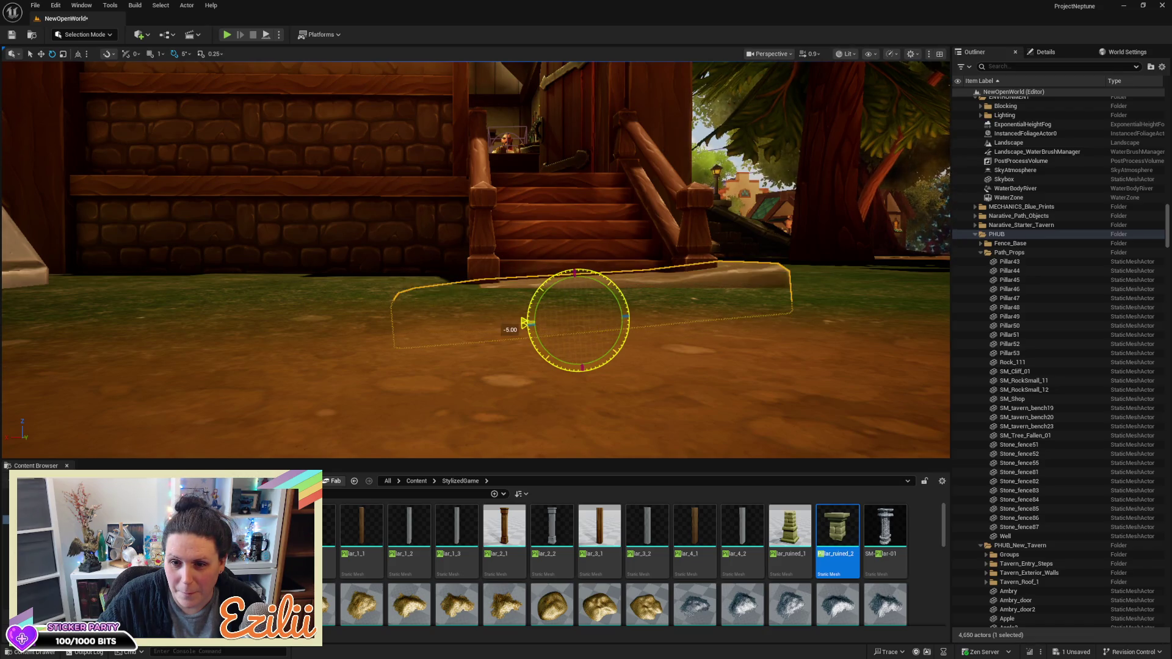
pyautogui.moveTo(714, 272)
pyautogui.mouseDown()
pyautogui.moveTo(683, 257)
pyautogui.moveTo(650, 192)
pyautogui.moveTo(611, 406)
pyautogui.moveTo(568, 358)
pyautogui.mouseUp()
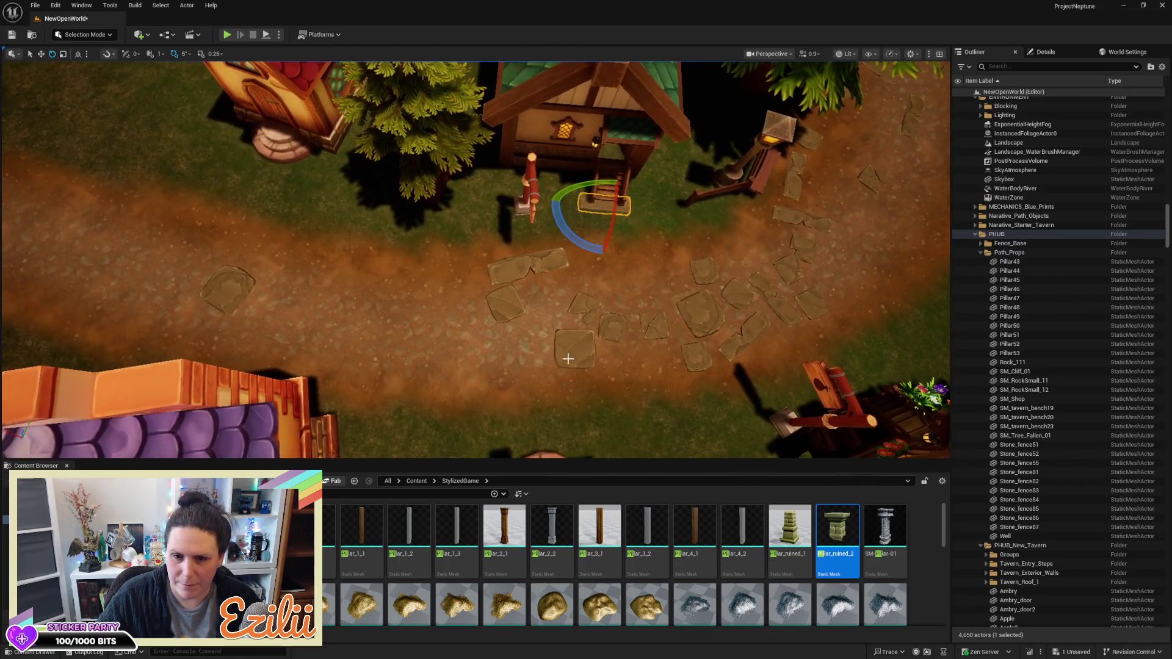
# Move a stepping stone left along the path and turn it about 20 degrees
pyautogui.click(588, 361)
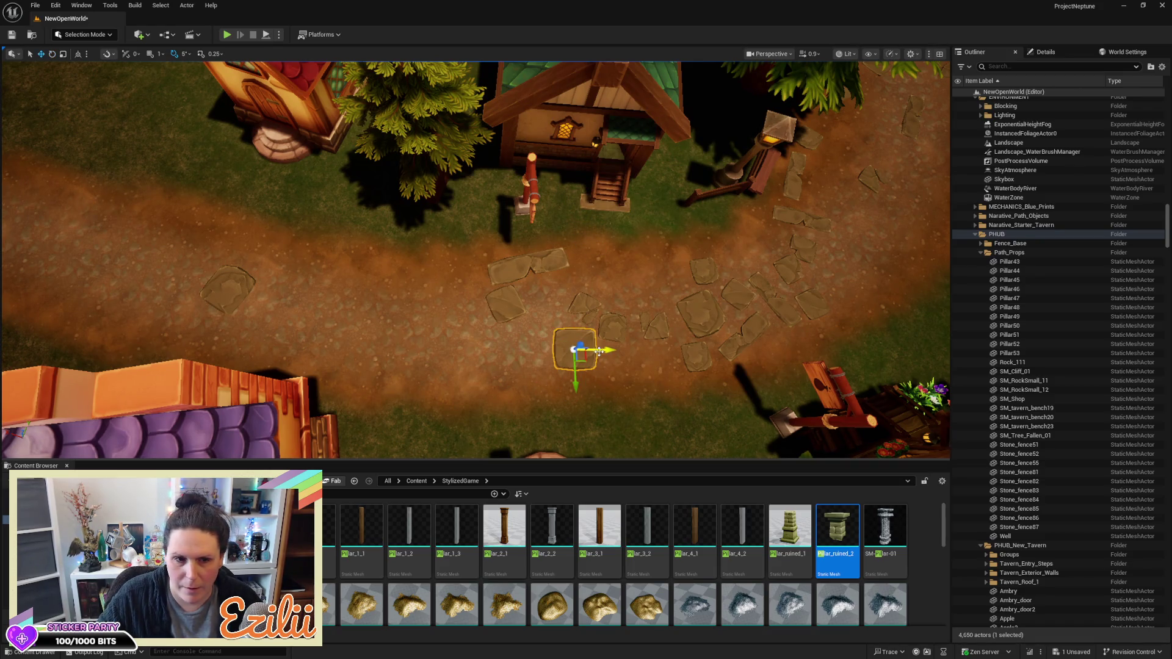
pyautogui.moveTo(599, 351); pyautogui.dragTo(433, 349)
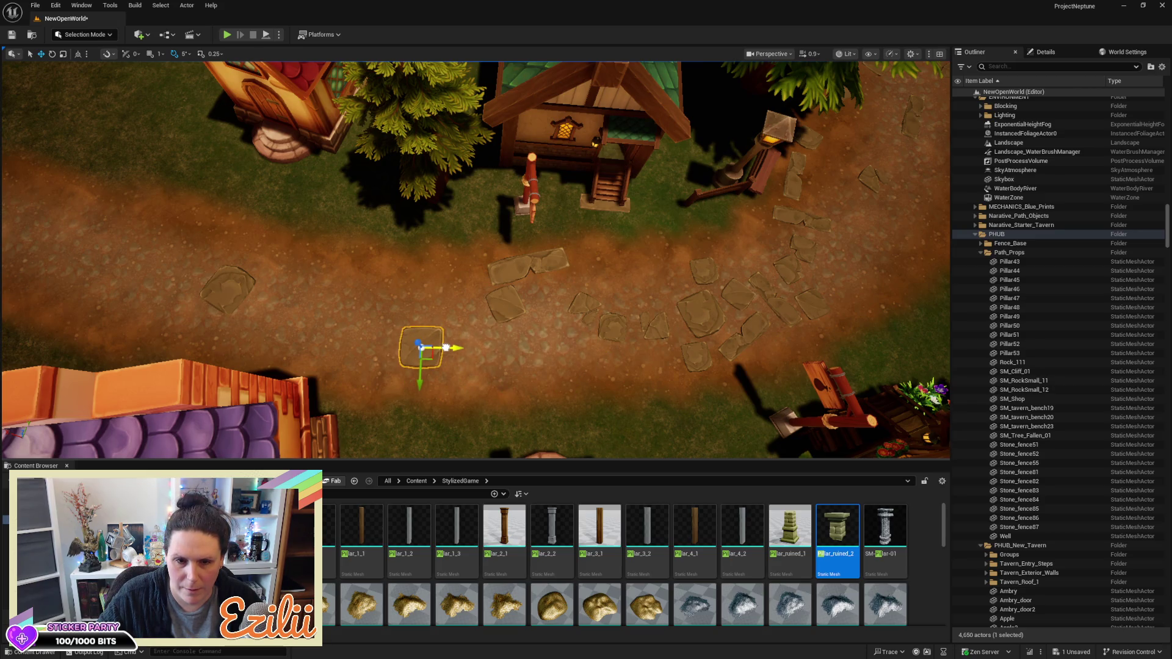
pyautogui.moveTo(449, 389)
pyautogui.mouseDown()
pyautogui.moveTo(466, 400)
pyautogui.moveTo(448, 414)
pyautogui.mouseUp()
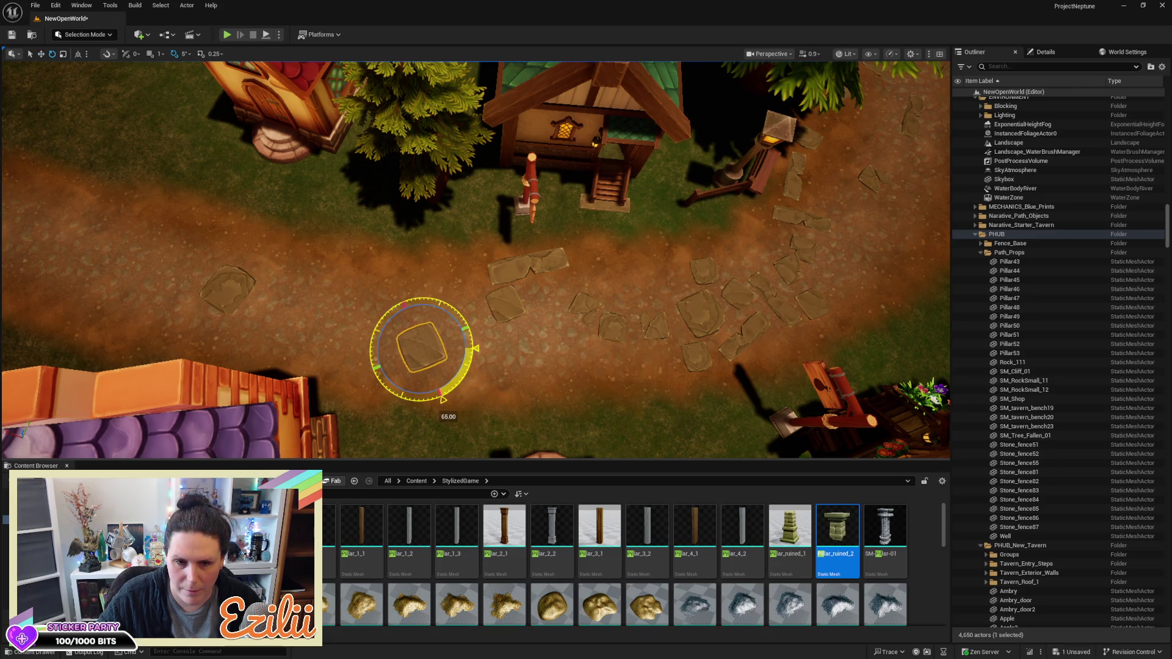
pyautogui.press('w')
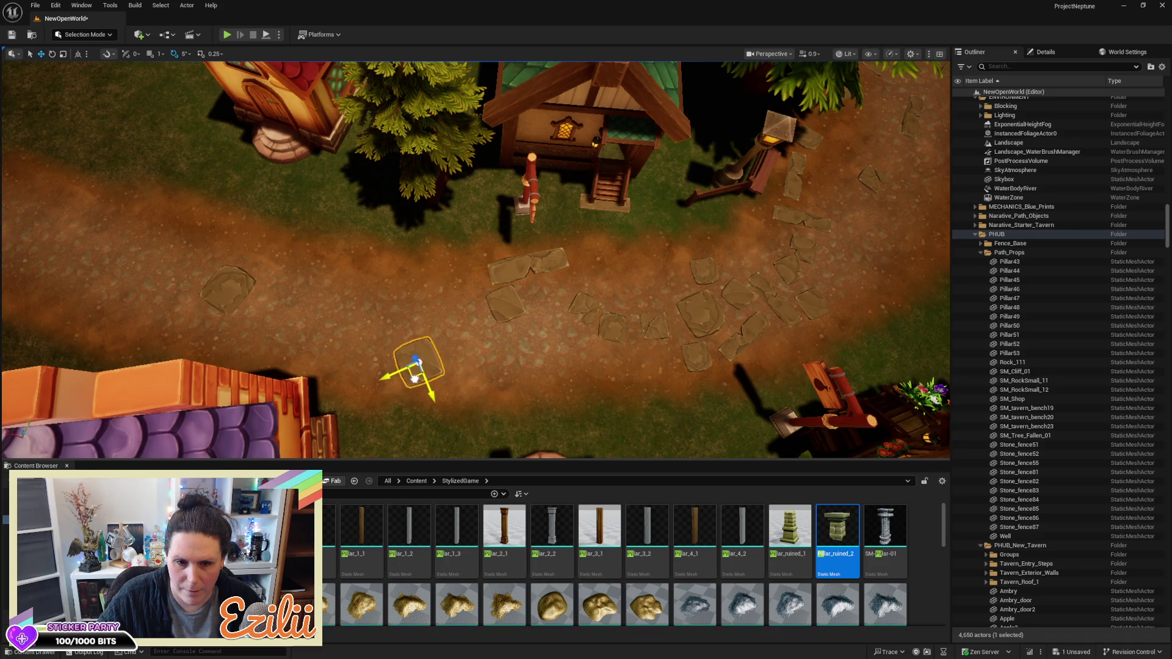
pyautogui.moveTo(528, 378); pyautogui.dragTo(470, 360)
# Nudge another stepping stone slightly right, then select a stray stone on the path
pyautogui.click(596, 371)
pyautogui.moveTo(597, 371)
pyautogui.mouseDown()
pyautogui.moveTo(558, 324)
pyautogui.moveTo(470, 293)
pyautogui.moveTo(385, 287)
pyautogui.moveTo(378, 303)
pyautogui.moveTo(604, 328)
pyautogui.moveTo(540, 391)
pyautogui.moveTo(429, 348)
pyautogui.mouseUp()
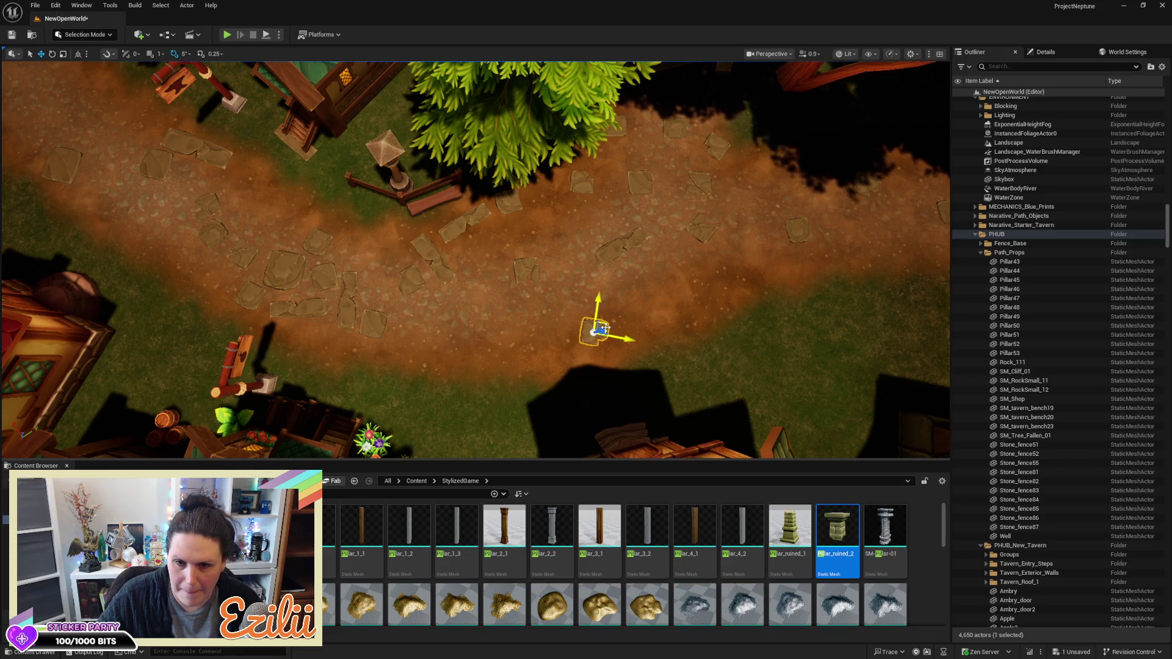
pyautogui.press('e')
pyautogui.click(379, 327)
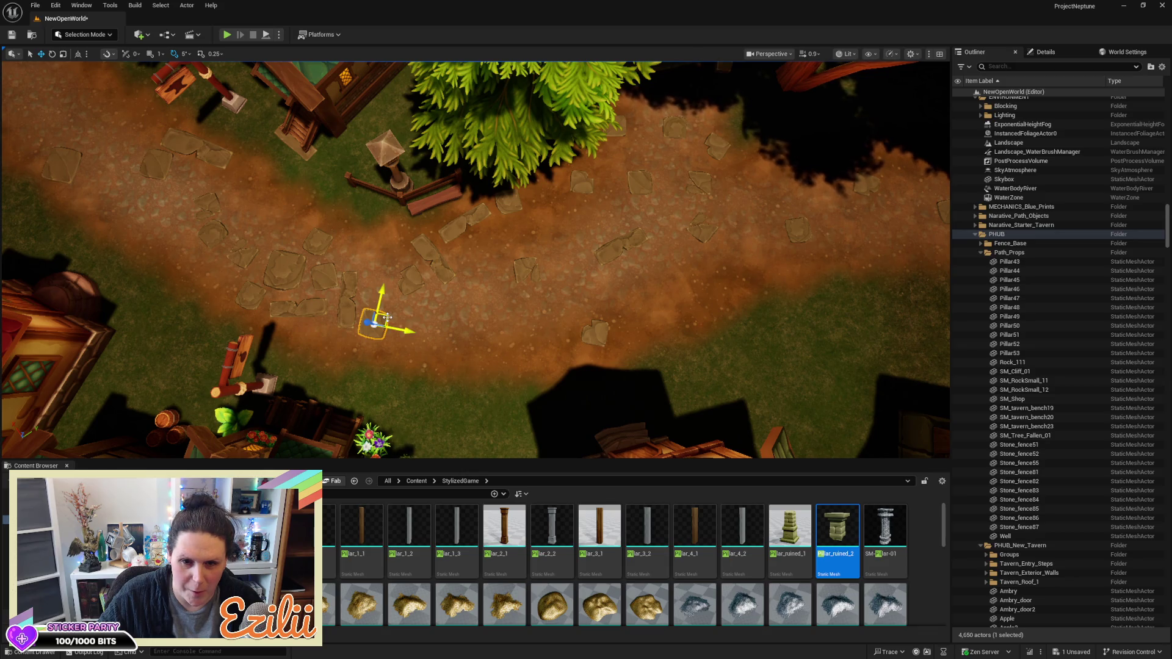
pyautogui.moveTo(387, 317); pyautogui.dragTo(436, 319)
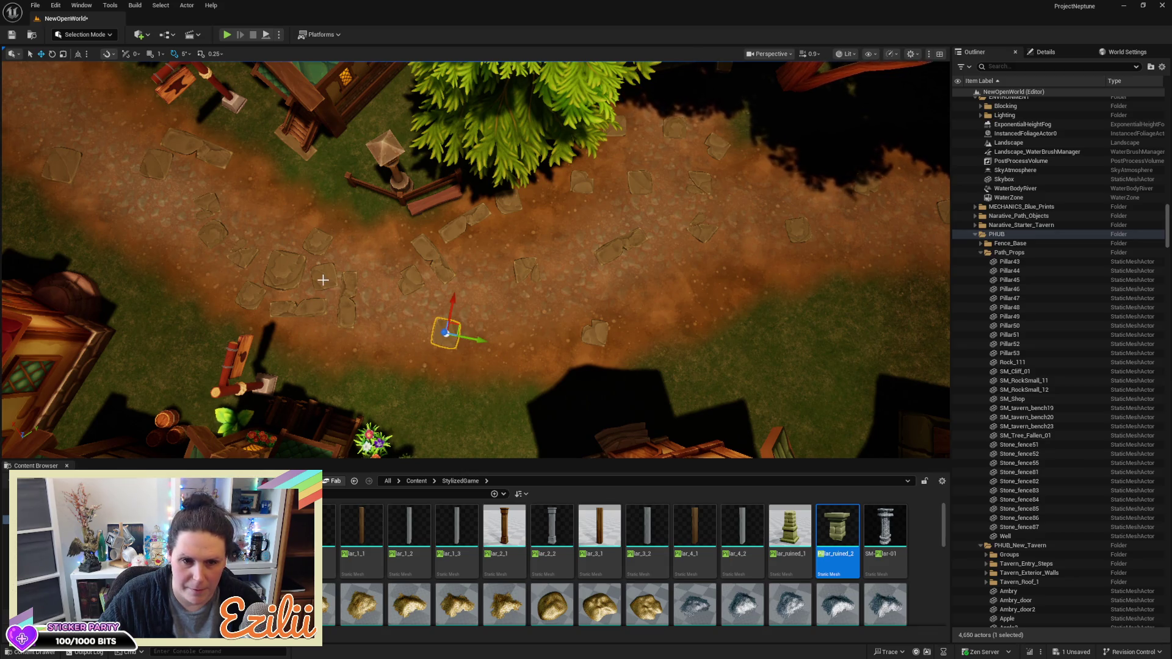
pyautogui.press('Escape')
pyautogui.click(320, 247)
# Delete four stray stones from the dirt path, then select the stone slab near the bench
pyautogui.press('Delete')
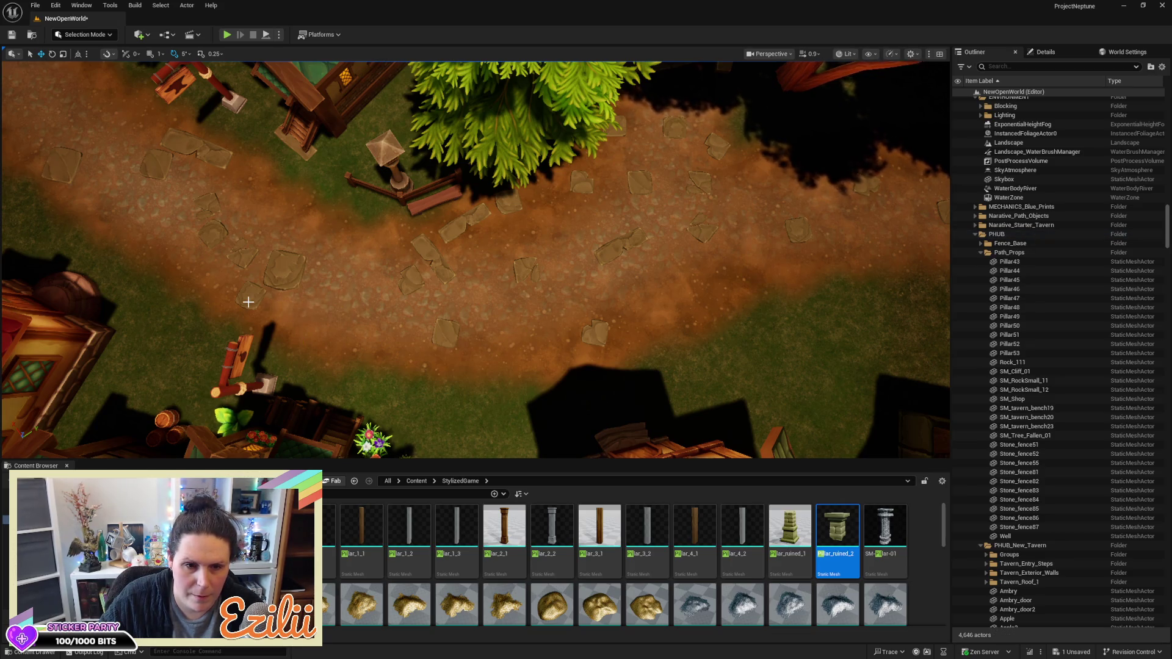
pyautogui.click(207, 228)
pyautogui.press('Delete')
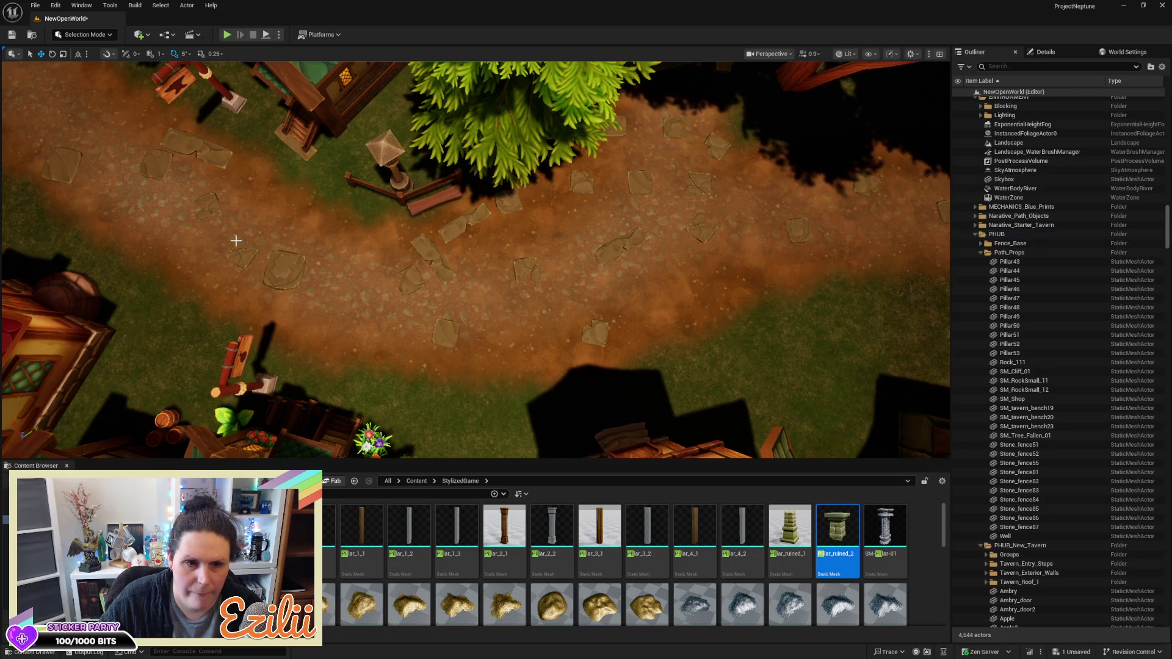
pyautogui.click(209, 197)
pyautogui.press('Delete')
pyautogui.click(291, 271)
pyautogui.press('Delete')
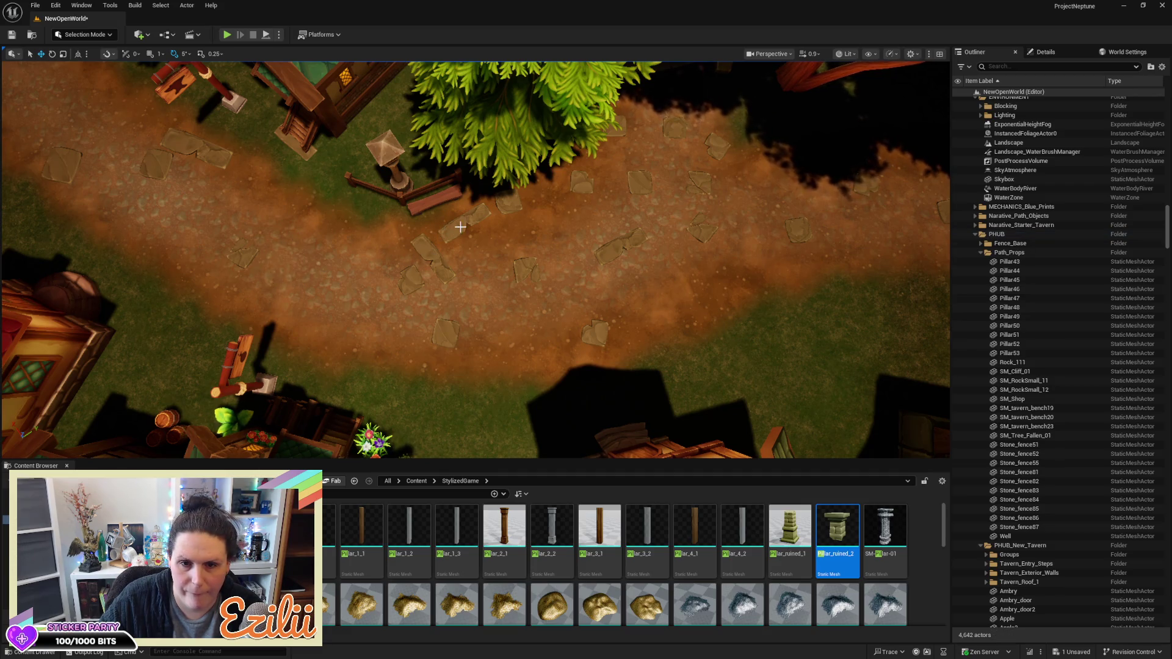
pyautogui.moveTo(670, 147)
pyautogui.mouseDown()
pyautogui.moveTo(562, 165)
pyautogui.moveTo(525, 201)
pyautogui.moveTo(445, 235)
pyautogui.moveTo(496, 321)
pyautogui.mouseUp()
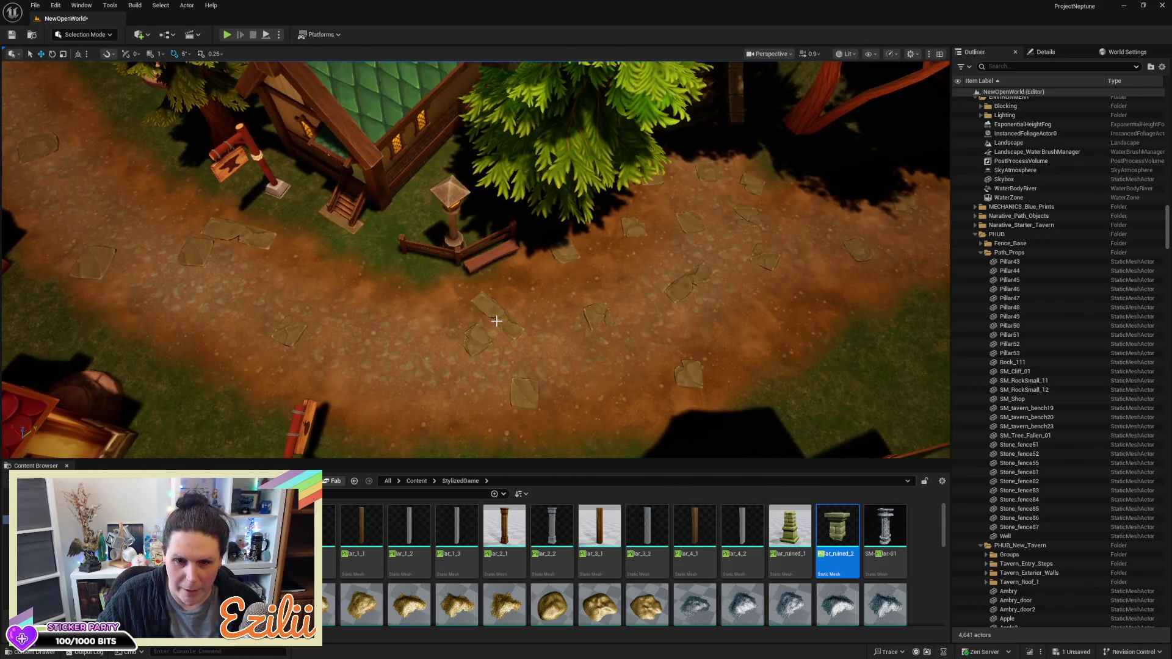
pyautogui.click(496, 319)
pyautogui.scroll(5, 525, 342)
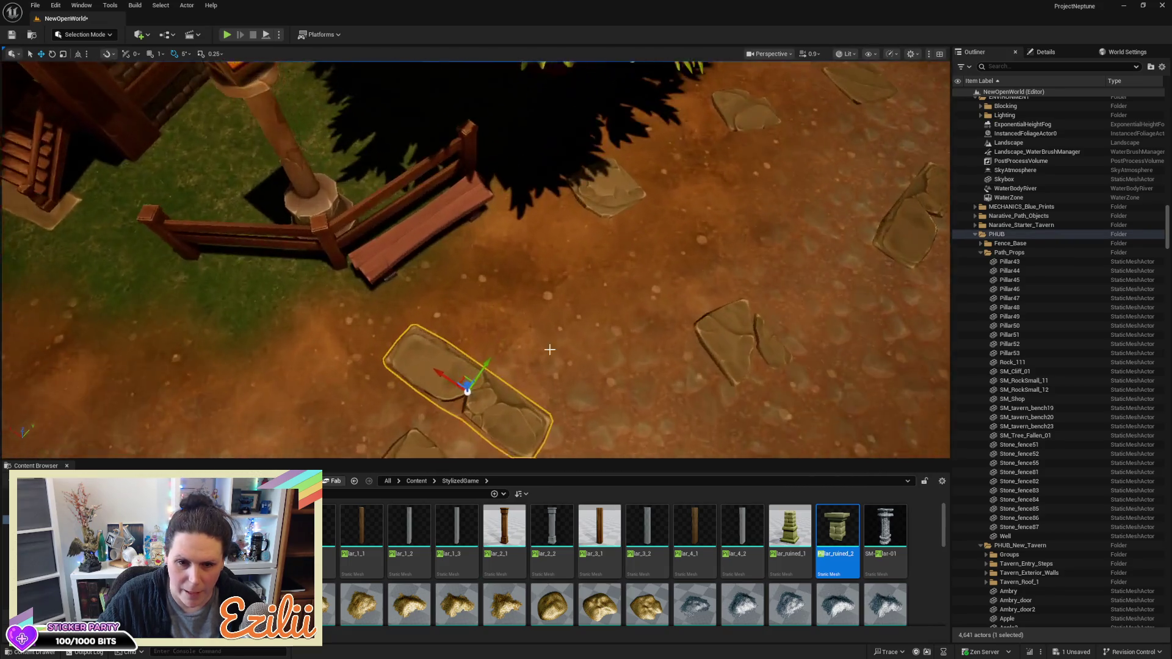
# Slide the stone slab by the bench left along the path in two moves
pyautogui.moveTo(439, 381); pyautogui.dragTo(294, 373)
pyautogui.press('e')
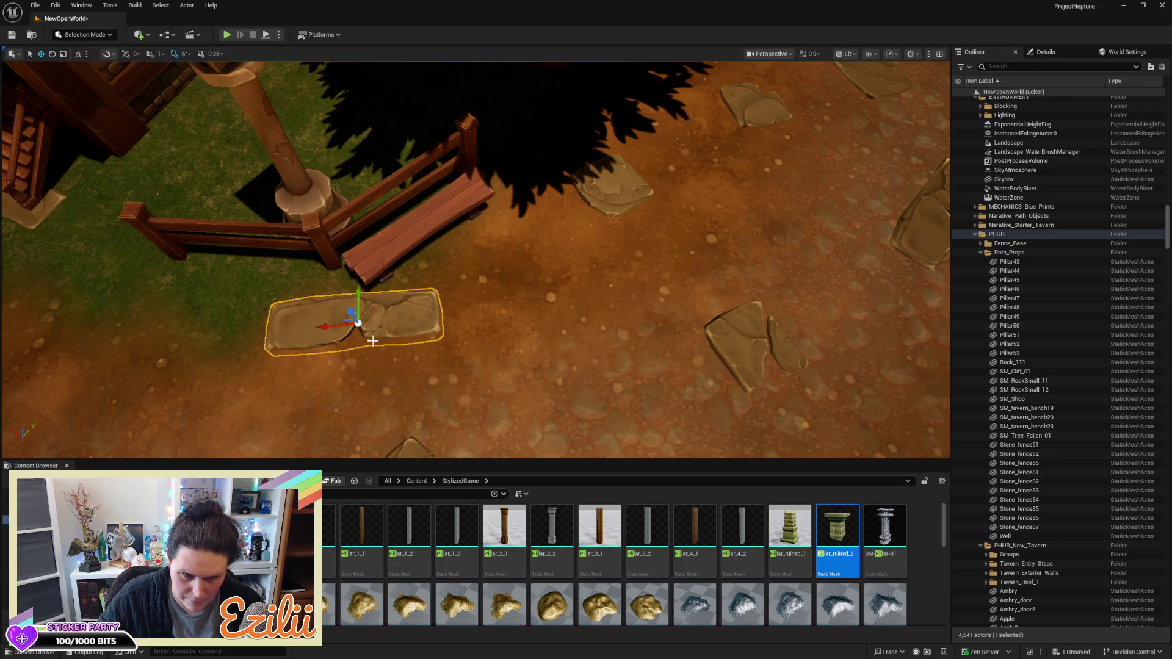
pyautogui.moveTo(358, 324); pyautogui.dragTo(230, 332)
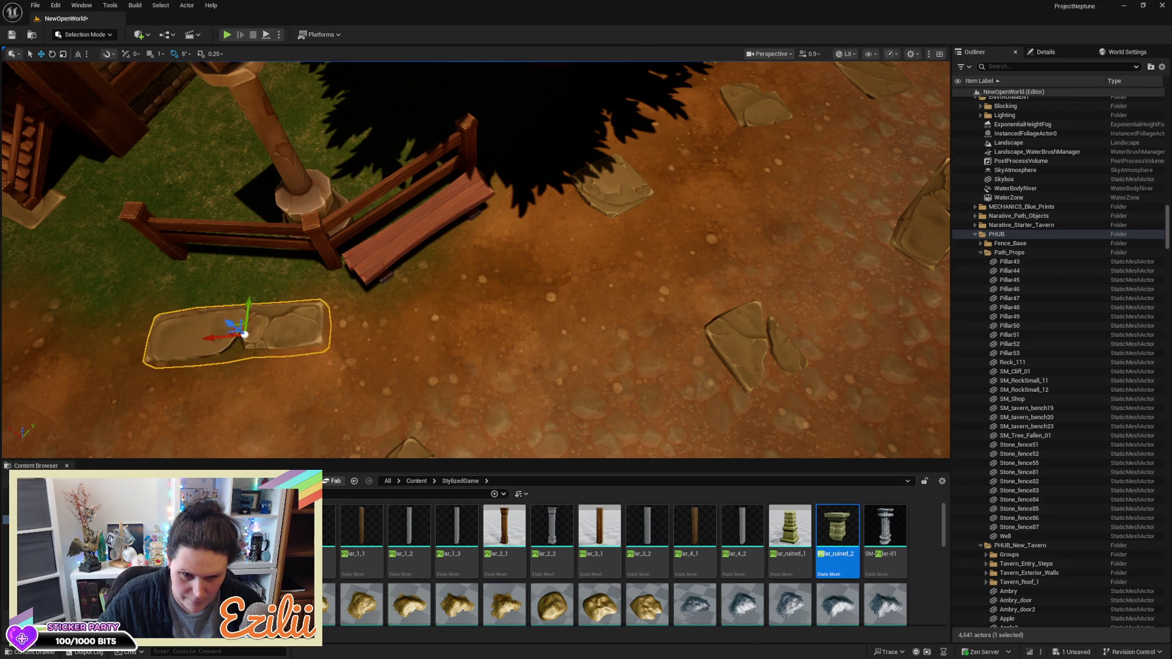
pyautogui.scroll(-6, 230, 332)
pyautogui.moveTo(501, 314)
pyautogui.mouseDown()
pyautogui.moveTo(517, 327)
pyautogui.moveTo(490, 353)
pyautogui.moveTo(297, 351)
pyautogui.mouseUp()
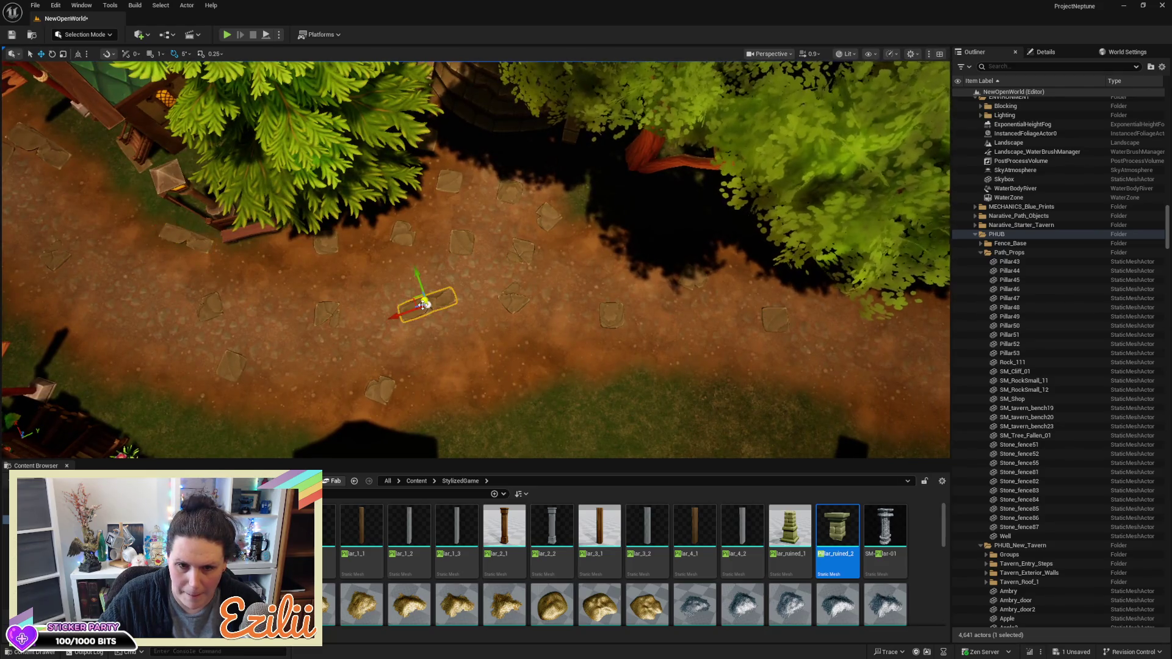
# Delete the selected stray stone and select the next stepping stone
pyautogui.press('Delete')
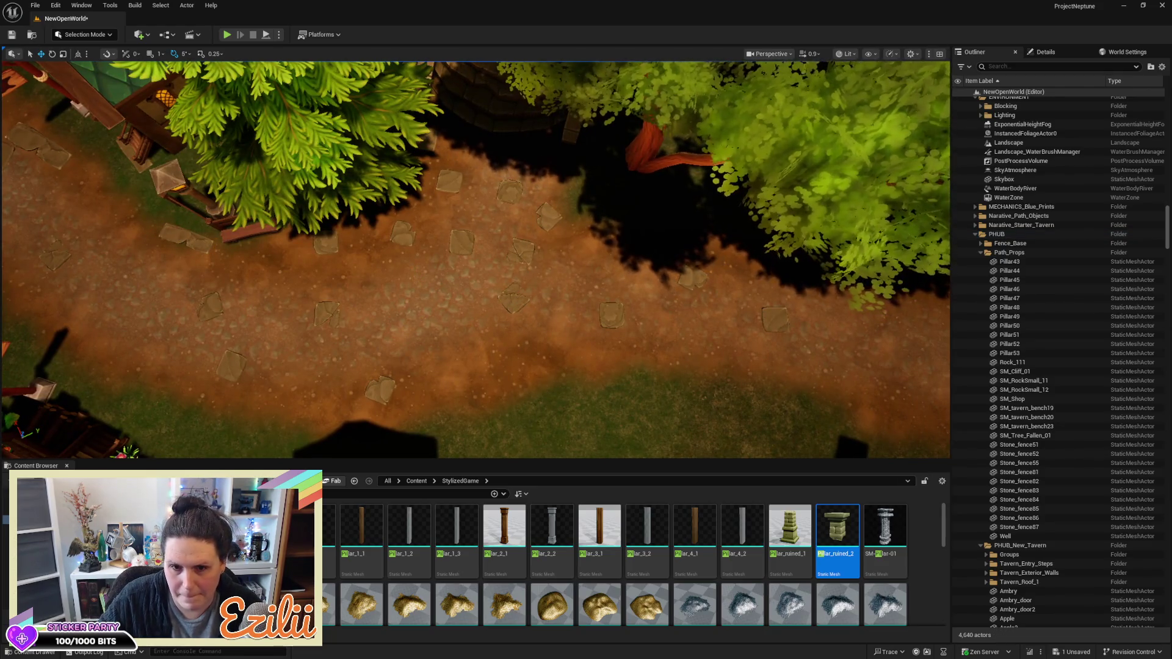
pyautogui.click(517, 252)
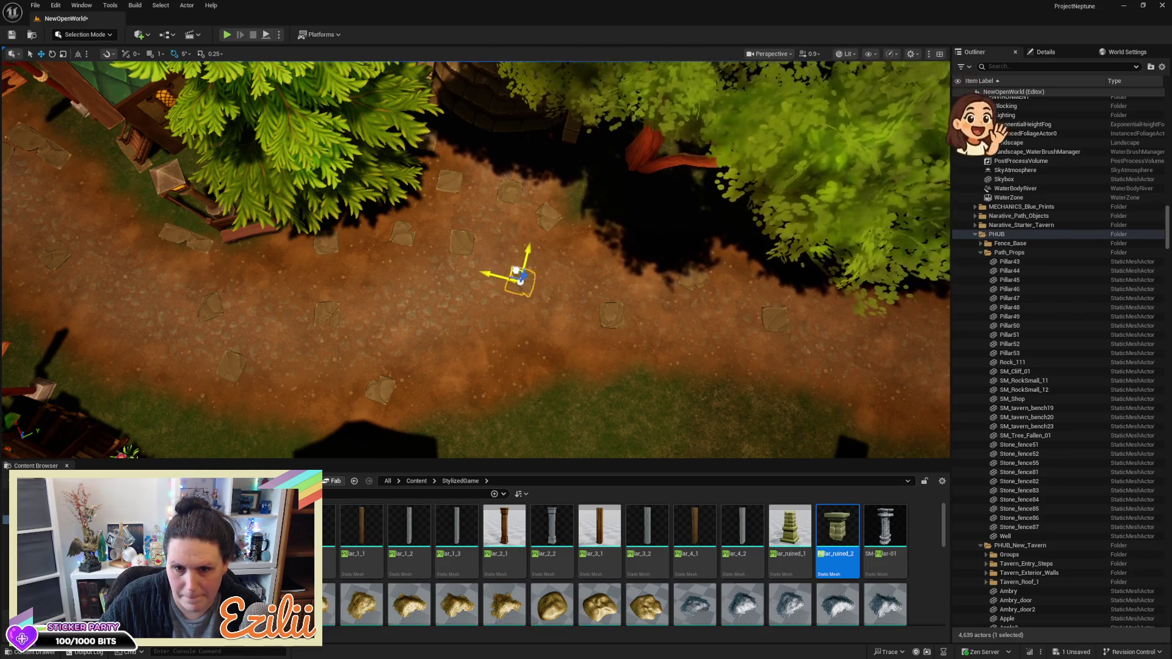
pyautogui.moveTo(573, 319)
pyautogui.mouseDown()
pyautogui.moveTo(537, 314)
pyautogui.moveTo(523, 287)
pyautogui.mouseUp()
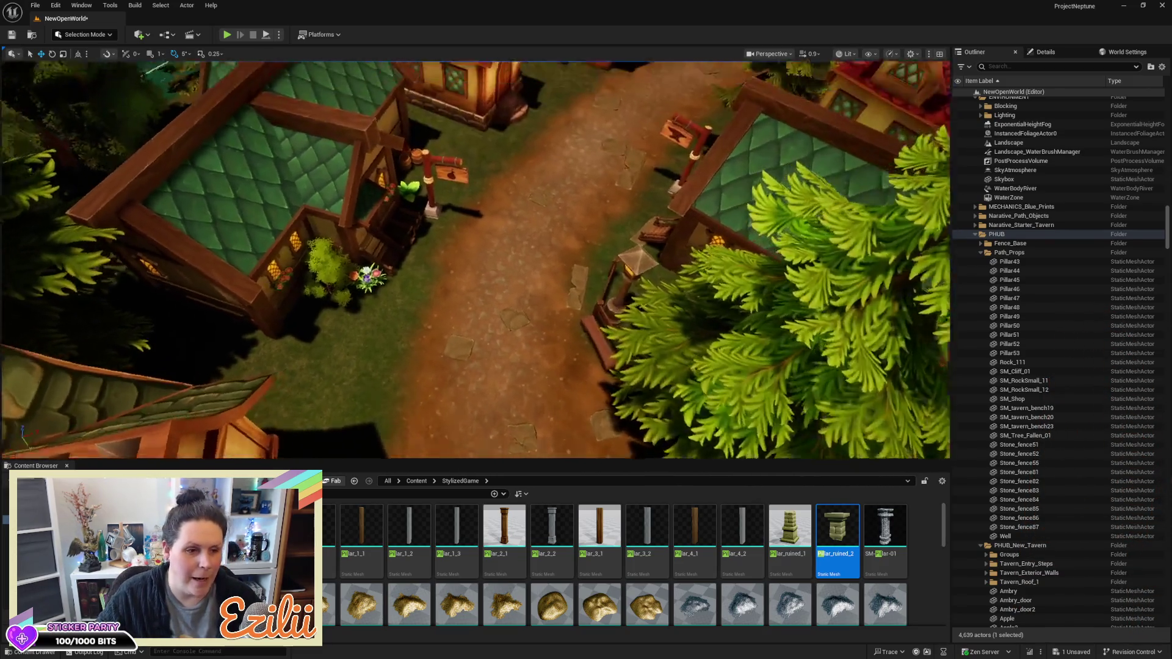
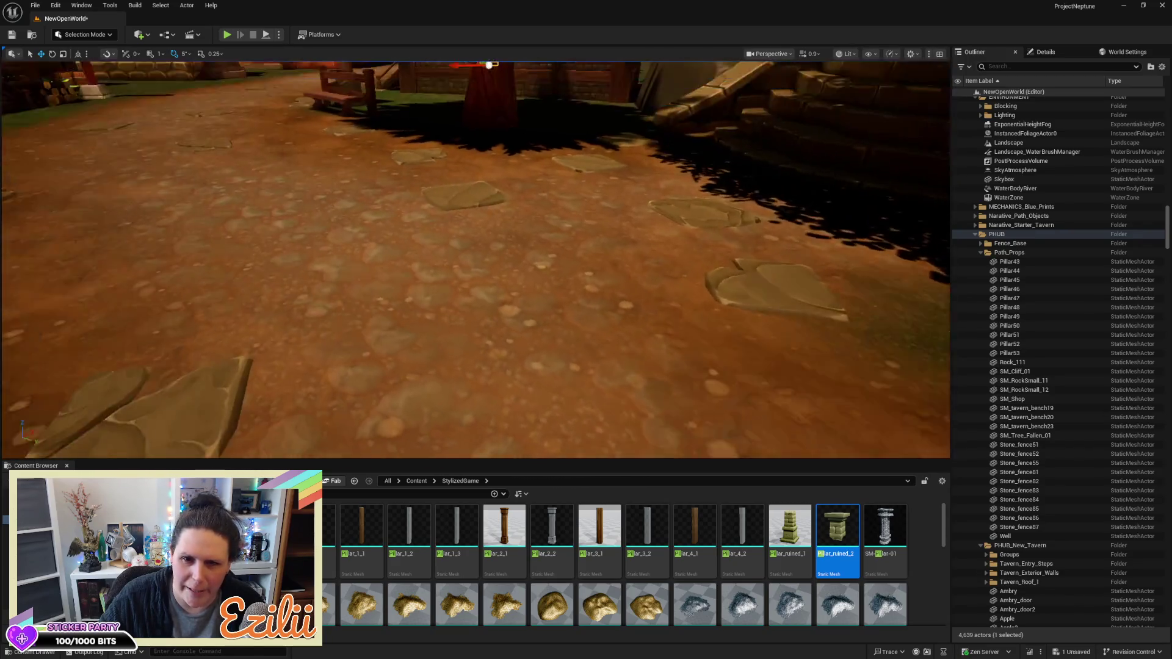
# Fly the camera to the bridge over the river and switch the viewport to Unlit
pyautogui.press('s')
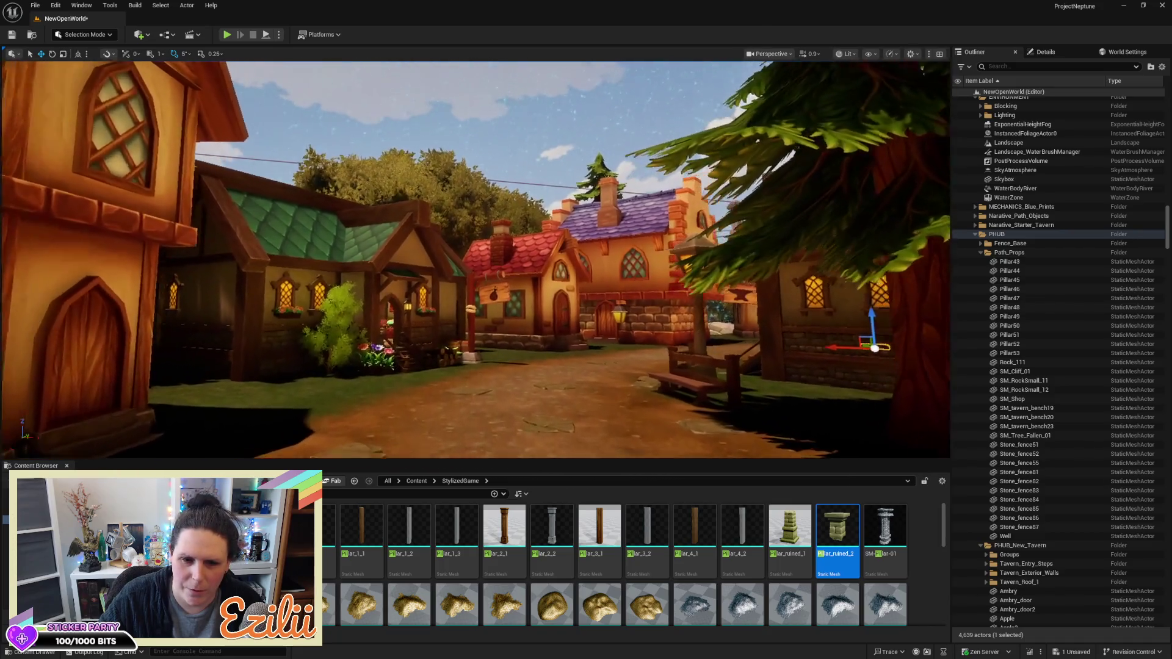
pyautogui.press('w')
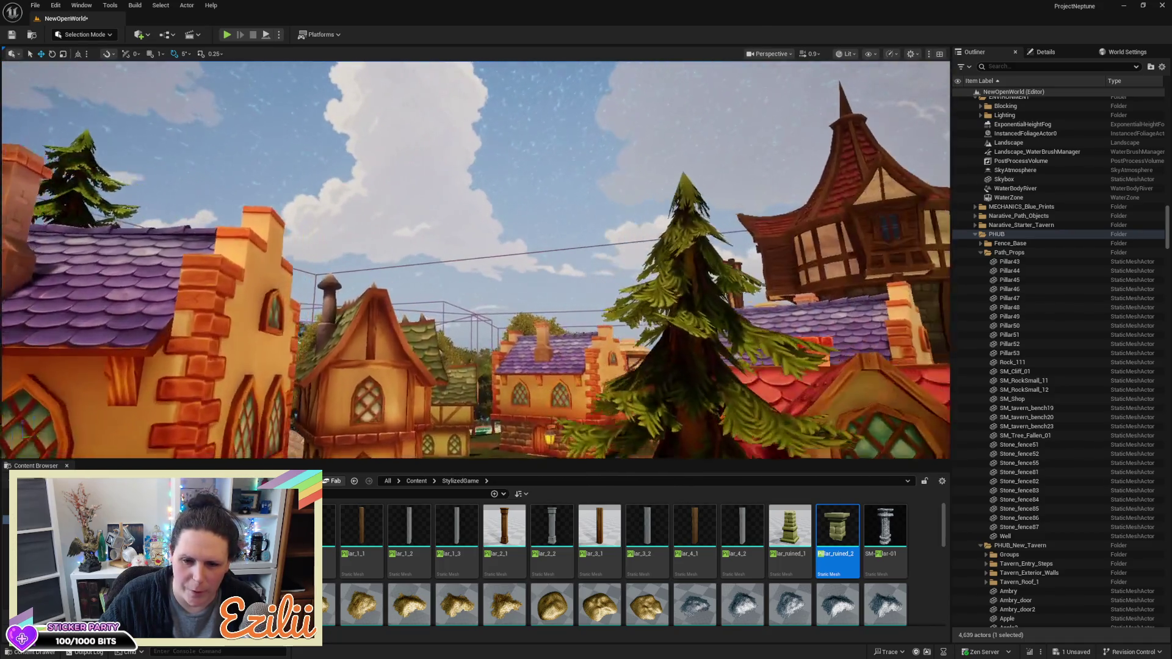
pyautogui.press('e')
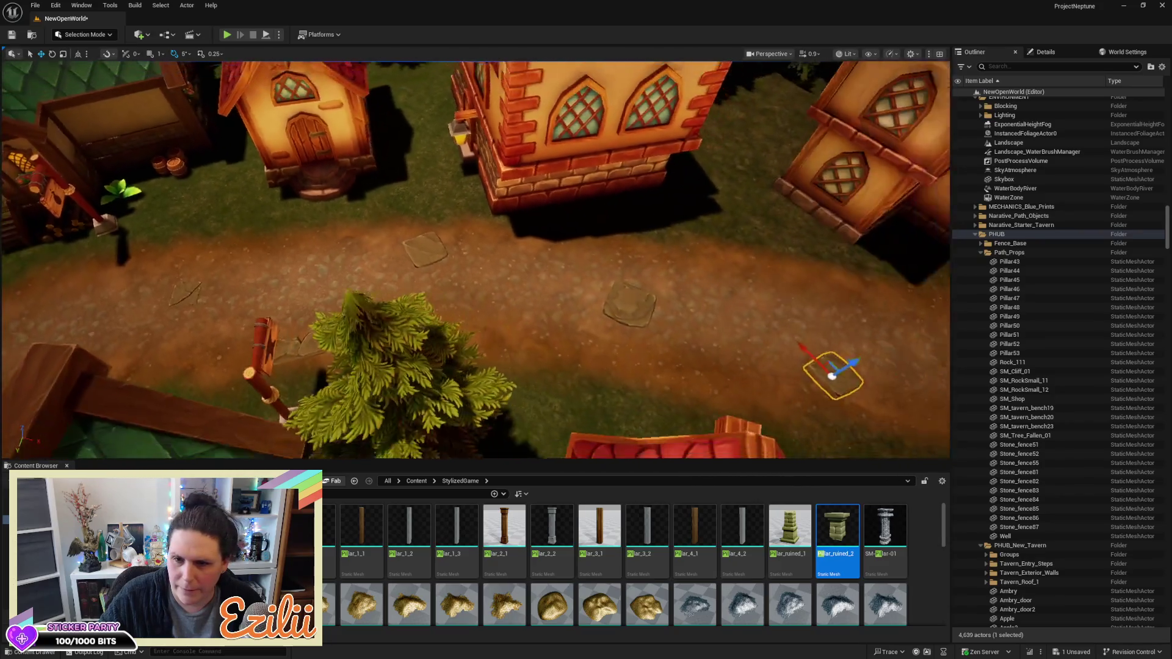
pyautogui.press('s')
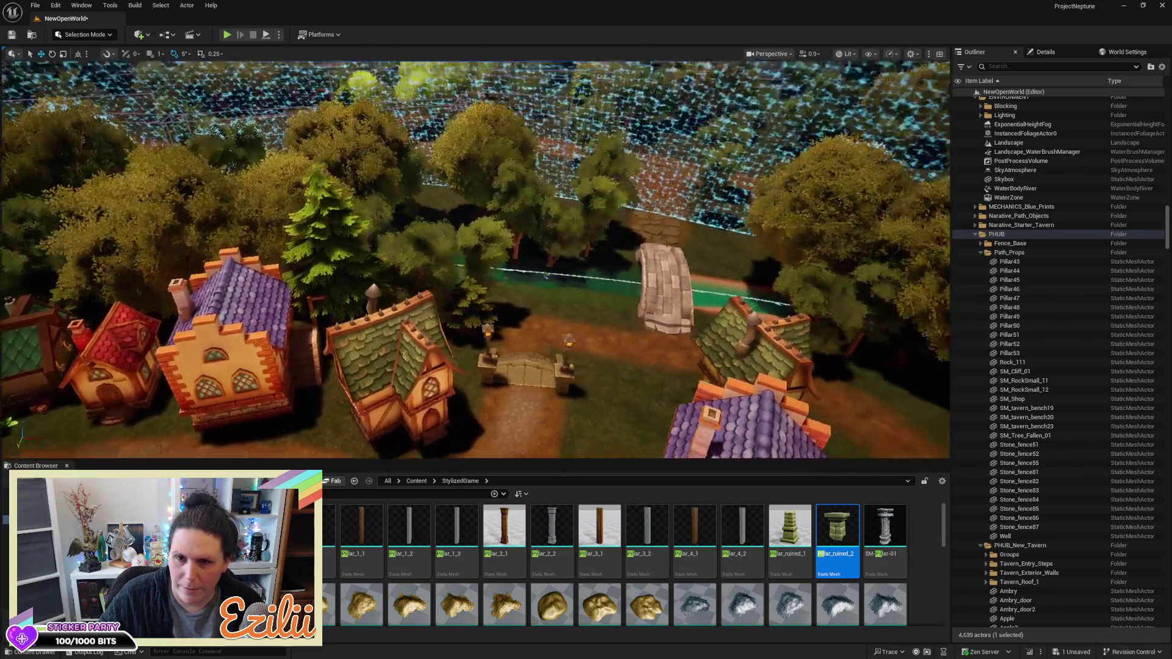
pyautogui.press('w')
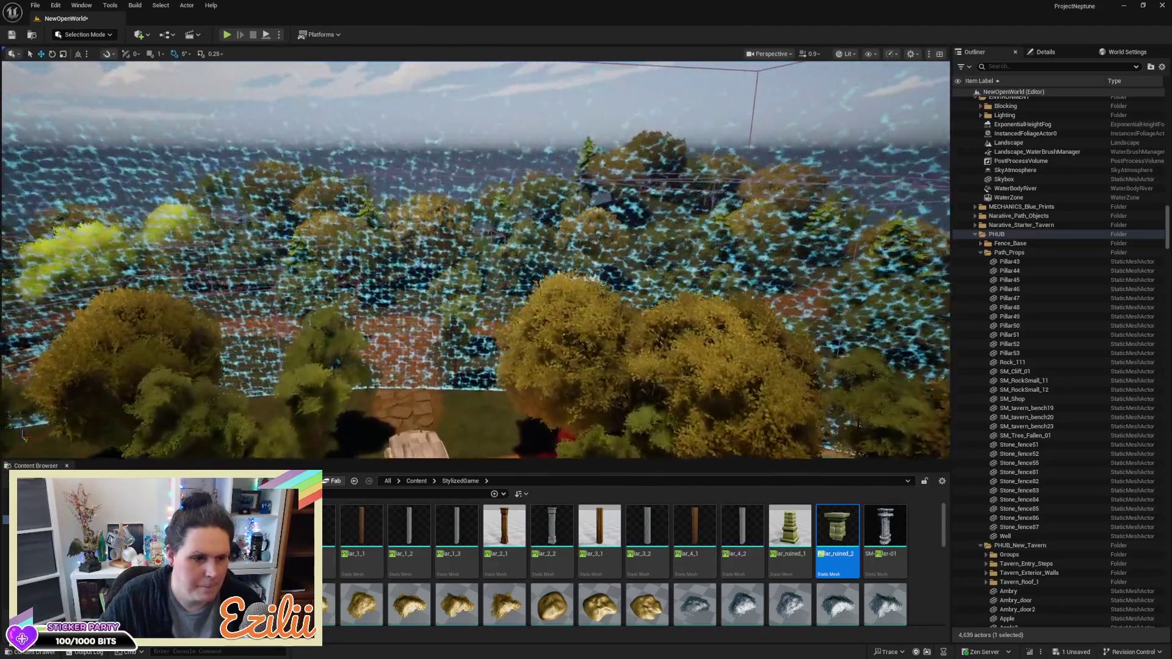
pyautogui.press('s')
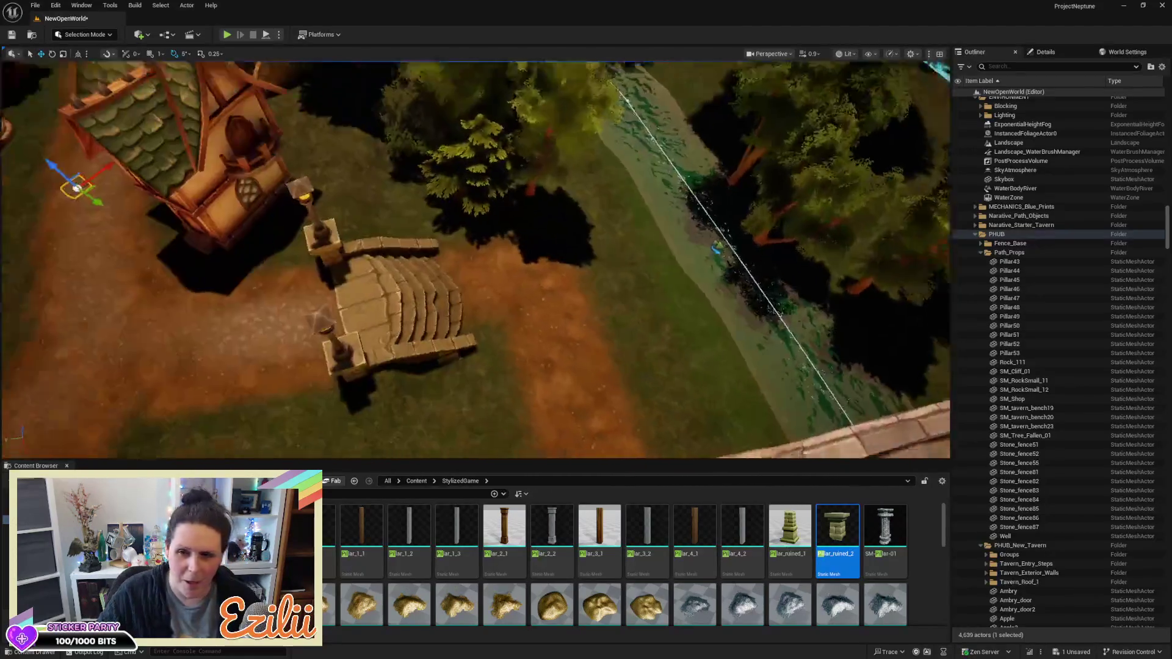
pyautogui.press('w')
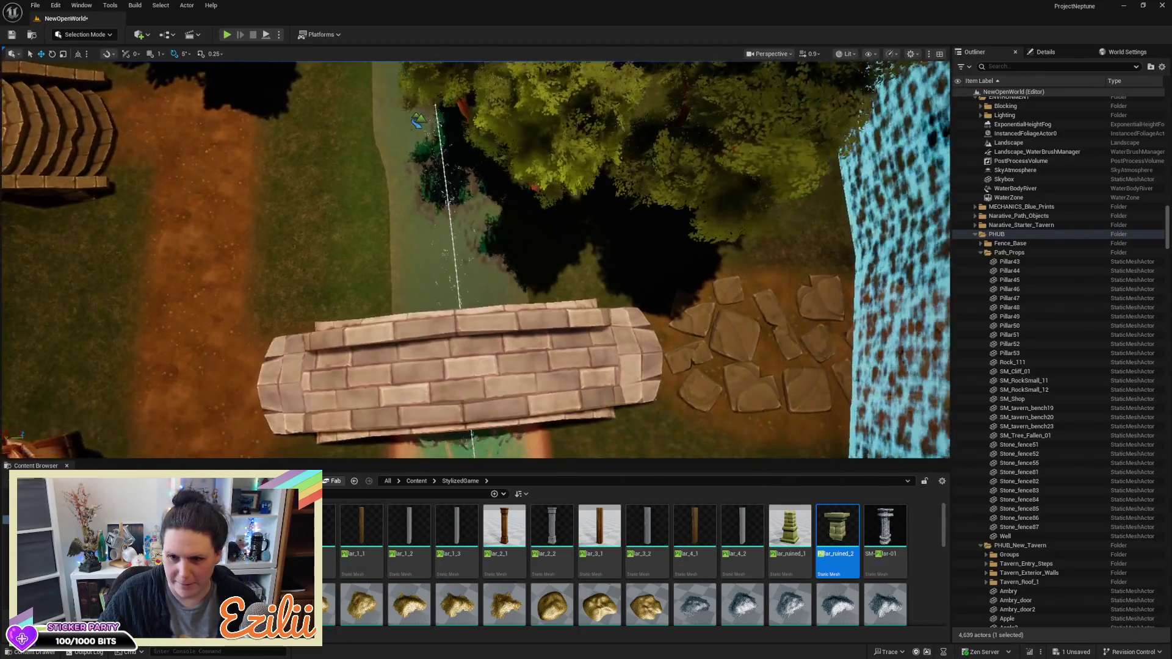
pyautogui.press('d')
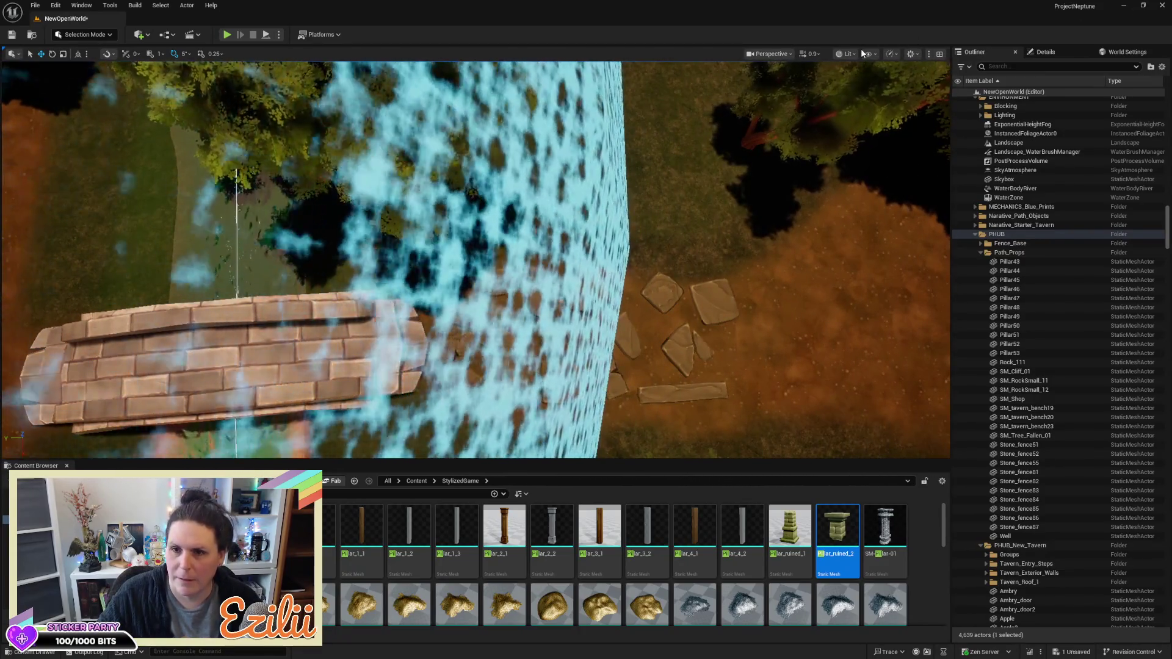
pyautogui.click(848, 54)
pyautogui.click(866, 98)
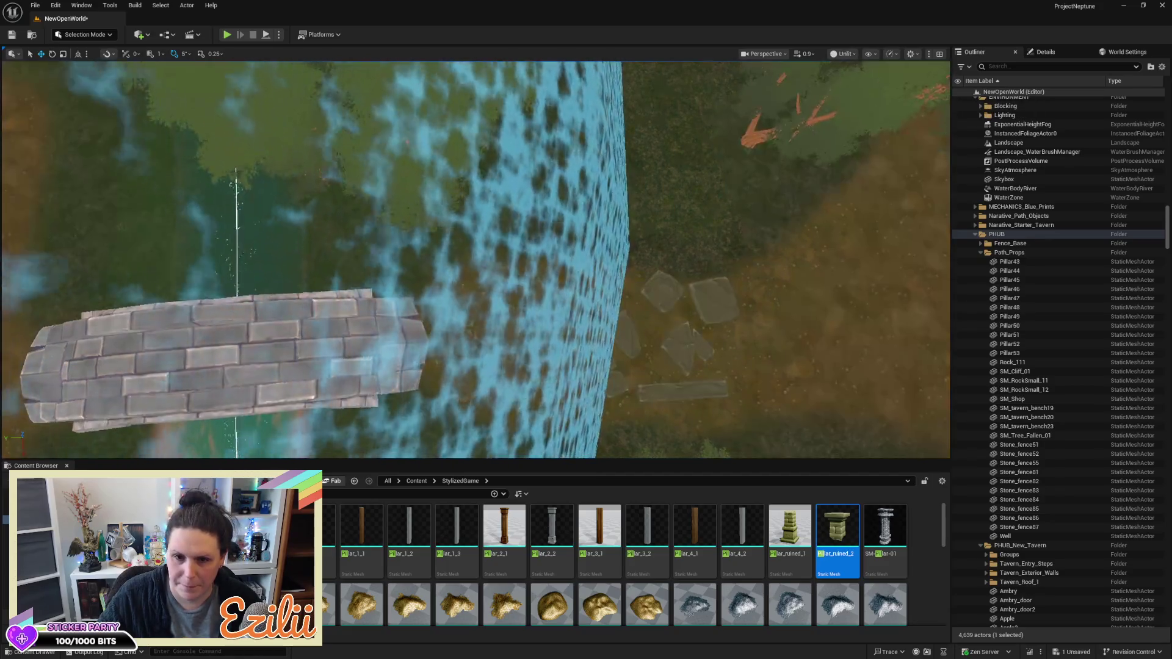
# Delete the nine stepping stones on the path near the bridge
pyautogui.moveTo(451, 281)
pyautogui.mouseDown()
pyautogui.moveTo(427, 268)
pyautogui.moveTo(450, 281)
pyautogui.mouseUp()
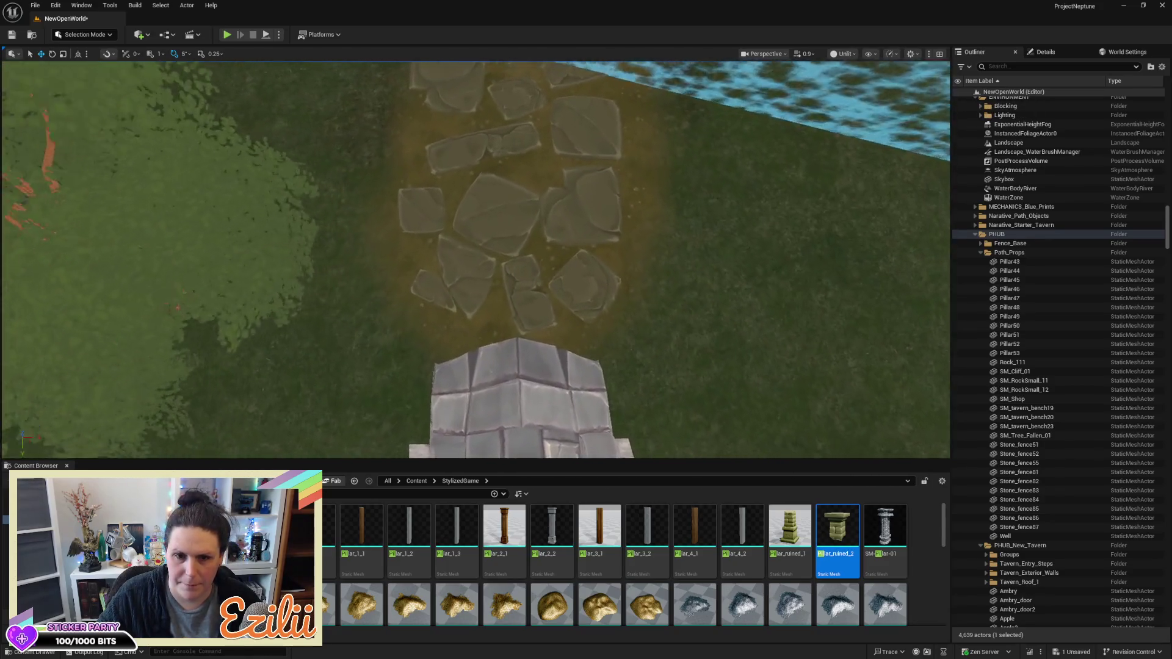
pyautogui.click(431, 292)
pyautogui.keyDown('ctrl'); pyautogui.click(463, 271); pyautogui.keyUp('ctrl')
pyautogui.keyDown('ctrl'); pyautogui.click(528, 296); pyautogui.keyUp('ctrl')
pyautogui.keyDown('ctrl'); pyautogui.click(589, 287); pyautogui.keyUp('ctrl')
pyautogui.keyDown('ctrl'); pyautogui.click(586, 201); pyautogui.keyUp('ctrl')
pyautogui.keyDown('ctrl'); pyautogui.click(499, 218); pyautogui.keyUp('ctrl')
pyautogui.keyDown('ctrl'); pyautogui.click(417, 208); pyautogui.keyUp('ctrl')
pyautogui.keyDown('ctrl'); pyautogui.click(482, 141); pyautogui.keyUp('ctrl')
pyautogui.keyDown('ctrl'); pyautogui.click(591, 122); pyautogui.keyUp('ctrl')
pyautogui.moveTo(490, 80)
pyautogui.mouseDown()
pyautogui.moveTo(444, 82)
pyautogui.moveTo(555, 162)
pyautogui.moveTo(537, 321)
pyautogui.moveTo(516, 397)
pyautogui.moveTo(570, 374)
pyautogui.mouseUp()
pyautogui.press('Delete')
# Delete the six stones by the water's edge
pyautogui.click(222, 340)
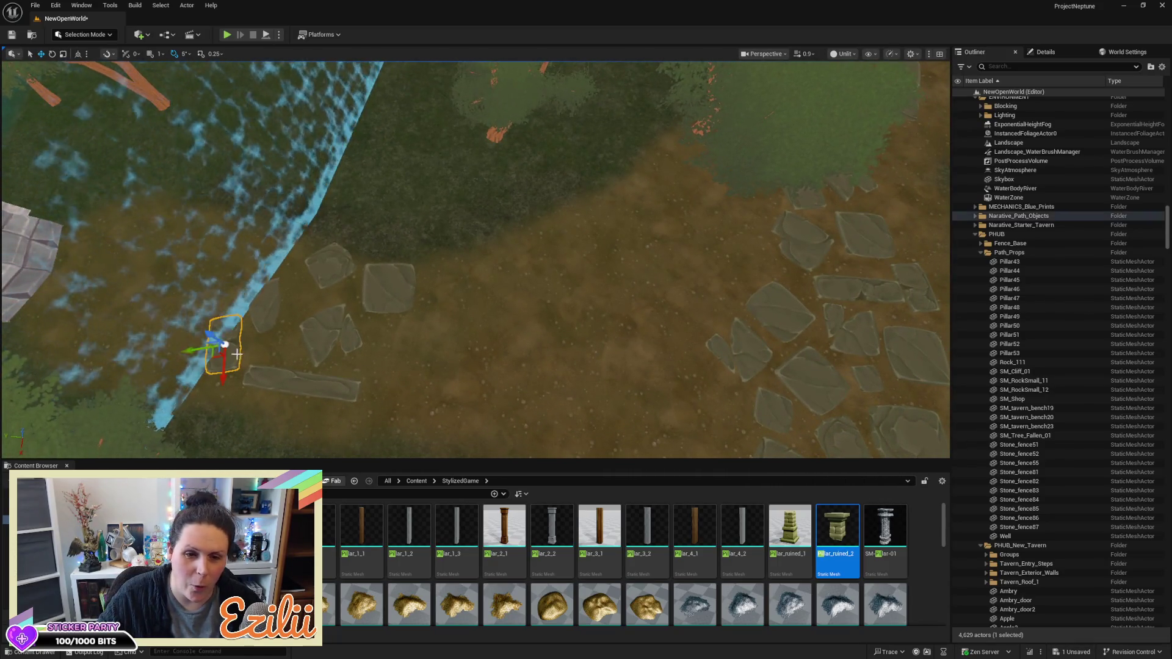
pyautogui.keyDown('ctrl'); pyautogui.click(263, 320); pyautogui.keyUp('ctrl')
pyautogui.keyDown('ctrl'); pyautogui.click(330, 268); pyautogui.keyUp('ctrl')
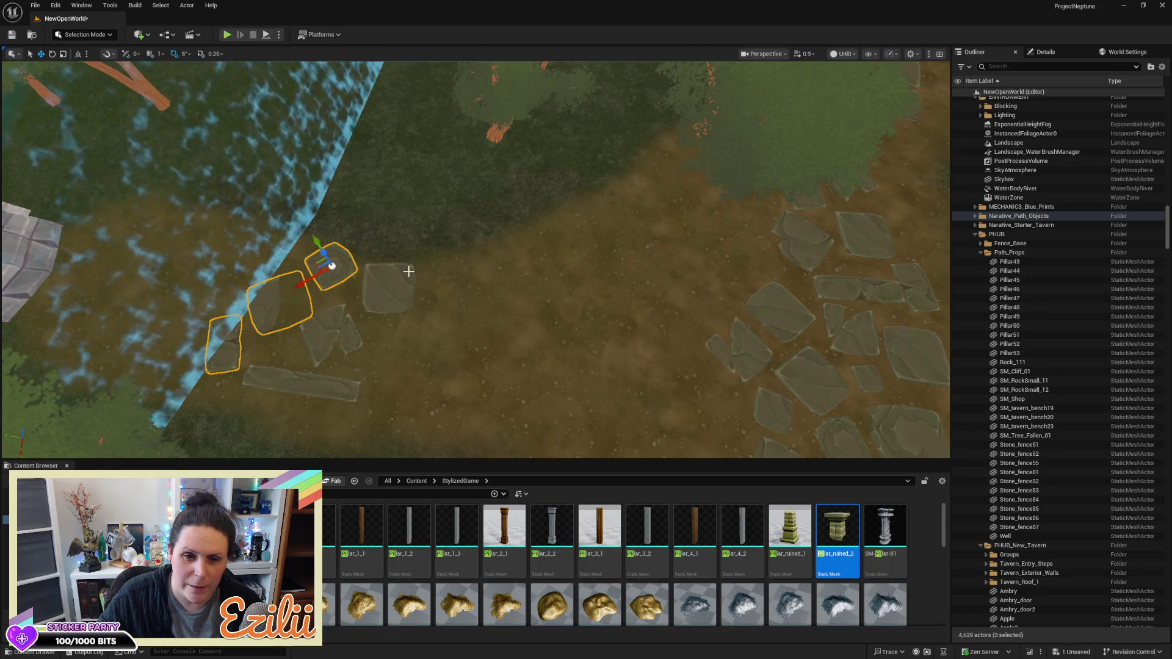
pyautogui.keyDown('ctrl'); pyautogui.click(329, 345); pyautogui.keyUp('ctrl')
pyautogui.keyDown('ctrl'); pyautogui.click(381, 289); pyautogui.keyUp('ctrl')
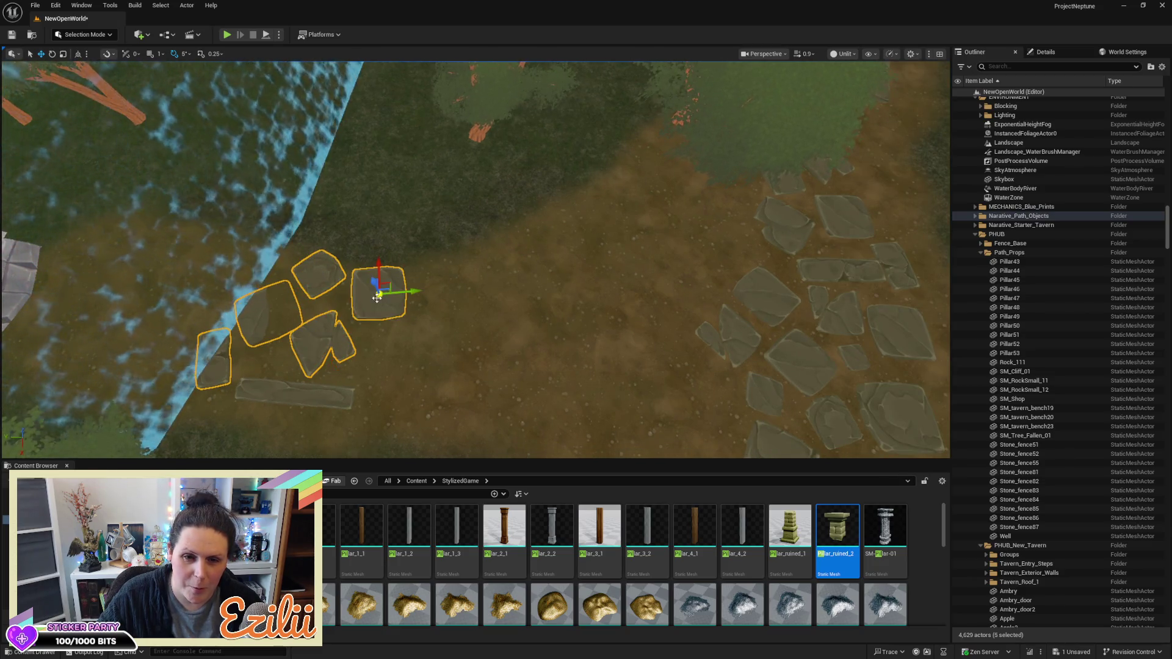
pyautogui.keyDown('ctrl'); pyautogui.click(337, 390); pyautogui.keyUp('ctrl')
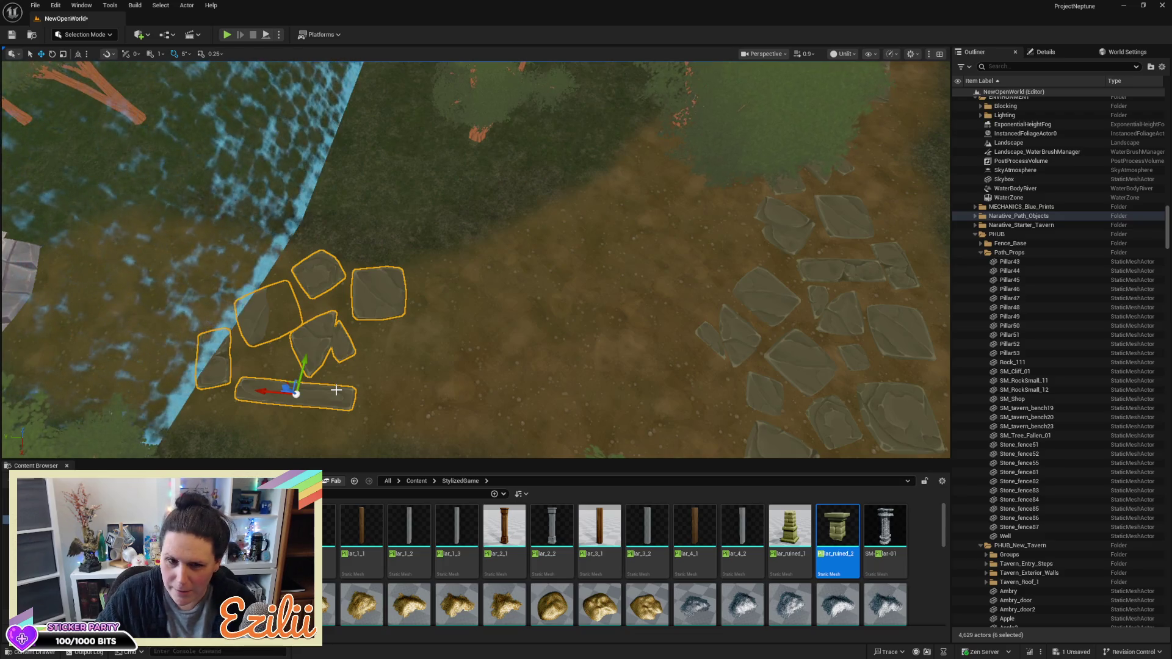
pyautogui.press('Delete')
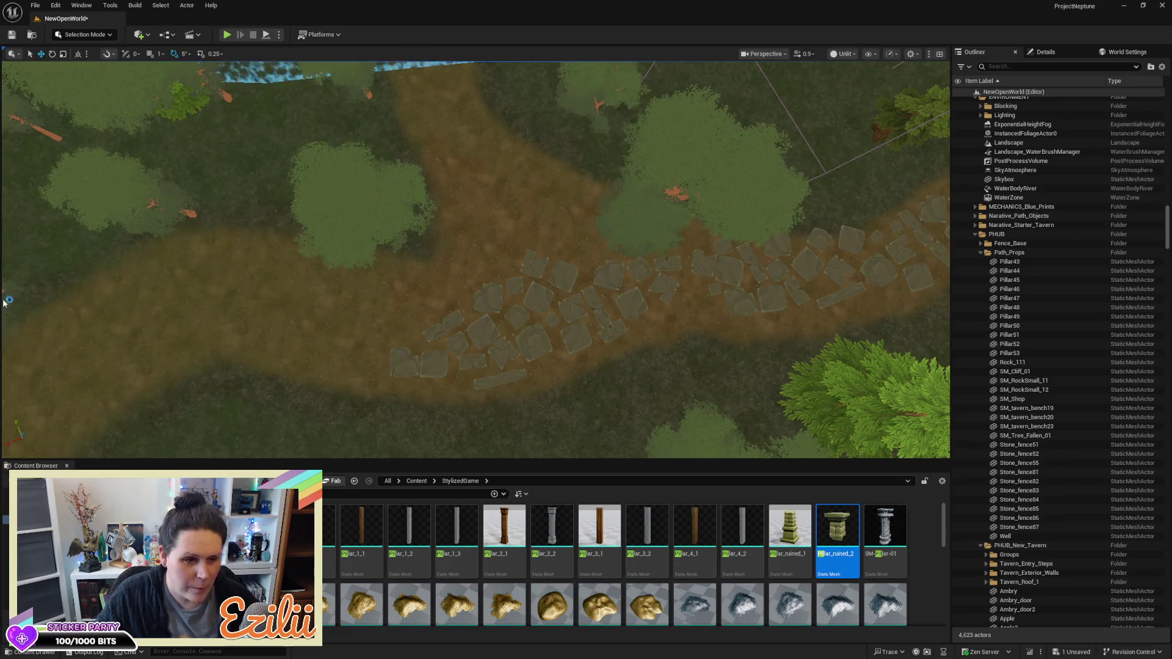
# Box-select the 22 stones across the dirt path, excluding the Landscape, and delete them
pyautogui.moveTo(314, 315); pyautogui.dragTo(313, 342)
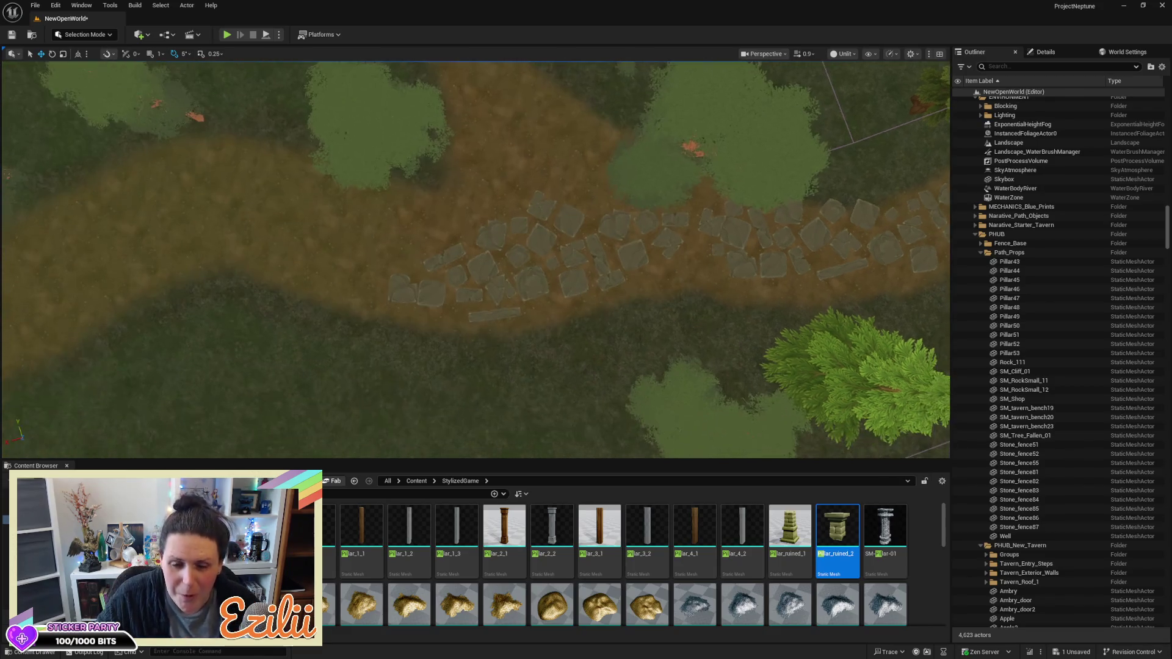
pyautogui.moveTo(369, 314); pyautogui.dragTo(369, 307)
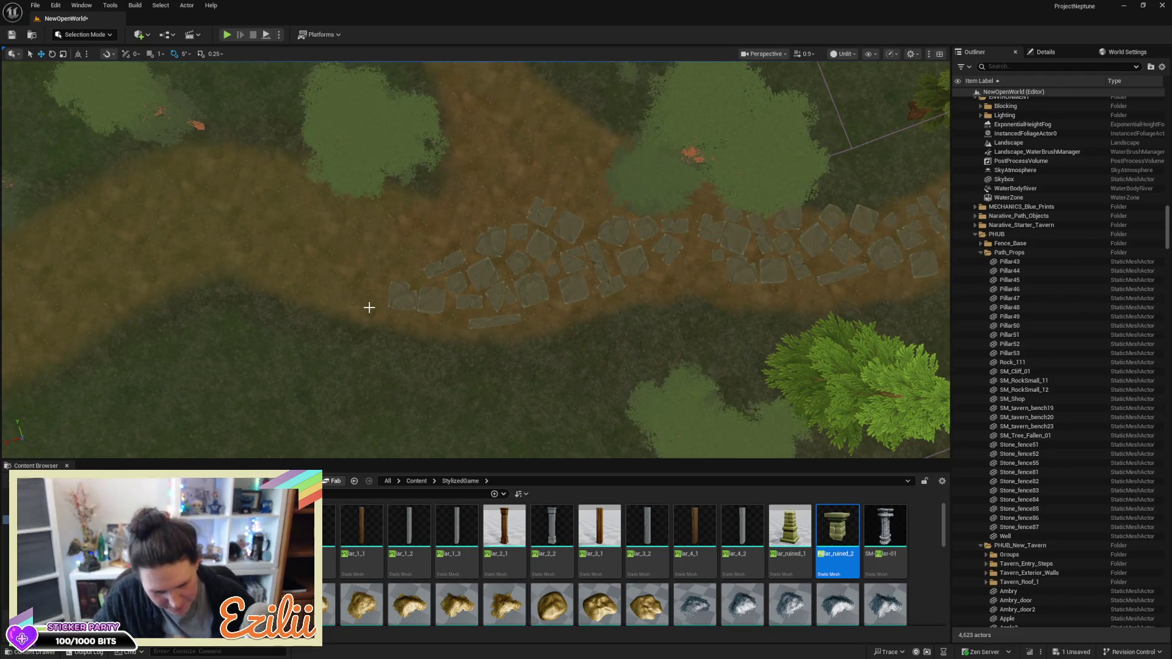
pyautogui.moveTo(372, 229)
pyautogui.mouseDown()
pyautogui.moveTo(442, 272)
pyautogui.moveTo(638, 342)
pyautogui.mouseUp()
pyautogui.keyDown('ctrl'); pyautogui.click(287, 336); pyautogui.keyUp('ctrl')
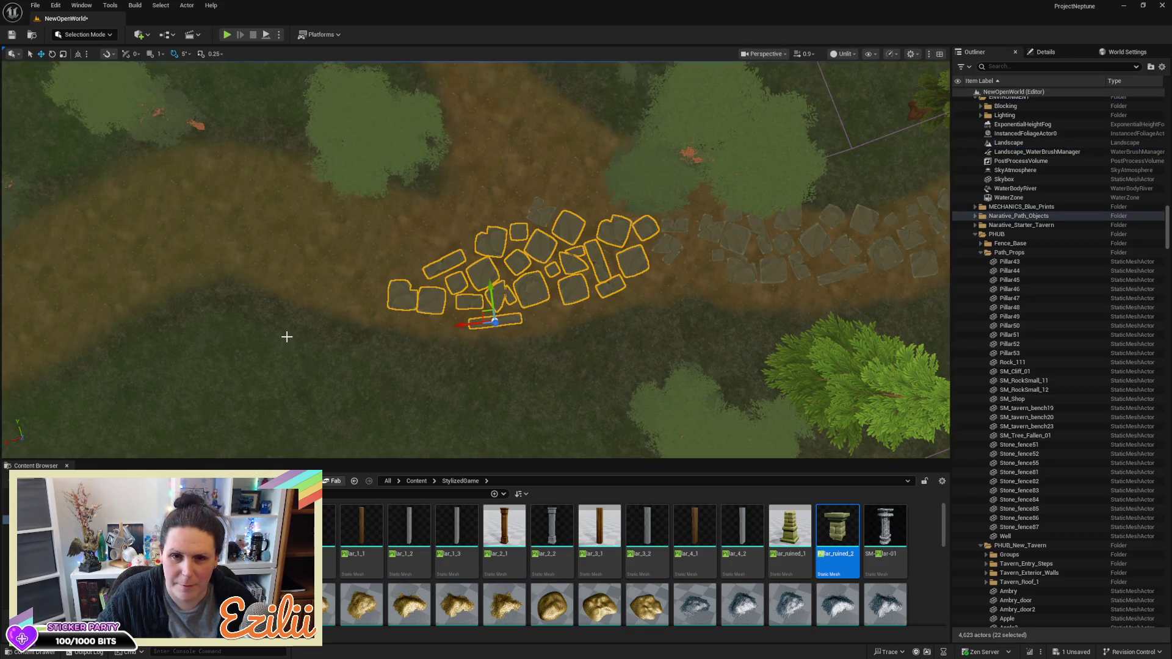
pyautogui.press('Delete')
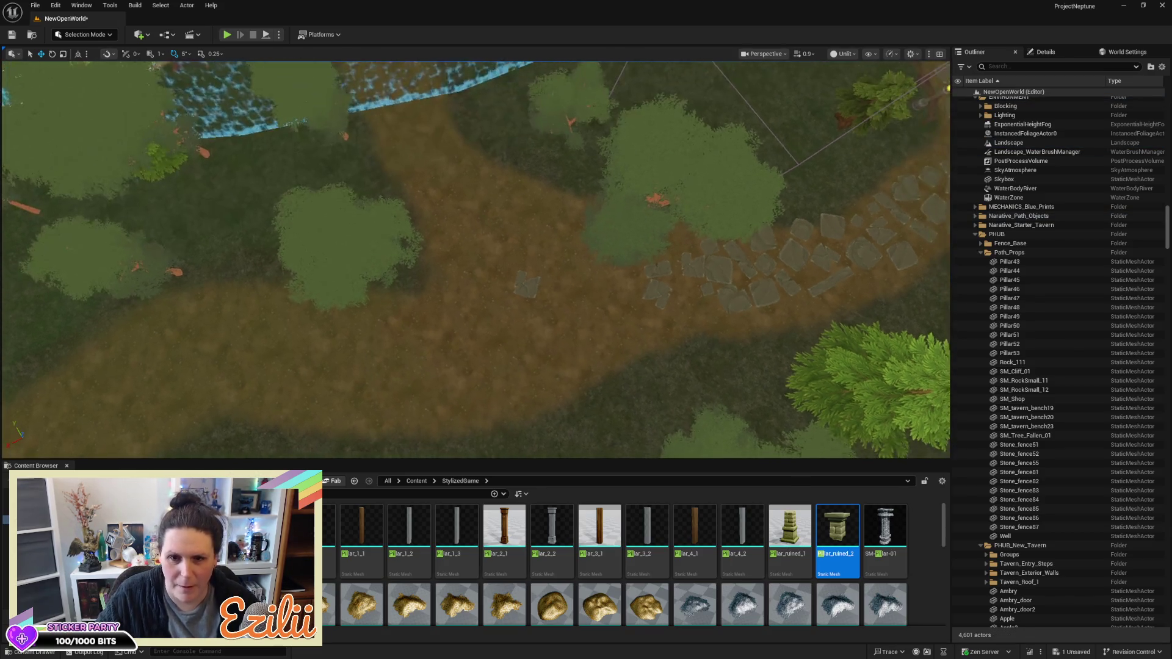
# Delete the lone leftover rock on the path
pyautogui.scroll(10, 442, 250)
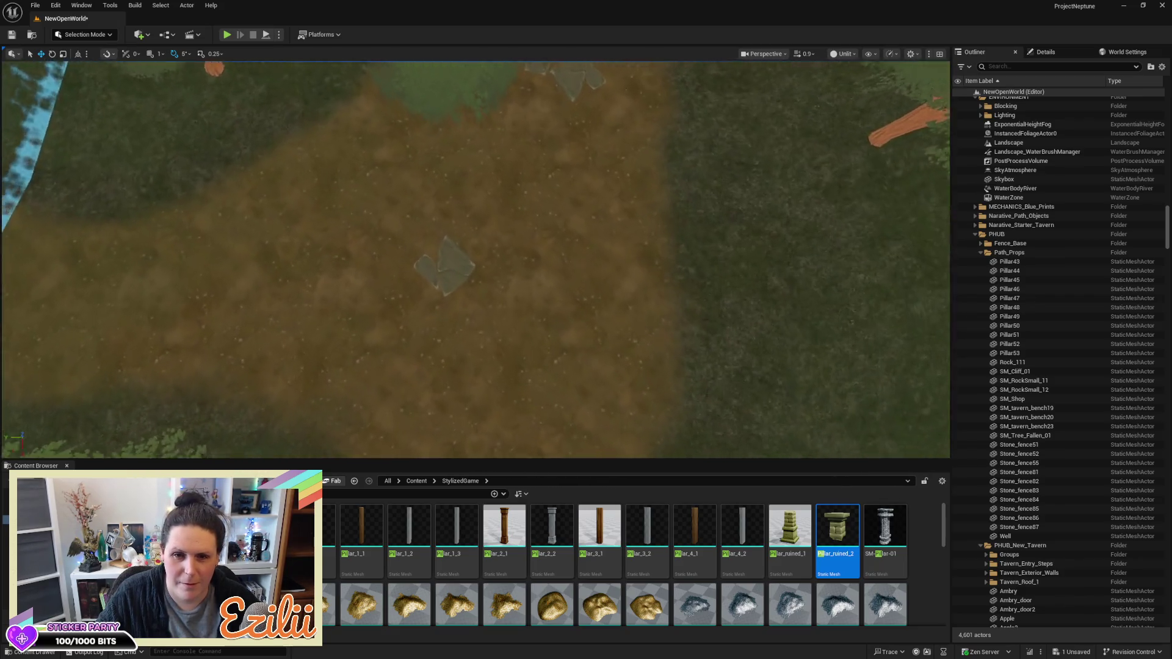
pyautogui.click(442, 250)
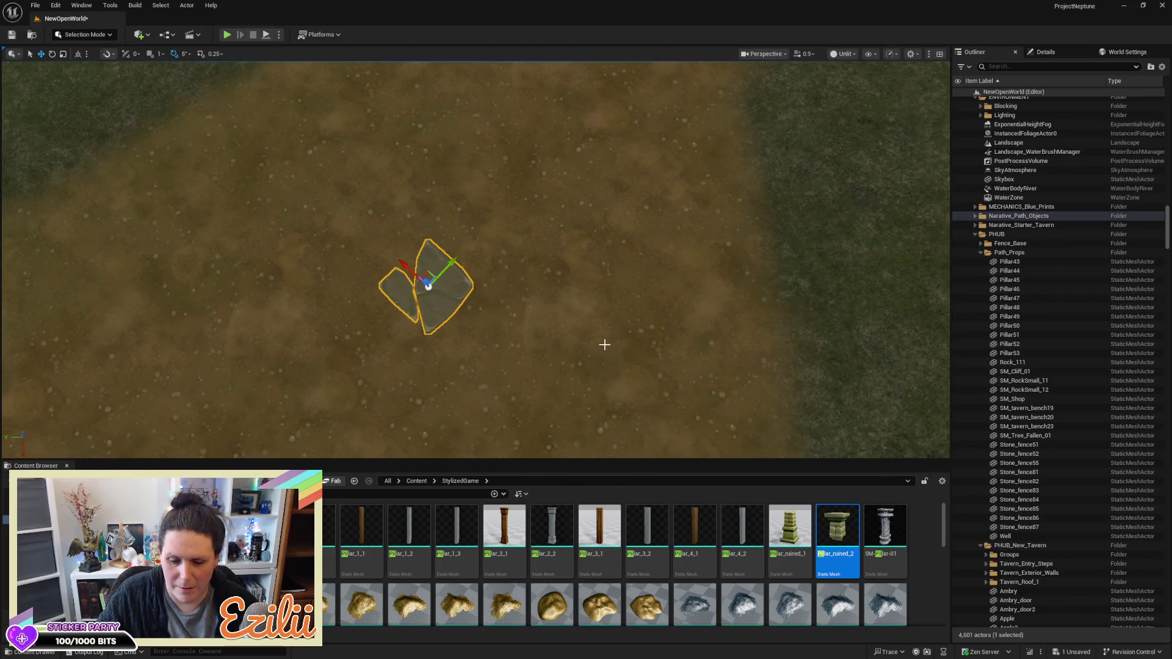
pyautogui.press('Delete')
pyautogui.scroll(-10, 604, 342)
pyautogui.scroll(5, 475, 259)
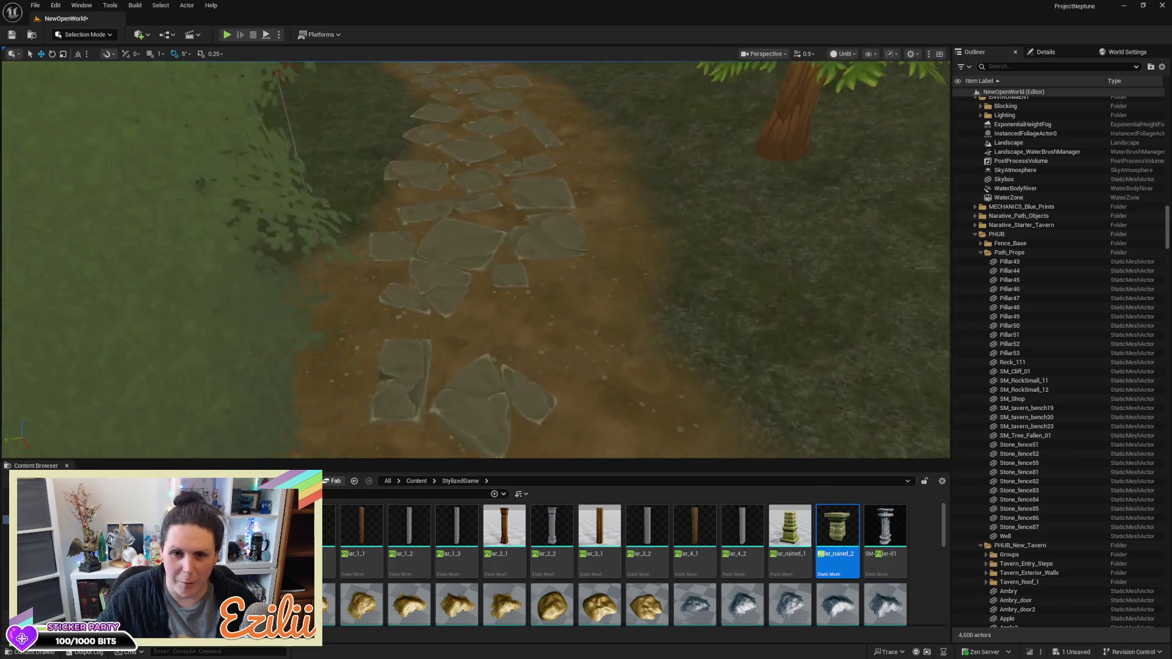
pyautogui.scroll(3, 479, 296)
# Delete fourteen more stepping stones further along the path, keeping the Landscape
pyautogui.click(478, 299)
pyautogui.keyDown('ctrl'); pyautogui.click(519, 366); pyautogui.keyUp('ctrl')
pyautogui.keyDown('ctrl'); pyautogui.click(548, 255); pyautogui.keyUp('ctrl')
pyautogui.keyDown('ctrl'); pyautogui.click(557, 242); pyautogui.keyUp('ctrl')
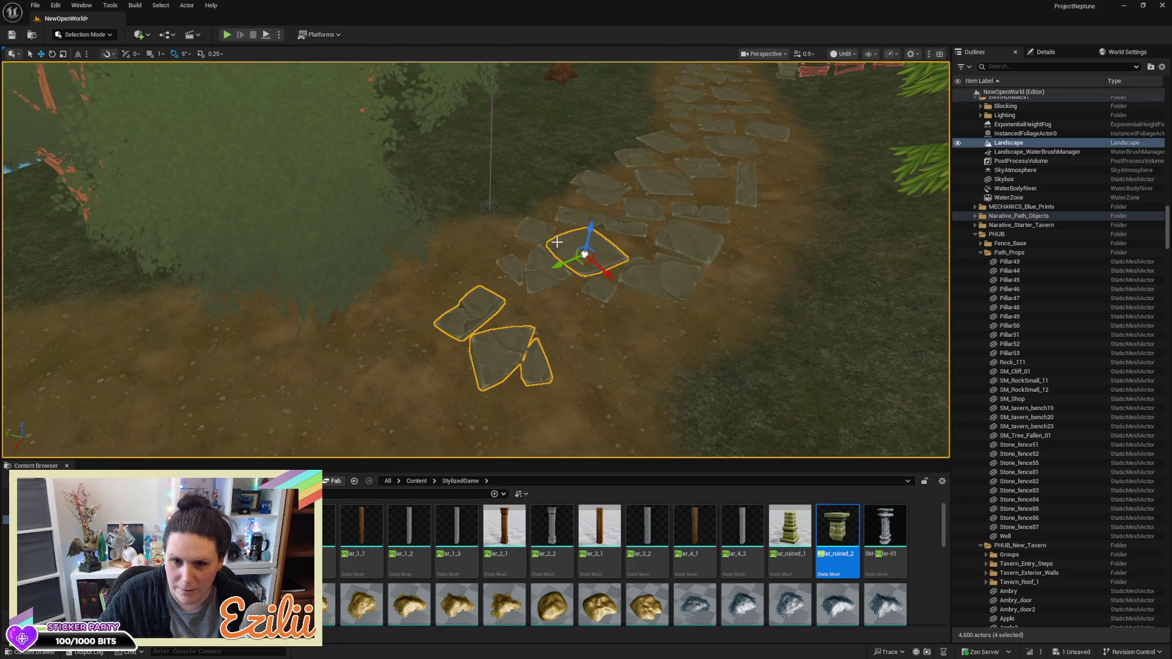
pyautogui.keyDown('ctrl'); pyautogui.click(534, 235); pyautogui.keyUp('ctrl')
pyautogui.keyDown('ctrl'); pyautogui.click(536, 270); pyautogui.keyUp('ctrl')
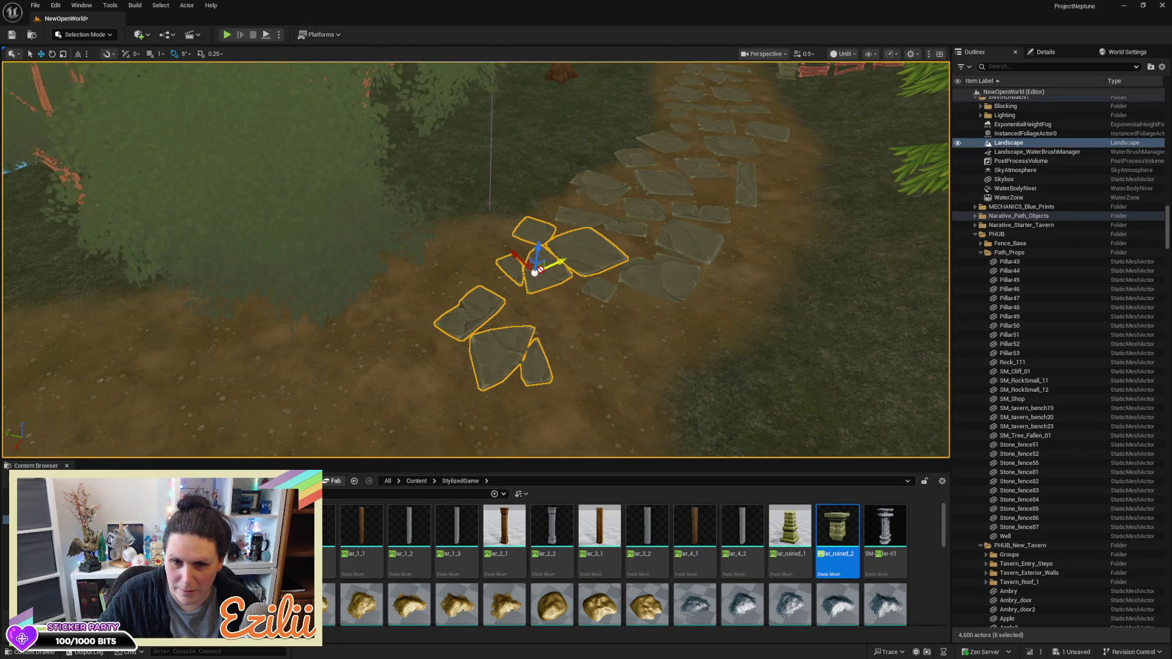
pyautogui.keyDown('ctrl'); pyautogui.click(601, 288); pyautogui.keyUp('ctrl')
pyautogui.keyDown('ctrl'); pyautogui.click(655, 275); pyautogui.keyUp('ctrl')
pyautogui.keyDown('ctrl'); pyautogui.click(687, 241); pyautogui.keyUp('ctrl')
pyautogui.keyDown('ctrl'); pyautogui.click(626, 224); pyautogui.keyUp('ctrl')
pyautogui.keyDown('ctrl'); pyautogui.click(695, 214); pyautogui.keyUp('ctrl')
pyautogui.keyDown('ctrl'); pyautogui.click(743, 191); pyautogui.keyUp('ctrl')
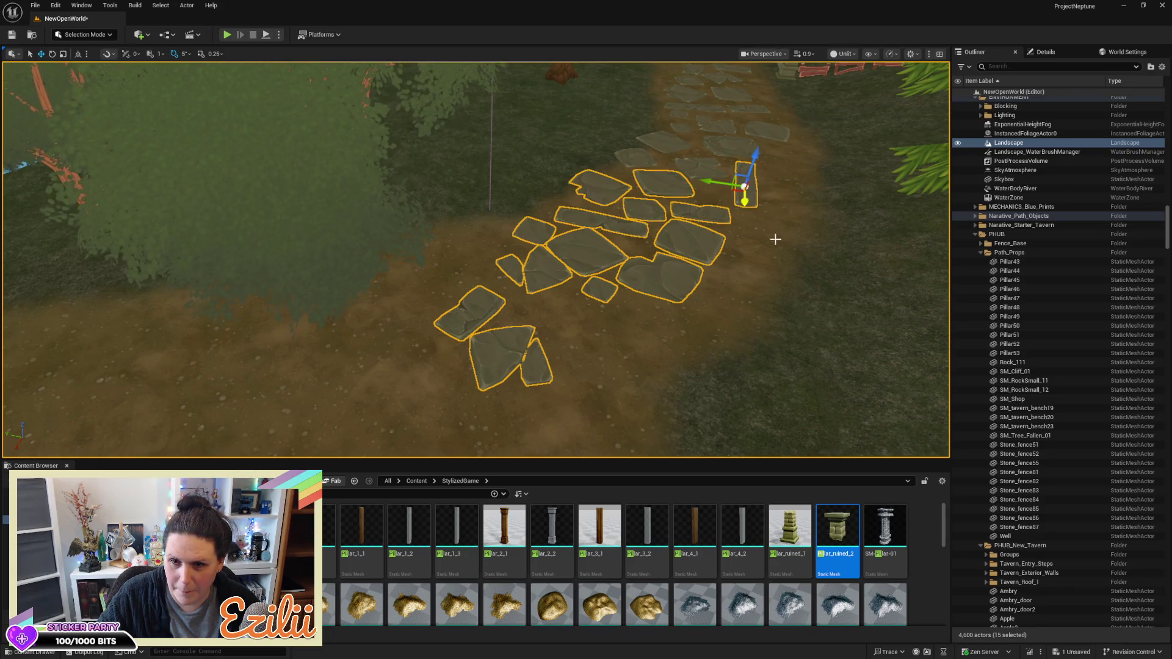
pyautogui.keyDown('ctrl'); pyautogui.click(818, 280); pyautogui.keyUp('ctrl')
pyautogui.press('Delete')
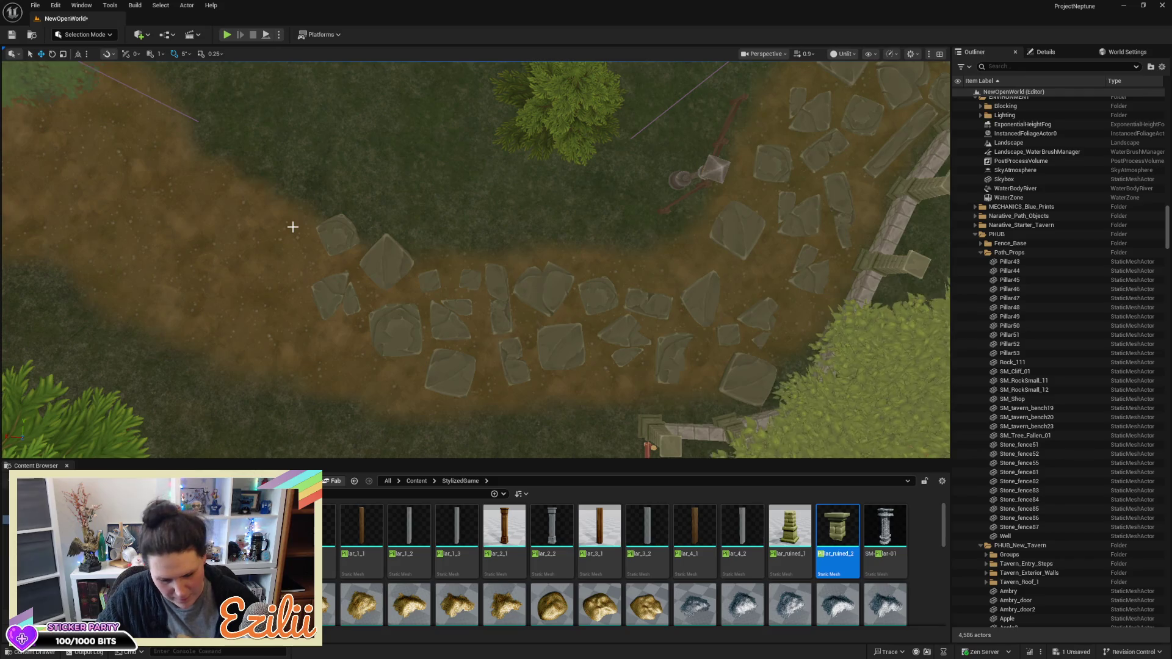
# Delete the sixteen stone tiles at the path bend without deleting the Landscape
pyautogui.moveTo(302, 202); pyautogui.dragTo(681, 394)
pyautogui.keyDown('ctrl'); pyautogui.click(619, 293); pyautogui.keyUp('ctrl')
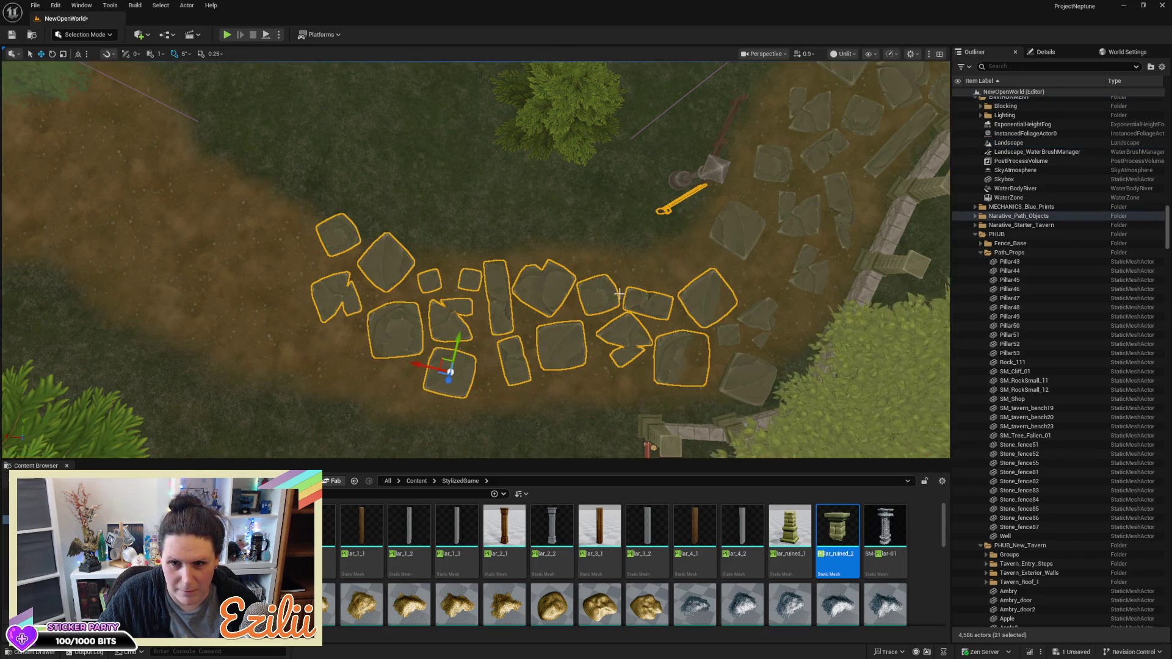
pyautogui.click(561, 221)
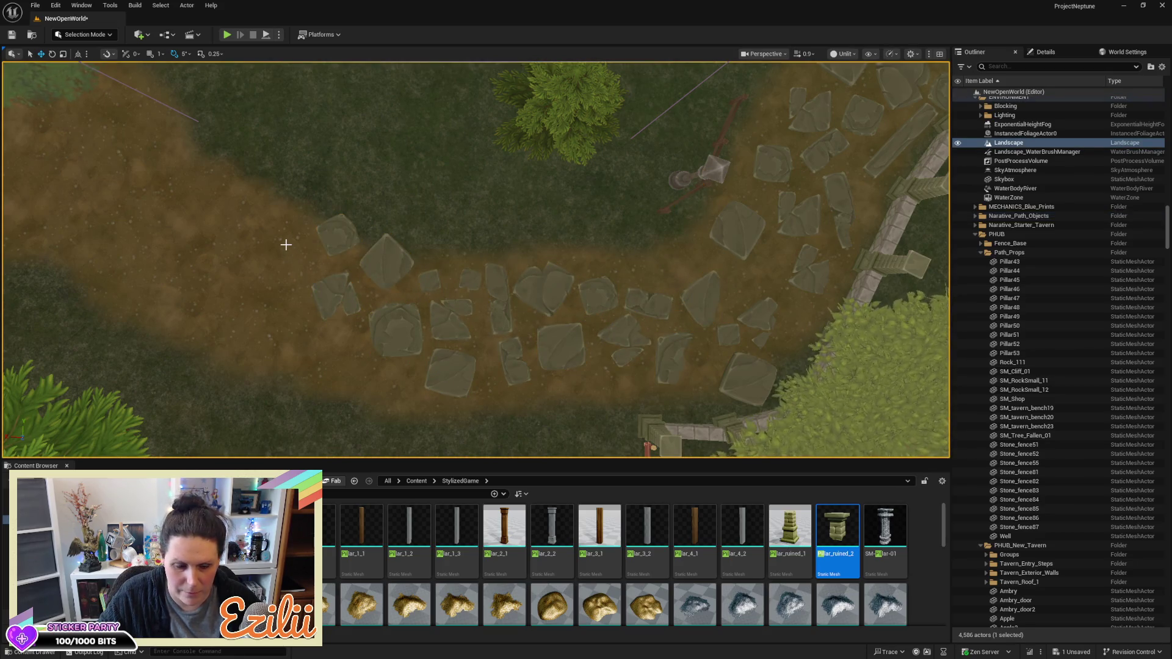
pyautogui.moveTo(283, 244)
pyautogui.mouseDown()
pyautogui.moveTo(565, 370)
pyautogui.moveTo(675, 396)
pyautogui.mouseUp()
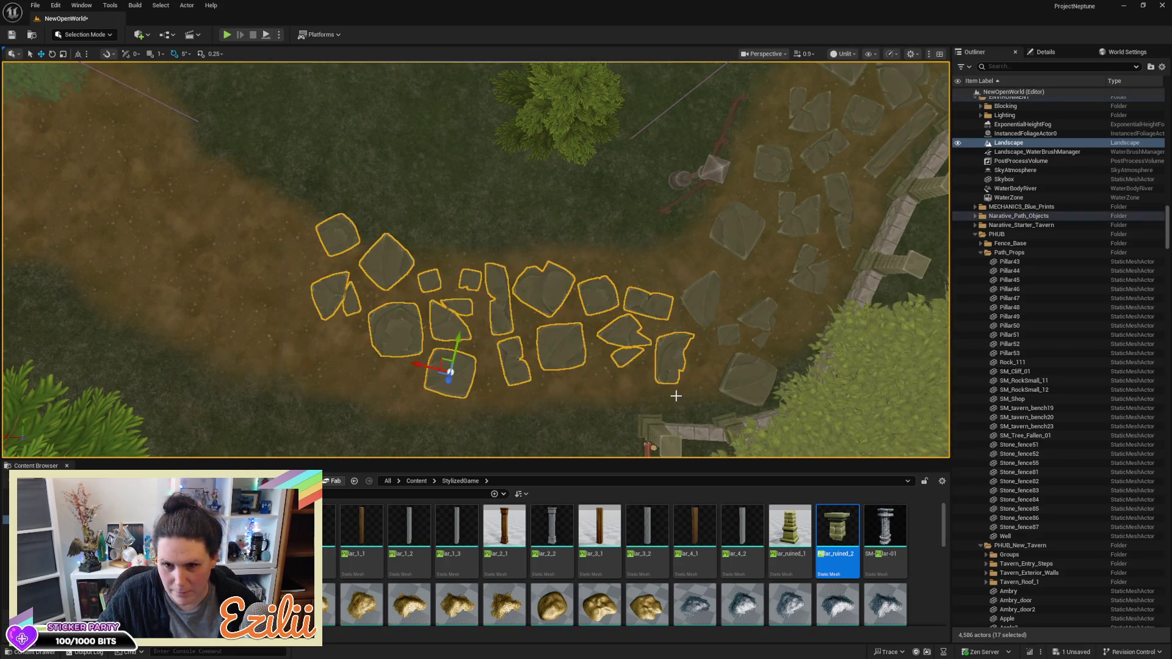
pyautogui.press('Delete')
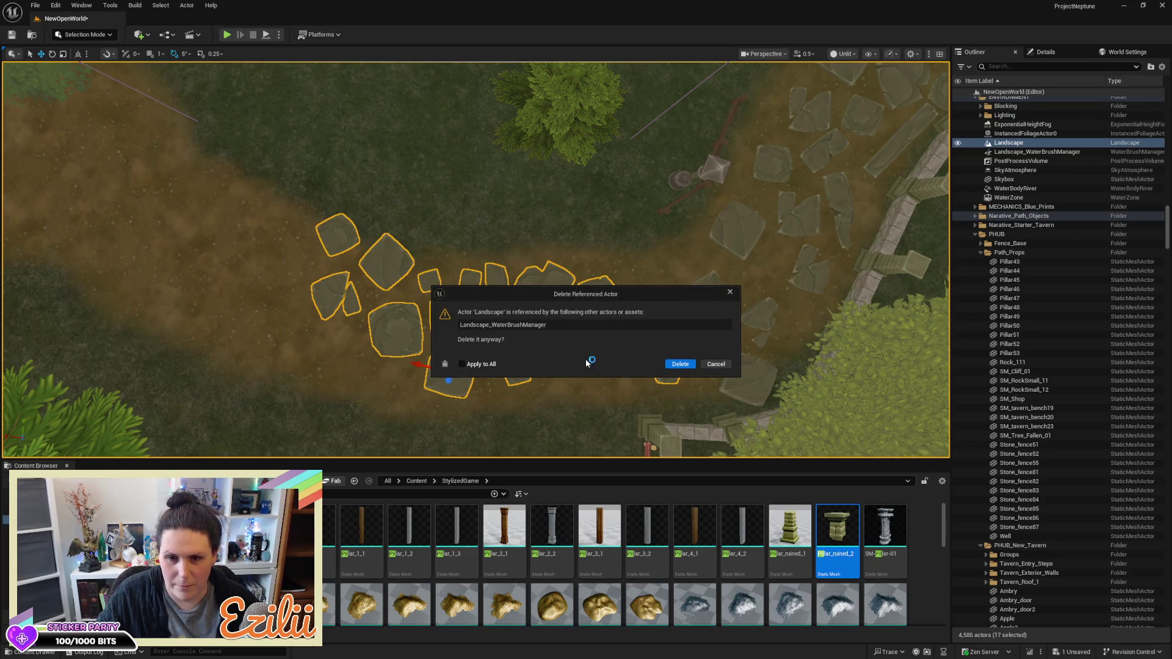
pyautogui.click(712, 365)
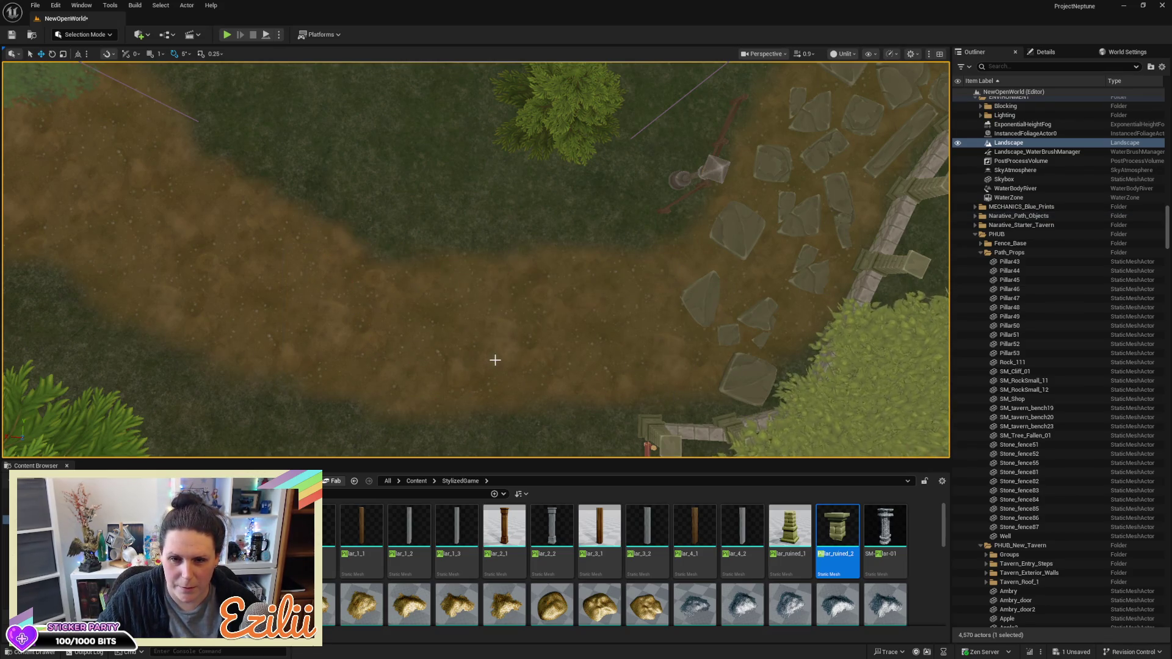
pyautogui.hotkey('ctrl', 'z')
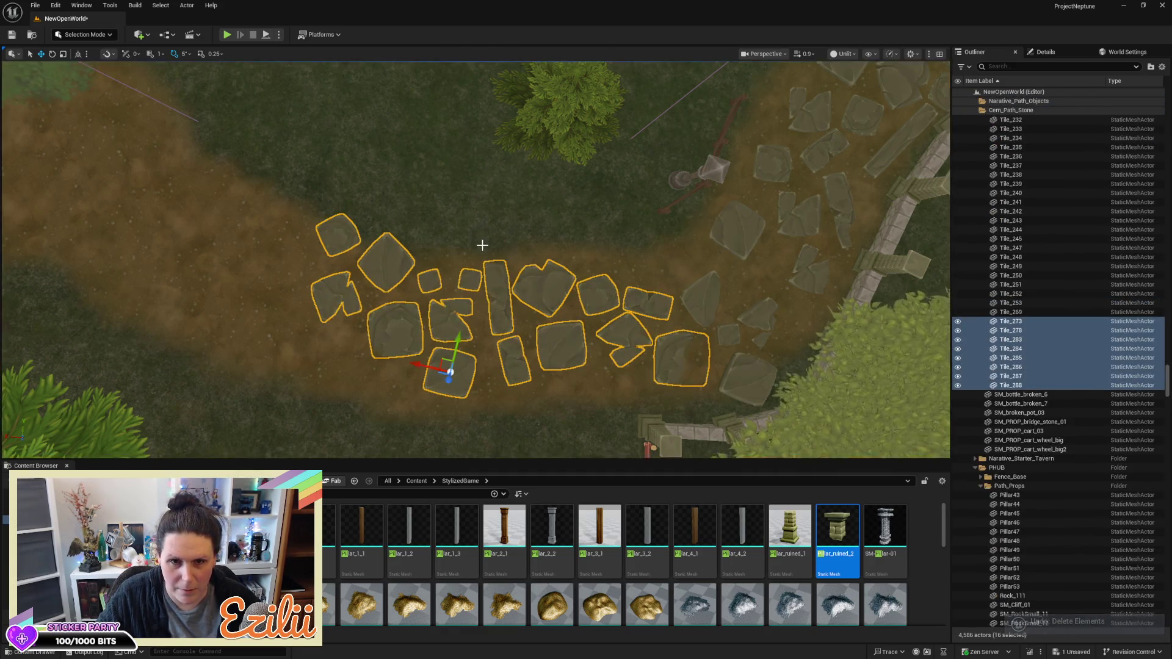
pyautogui.press('Delete')
pyautogui.moveTo(477, 252)
pyautogui.mouseDown()
pyautogui.moveTo(495, 226)
pyautogui.moveTo(485, 256)
pyautogui.moveTo(454, 278)
pyautogui.mouseUp()
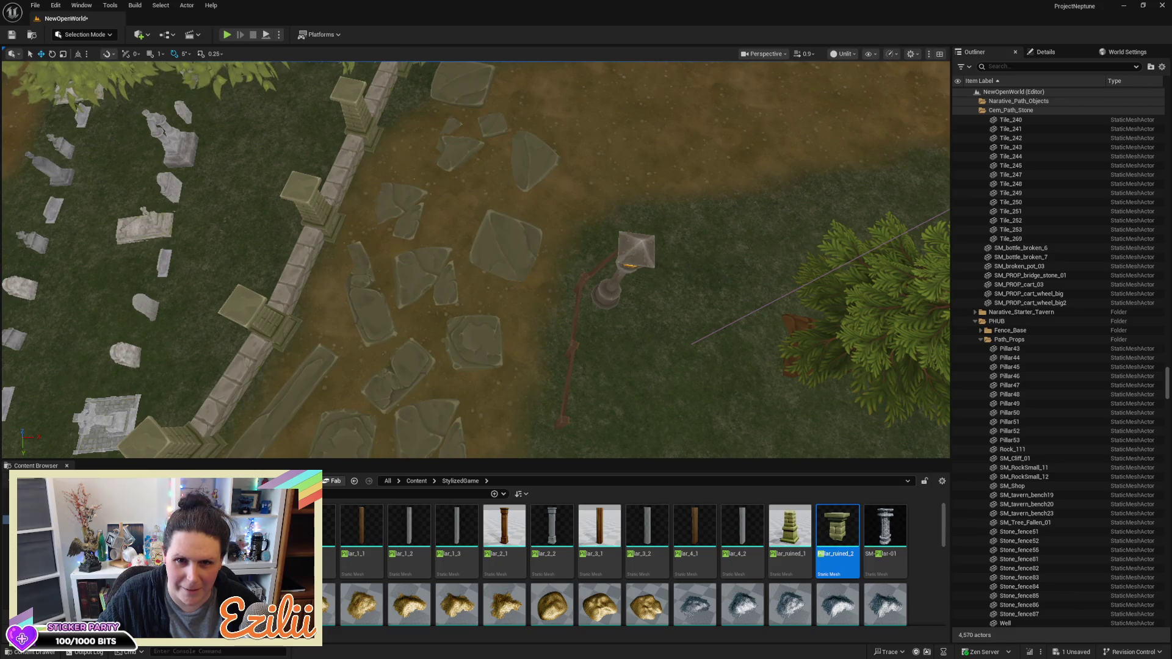
# Delete twelve stone tiles on the path beside the cemetery wall
pyautogui.click(462, 85)
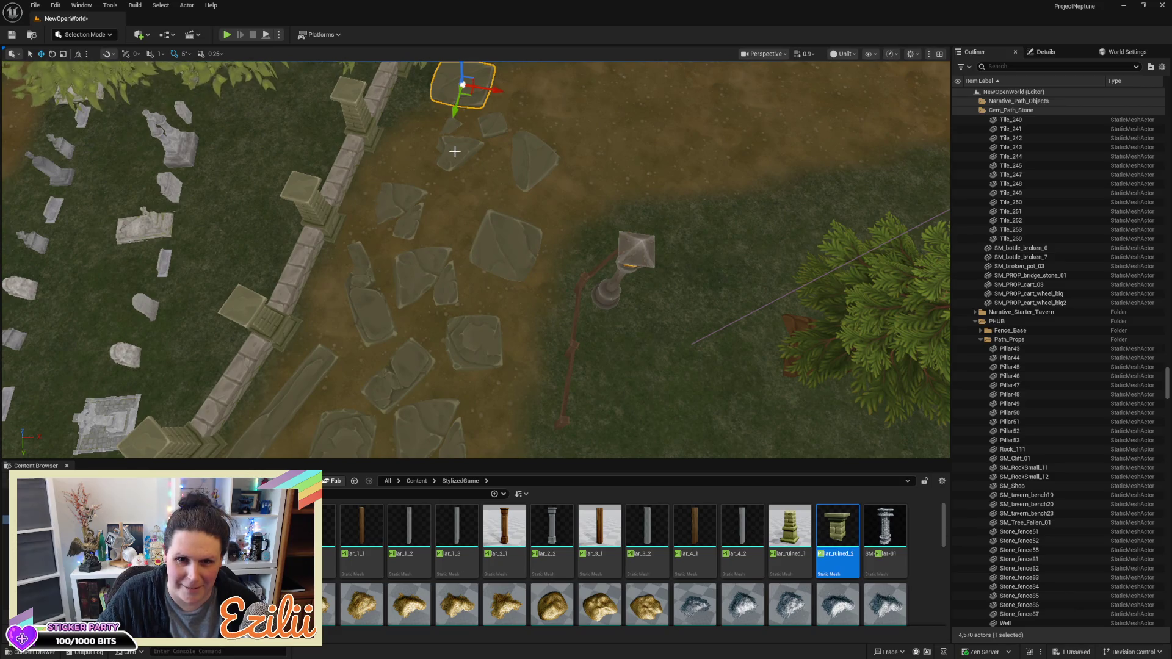
pyautogui.keyDown('ctrl'); pyautogui.click(498, 128); pyautogui.keyUp('ctrl')
pyautogui.keyDown('ctrl'); pyautogui.click(542, 152); pyautogui.keyUp('ctrl')
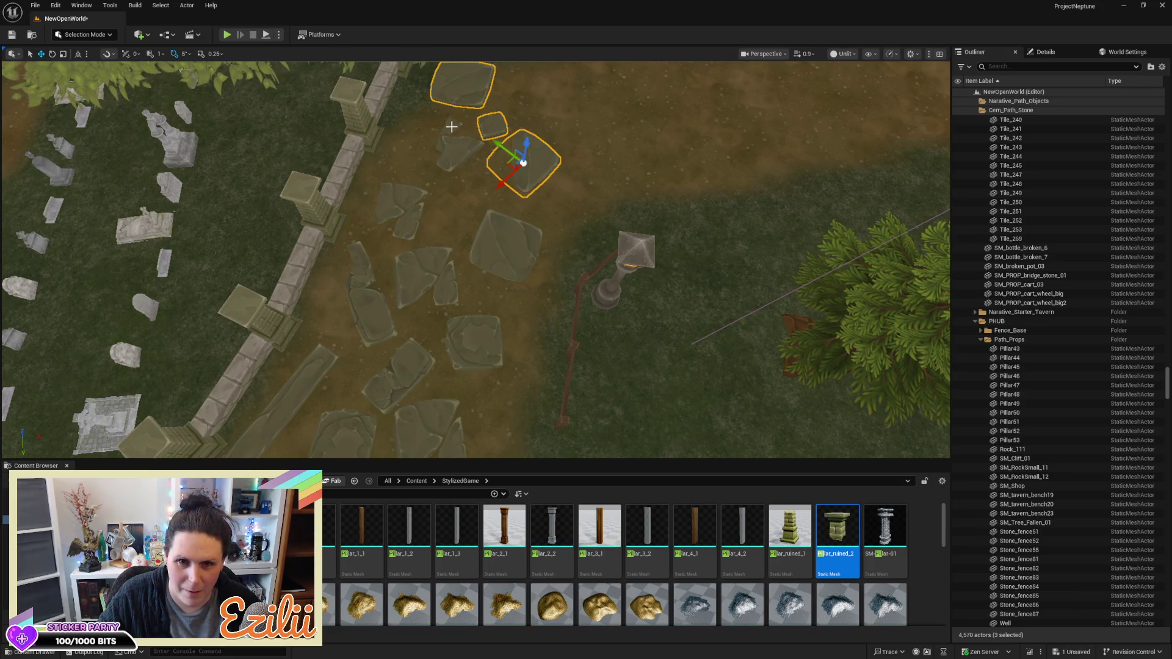
pyautogui.keyDown('ctrl'); pyautogui.click(453, 137); pyautogui.keyUp('ctrl')
pyautogui.keyDown('ctrl'); pyautogui.click(506, 239); pyautogui.keyUp('ctrl')
pyautogui.keyDown('ctrl'); pyautogui.click(408, 213); pyautogui.keyUp('ctrl')
pyautogui.keyDown('ctrl'); pyautogui.click(416, 282); pyautogui.keyUp('ctrl')
pyautogui.keyDown('ctrl'); pyautogui.click(471, 340); pyautogui.keyUp('ctrl')
pyautogui.keyDown('ctrl'); pyautogui.click(397, 373); pyautogui.keyUp('ctrl')
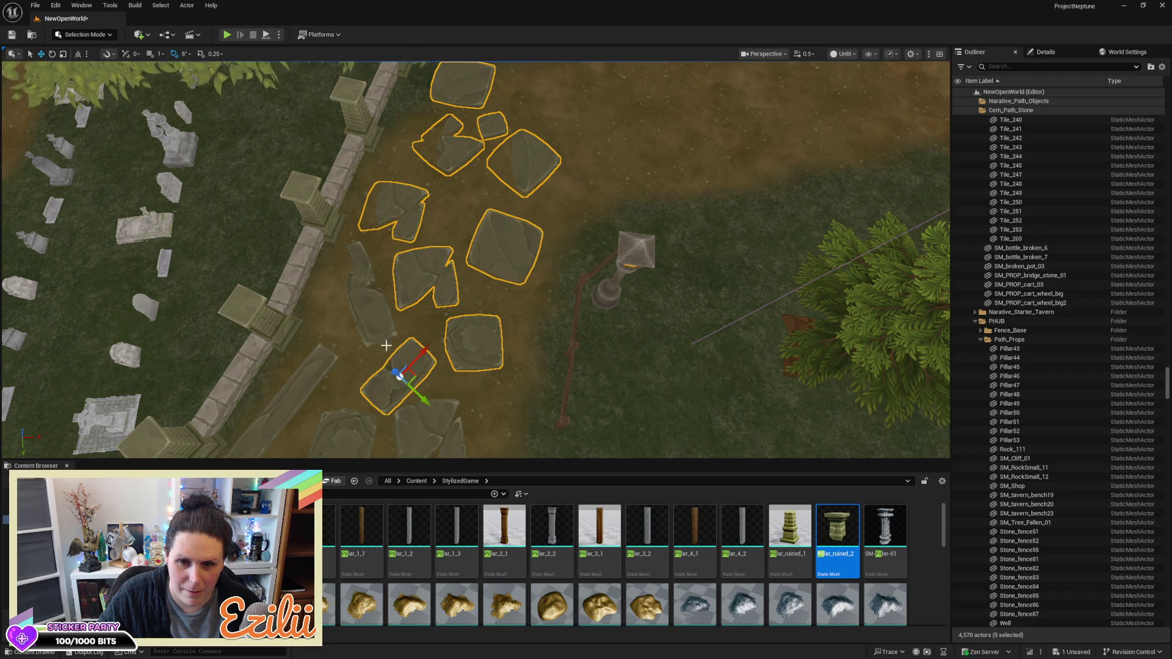
pyautogui.keyDown('ctrl'); pyautogui.click(377, 318); pyautogui.keyUp('ctrl')
pyautogui.keyDown('ctrl'); pyautogui.click(343, 435); pyautogui.keyUp('ctrl')
pyautogui.keyDown('ctrl'); pyautogui.click(427, 427); pyautogui.keyUp('ctrl')
pyautogui.press('Delete')
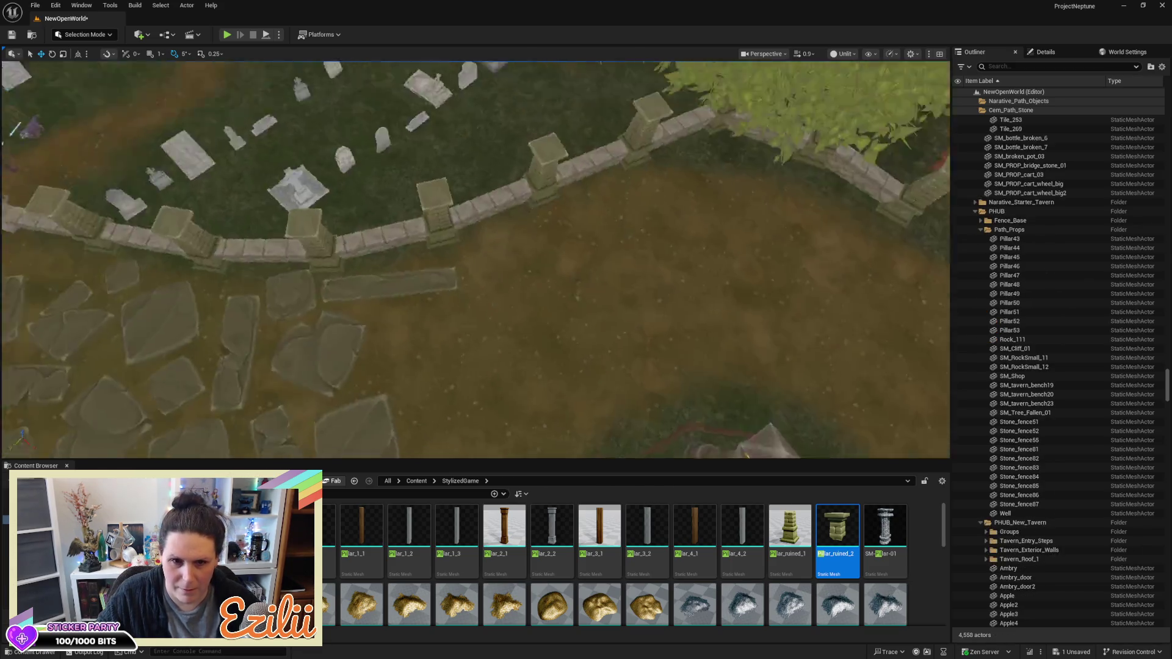
# Delete the next fourteen stone tiles along the wall, including the long tile
pyautogui.click(613, 337)
pyautogui.keyDown('ctrl'); pyautogui.click(523, 283); pyautogui.keyUp('ctrl')
pyautogui.keyDown('ctrl'); pyautogui.click(443, 332); pyautogui.keyUp('ctrl')
pyautogui.keyDown('ctrl'); pyautogui.click(431, 279); pyautogui.keyUp('ctrl')
pyautogui.keyDown('ctrl'); pyautogui.click(543, 233); pyautogui.keyUp('ctrl')
pyautogui.keyDown('ctrl'); pyautogui.click(478, 217); pyautogui.keyUp('ctrl')
pyautogui.keyDown('ctrl'); pyautogui.click(402, 235); pyautogui.keyUp('ctrl')
pyautogui.keyDown('ctrl'); pyautogui.click(439, 191); pyautogui.keyUp('ctrl')
pyautogui.keyDown('ctrl'); pyautogui.click(488, 158); pyautogui.keyUp('ctrl')
pyautogui.keyDown('ctrl'); pyautogui.click(418, 161); pyautogui.keyUp('ctrl')
pyautogui.keyDown('ctrl'); pyautogui.click(499, 108); pyautogui.keyUp('ctrl')
pyautogui.keyDown('ctrl'); pyautogui.click(434, 99); pyautogui.keyUp('ctrl')
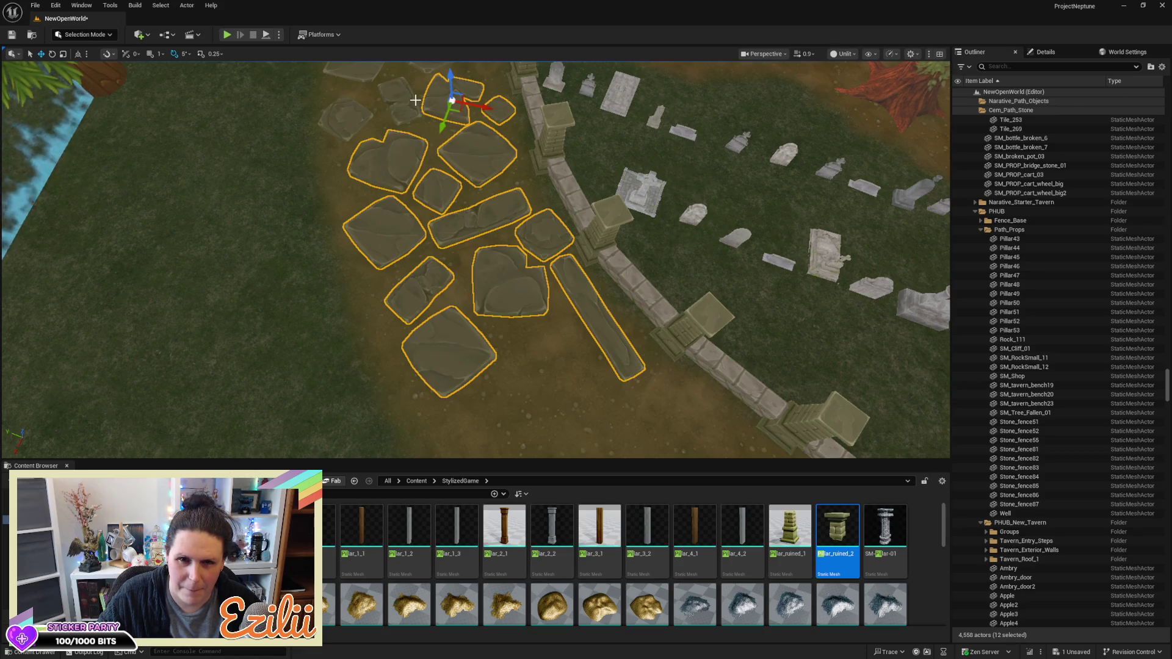
pyautogui.keyDown('ctrl'); pyautogui.click(407, 102); pyautogui.keyUp('ctrl')
pyautogui.keyDown('ctrl'); pyautogui.click(349, 126); pyautogui.keyUp('ctrl')
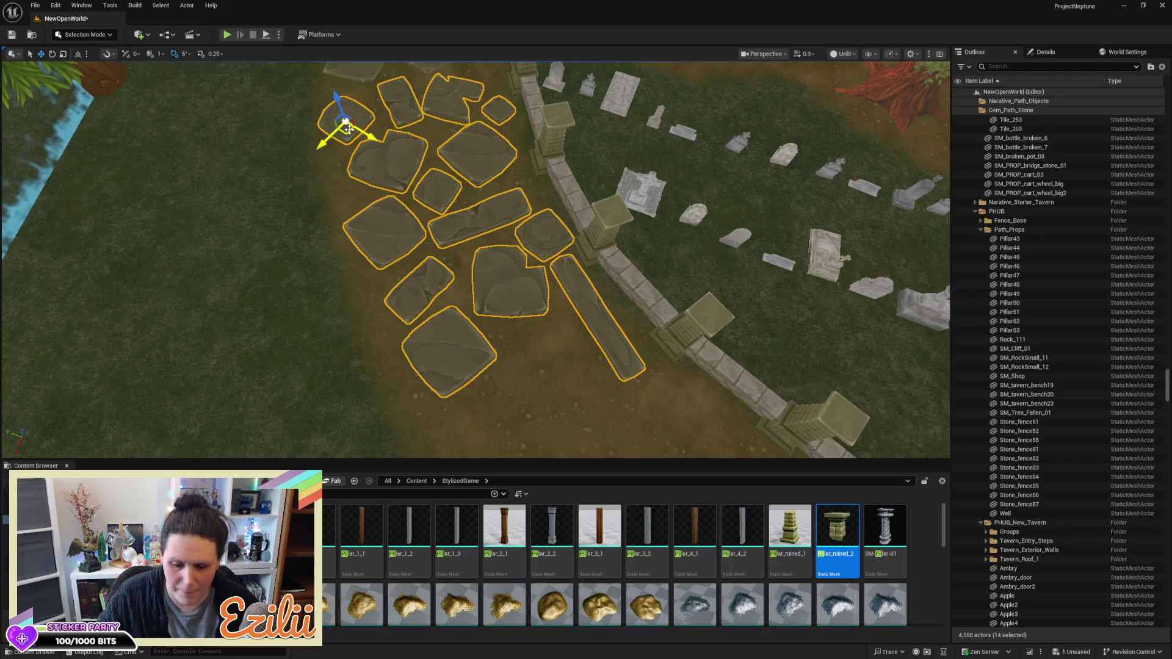
pyautogui.press('Delete')
pyautogui.moveTo(510, 336)
pyautogui.mouseDown()
pyautogui.moveTo(474, 279)
pyautogui.moveTo(515, 230)
pyautogui.moveTo(555, 290)
pyautogui.moveTo(519, 204)
pyautogui.mouseUp()
# Delete the first run of stepping stones below the wall, including the long slab and corner stone
pyautogui.click(526, 219)
pyautogui.keyDown('ctrl'); pyautogui.click(581, 243); pyautogui.keyUp('ctrl')
pyautogui.keyDown('ctrl'); pyautogui.click(575, 295); pyautogui.keyUp('ctrl')
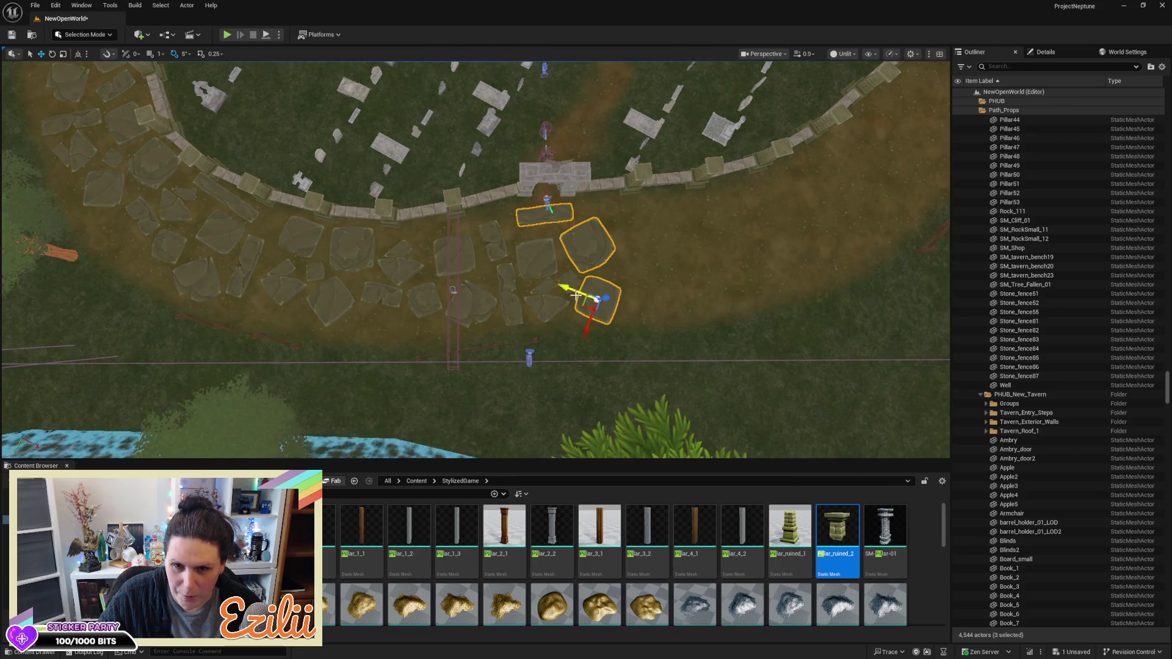
pyautogui.keyDown('ctrl'); pyautogui.click(557, 270); pyautogui.keyUp('ctrl')
pyautogui.keyDown('ctrl'); pyautogui.click(534, 266); pyautogui.keyUp('ctrl')
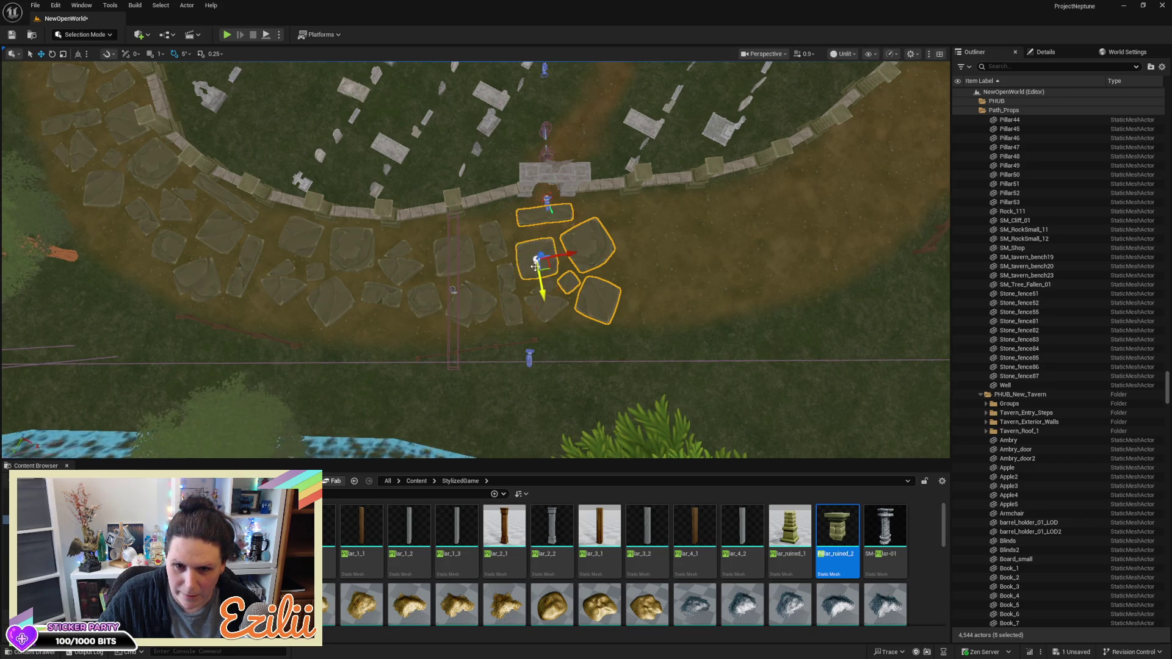
pyautogui.keyDown('ctrl'); pyautogui.click(545, 303); pyautogui.keyUp('ctrl')
pyautogui.keyDown('ctrl'); pyautogui.click(510, 294); pyautogui.keyUp('ctrl')
pyautogui.keyDown('ctrl'); pyautogui.click(493, 241); pyautogui.keyUp('ctrl')
pyautogui.keyDown('ctrl'); pyautogui.click(463, 262); pyautogui.keyUp('ctrl')
pyautogui.keyDown('ctrl'); pyautogui.click(470, 300); pyautogui.keyUp('ctrl')
pyautogui.keyDown('ctrl'); pyautogui.click(423, 299); pyautogui.keyUp('ctrl')
pyautogui.keyDown('ctrl'); pyautogui.click(401, 263); pyautogui.keyUp('ctrl')
pyautogui.keyDown('ctrl'); pyautogui.click(380, 293); pyautogui.keyUp('ctrl')
pyautogui.keyDown('ctrl'); pyautogui.click(351, 259); pyautogui.keyUp('ctrl')
pyautogui.keyDown('ctrl'); pyautogui.click(330, 287); pyautogui.keyUp('ctrl')
pyautogui.keyDown('ctrl'); pyautogui.click(315, 271); pyautogui.keyUp('ctrl')
pyautogui.keyDown('ctrl'); pyautogui.click(298, 239); pyautogui.keyUp('ctrl')
pyautogui.keyDown('ctrl'); pyautogui.click(273, 284); pyautogui.keyUp('ctrl')
pyautogui.keyDown('ctrl'); pyautogui.click(245, 266); pyautogui.keyUp('ctrl')
pyautogui.keyDown('ctrl'); pyautogui.click(227, 227); pyautogui.keyUp('ctrl')
pyautogui.keyDown('ctrl'); pyautogui.click(231, 203); pyautogui.keyUp('ctrl')
pyautogui.keyDown('ctrl'); pyautogui.click(176, 199); pyautogui.keyUp('ctrl')
pyautogui.keyDown('ctrl'); pyautogui.click(136, 216); pyautogui.keyUp('ctrl')
pyautogui.keyDown('ctrl'); pyautogui.click(179, 247); pyautogui.keyUp('ctrl')
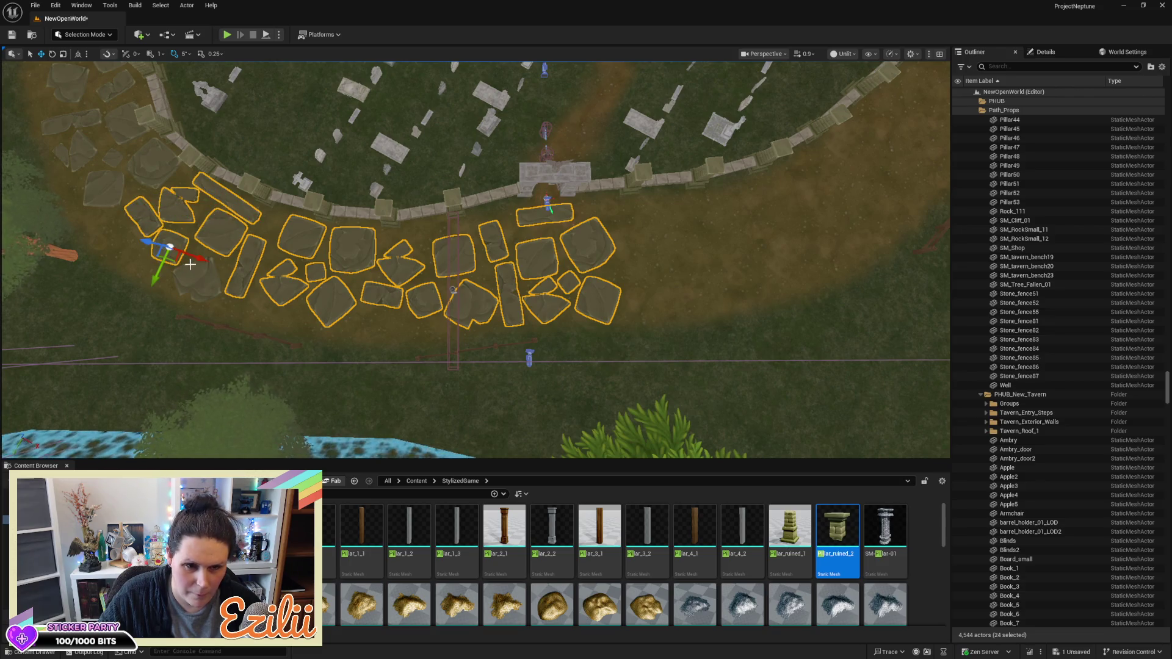
pyautogui.keyDown('ctrl'); pyautogui.click(199, 278); pyautogui.keyUp('ctrl')
pyautogui.press('Delete')
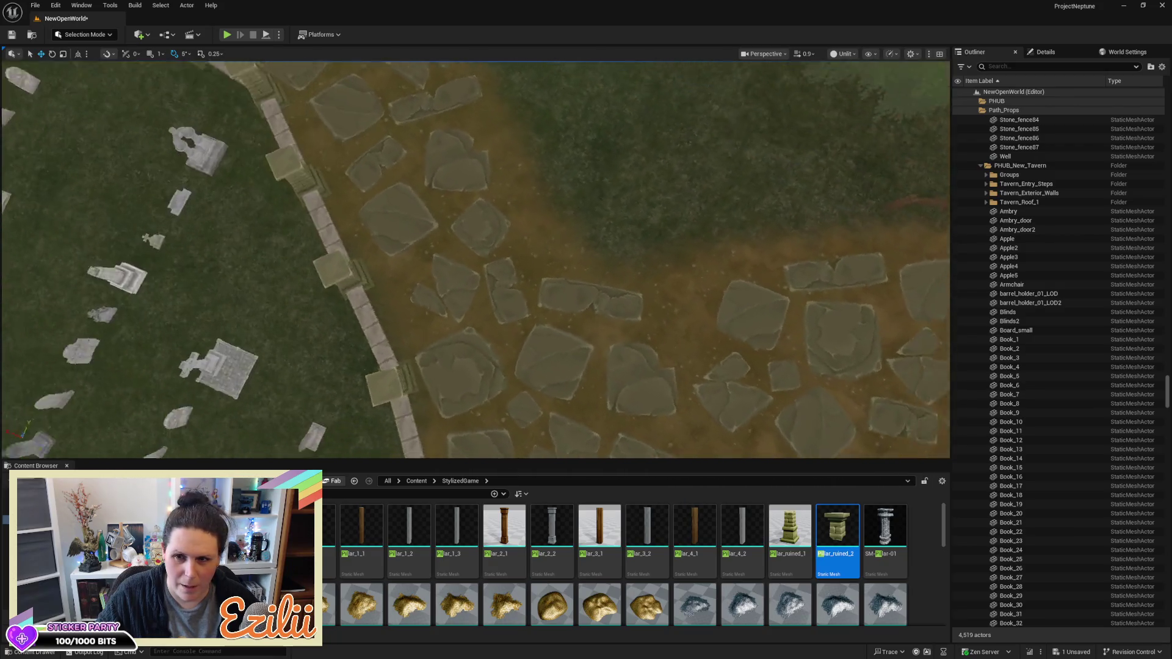
# Delete the next long stretch of path stones together with those on the branching path
pyautogui.click(690, 127)
pyautogui.keyDown('ctrl'); pyautogui.click(702, 188); pyautogui.keyUp('ctrl')
pyautogui.keyDown('ctrl'); pyautogui.click(675, 163); pyautogui.keyUp('ctrl')
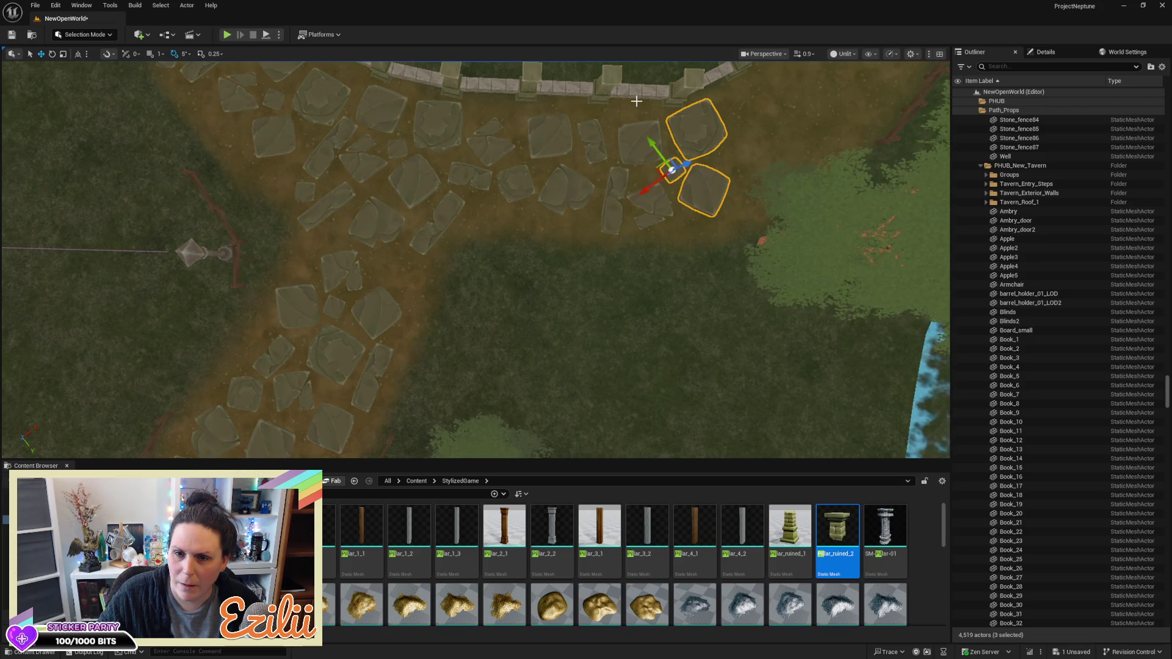
pyautogui.keyDown('ctrl'); pyautogui.click(643, 206); pyautogui.keyUp('ctrl')
pyautogui.keyDown('ctrl'); pyautogui.click(611, 185); pyautogui.keyUp('ctrl')
pyautogui.keyDown('ctrl'); pyautogui.click(598, 147); pyautogui.keyUp('ctrl')
pyautogui.keyDown('ctrl'); pyautogui.click(549, 131); pyautogui.keyUp('ctrl')
pyautogui.keyDown('ctrl'); pyautogui.click(564, 186); pyautogui.keyUp('ctrl')
pyautogui.keyDown('ctrl'); pyautogui.click(516, 183); pyautogui.keyUp('ctrl')
pyautogui.keyDown('ctrl'); pyautogui.click(491, 131); pyautogui.keyUp('ctrl')
pyautogui.keyDown('ctrl'); pyautogui.click(437, 126); pyautogui.keyUp('ctrl')
pyautogui.keyDown('ctrl'); pyautogui.click(414, 181); pyautogui.keyUp('ctrl')
pyautogui.keyDown('ctrl'); pyautogui.click(470, 177); pyautogui.keyUp('ctrl')
pyautogui.keyDown('ctrl'); pyautogui.click(448, 216); pyautogui.keyUp('ctrl')
pyautogui.keyDown('ctrl'); pyautogui.click(378, 200); pyautogui.keyUp('ctrl')
pyautogui.keyDown('ctrl'); pyautogui.click(366, 167); pyautogui.keyUp('ctrl')
pyautogui.keyDown('ctrl'); pyautogui.click(379, 110); pyautogui.keyUp('ctrl')
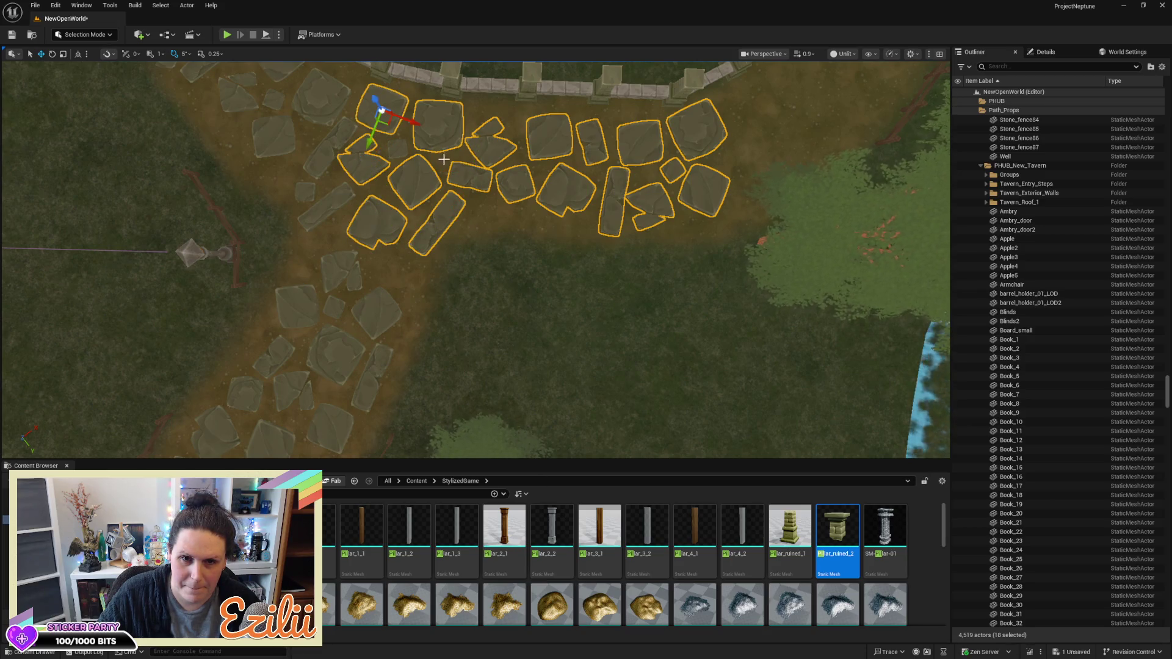
pyautogui.keyDown('ctrl'); pyautogui.click(398, 151); pyautogui.keyUp('ctrl')
pyautogui.keyDown('ctrl'); pyautogui.click(326, 154); pyautogui.keyUp('ctrl')
pyautogui.keyDown('ctrl'); pyautogui.click(322, 98); pyautogui.keyUp('ctrl')
pyautogui.keyDown('ctrl'); pyautogui.click(273, 125); pyautogui.keyUp('ctrl')
pyautogui.keyDown('ctrl'); pyautogui.click(278, 99); pyautogui.keyUp('ctrl')
pyautogui.keyDown('ctrl'); pyautogui.click(244, 86); pyautogui.keyUp('ctrl')
pyautogui.keyDown('ctrl'); pyautogui.click(280, 68); pyautogui.keyUp('ctrl')
pyautogui.keyDown('ctrl'); pyautogui.click(341, 267); pyautogui.keyUp('ctrl')
pyautogui.keyDown('ctrl'); pyautogui.click(311, 209); pyautogui.keyUp('ctrl')
pyautogui.keyDown('ctrl'); pyautogui.click(302, 186); pyautogui.keyUp('ctrl')
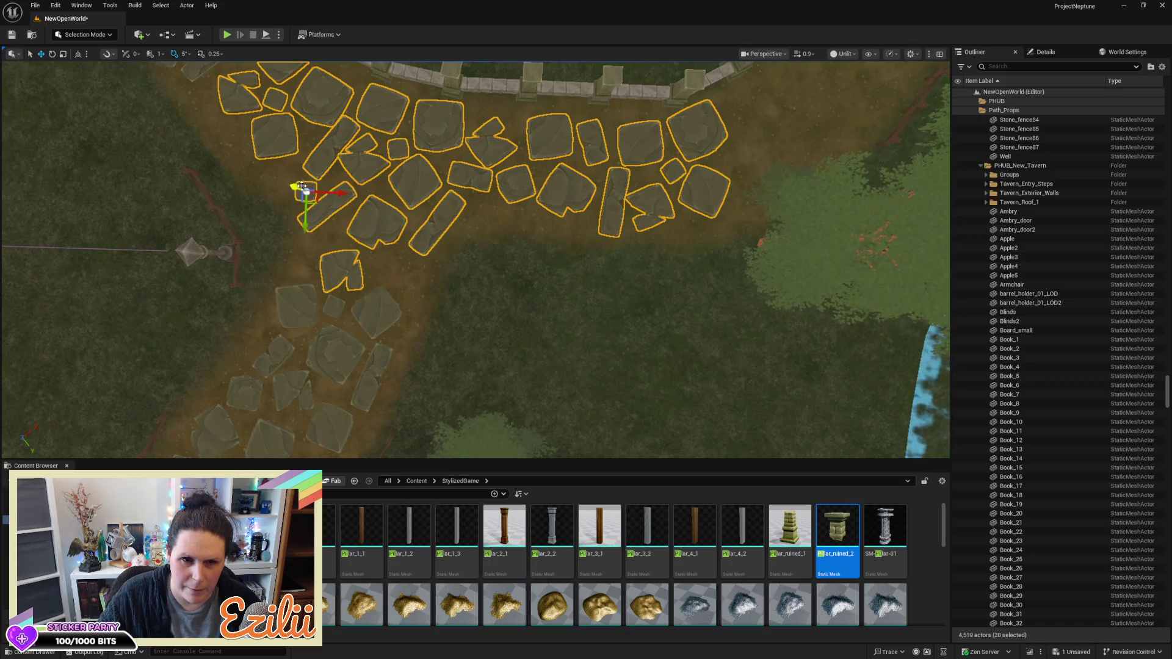
pyautogui.keyDown('ctrl'); pyautogui.click(350, 313); pyautogui.keyUp('ctrl')
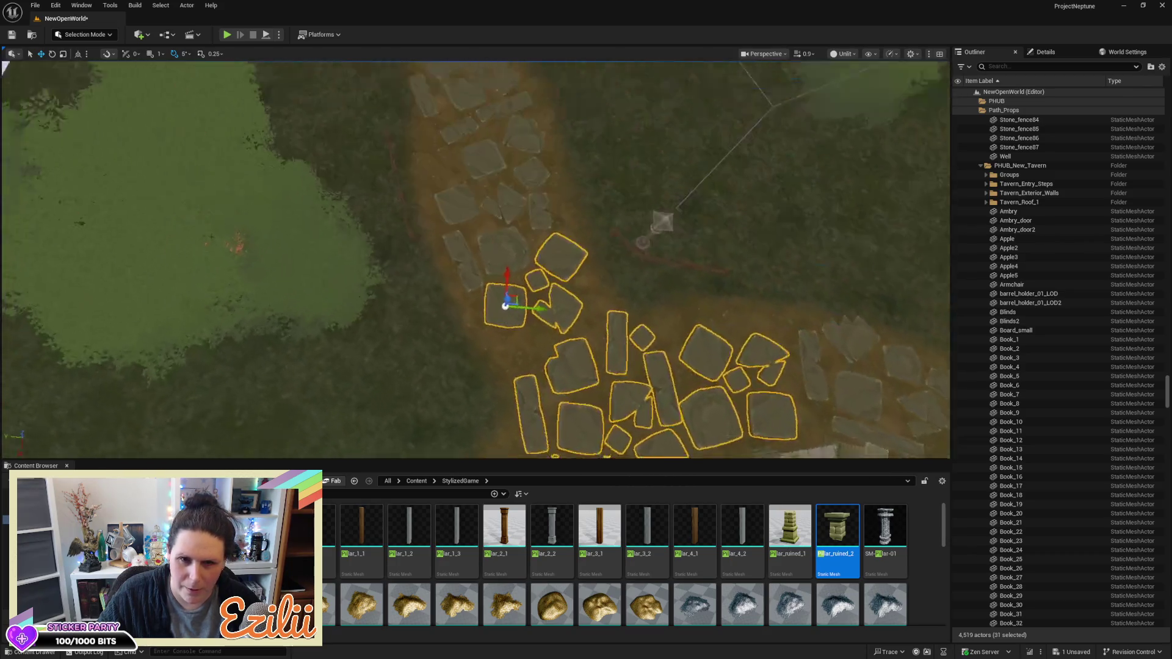
pyautogui.keyDown('ctrl'); pyautogui.click(487, 332); pyautogui.keyUp('ctrl')
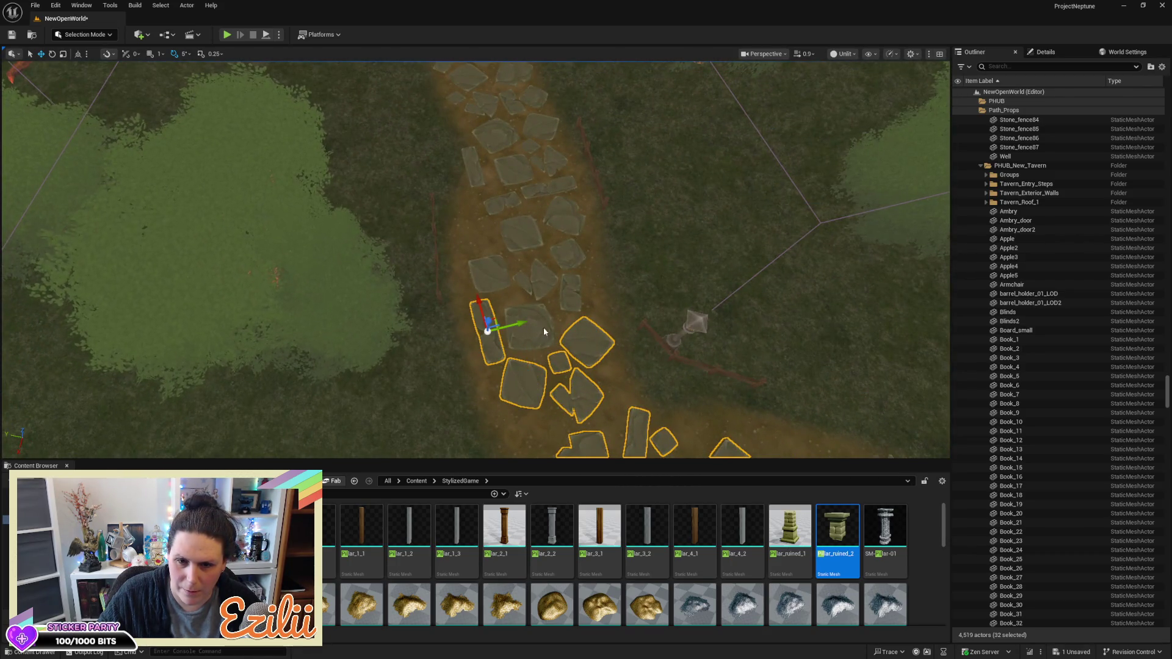
pyautogui.keyDown('ctrl'); pyautogui.click(567, 294); pyautogui.keyUp('ctrl')
pyautogui.keyDown('ctrl'); pyautogui.click(535, 277); pyautogui.keyUp('ctrl')
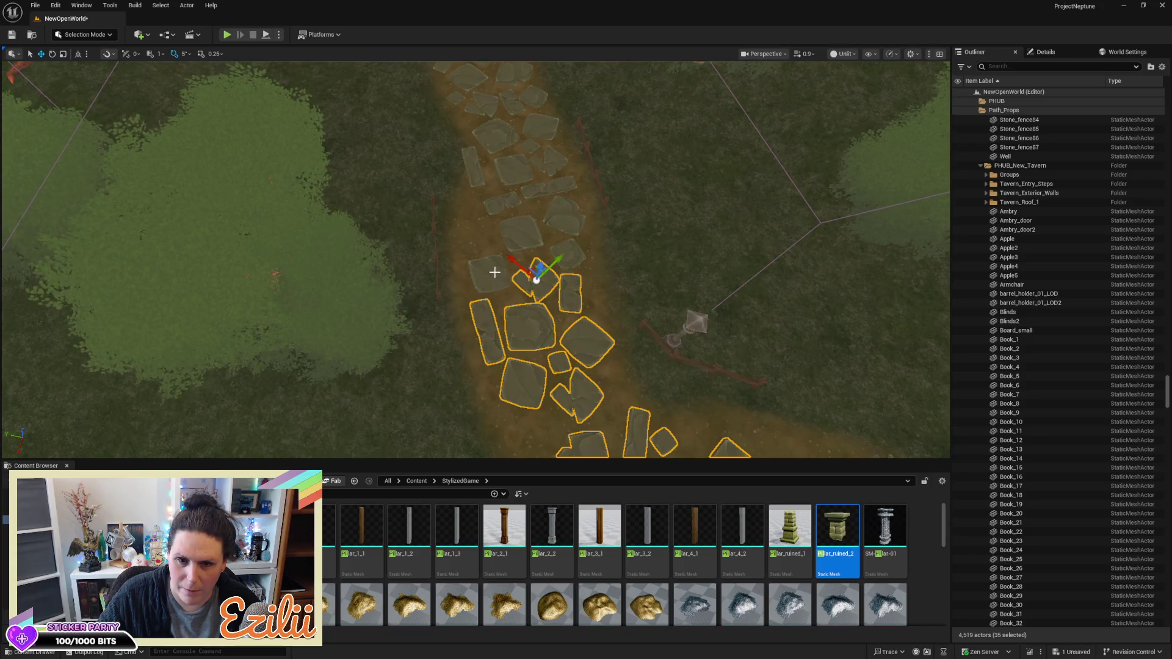
pyautogui.keyDown('ctrl'); pyautogui.click(519, 236); pyautogui.keyUp('ctrl')
pyautogui.keyDown('ctrl'); pyautogui.click(574, 252); pyautogui.keyUp('ctrl')
pyautogui.keyDown('ctrl'); pyautogui.click(565, 217); pyautogui.keyUp('ctrl')
pyautogui.keyDown('ctrl'); pyautogui.click(499, 209); pyautogui.keyUp('ctrl')
pyautogui.press('Delete')
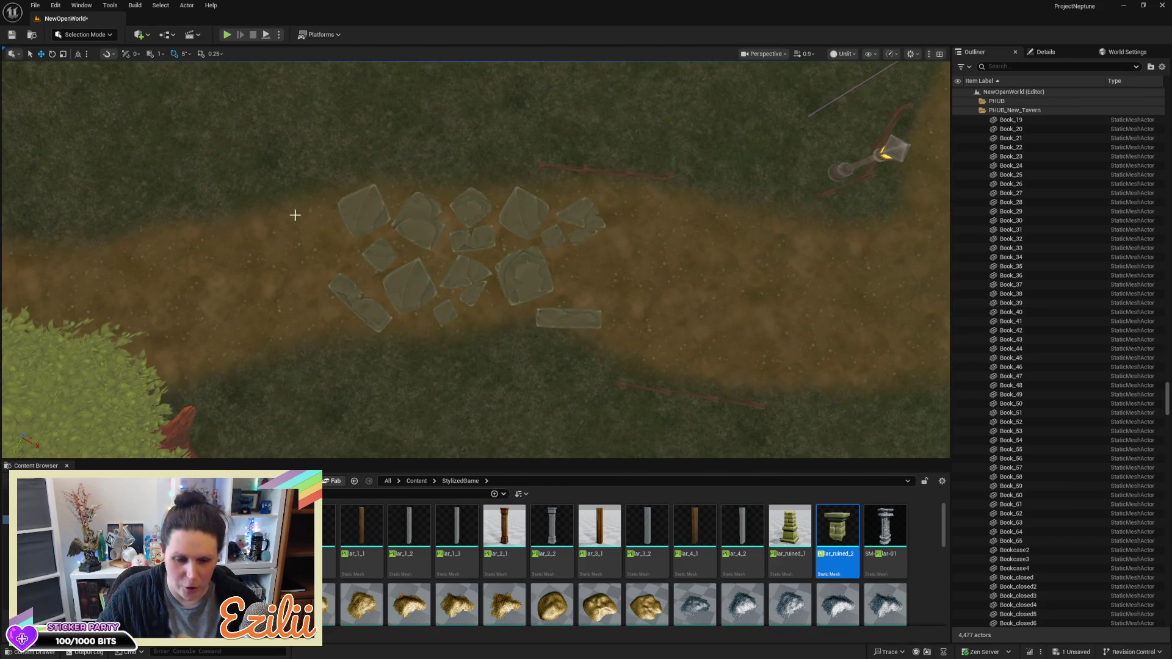
# Box-select and delete the fourteen stones mid-path, then swing the view toward the graveyard path
pyautogui.moveTo(295, 196)
pyautogui.mouseDown()
pyautogui.moveTo(539, 267)
pyautogui.moveTo(598, 323)
pyautogui.mouseUp()
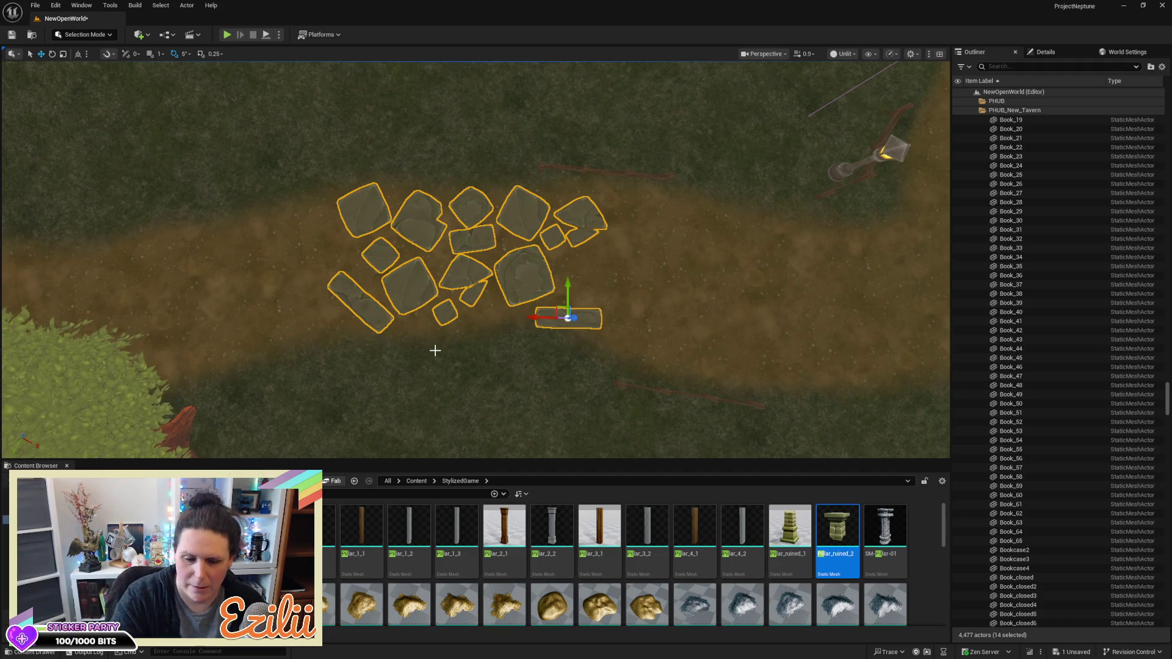
pyautogui.press('Delete')
pyautogui.moveTo(434, 324)
pyautogui.mouseDown()
pyautogui.moveTo(446, 256)
pyautogui.moveTo(454, 317)
pyautogui.moveTo(455, 242)
pyautogui.mouseUp()
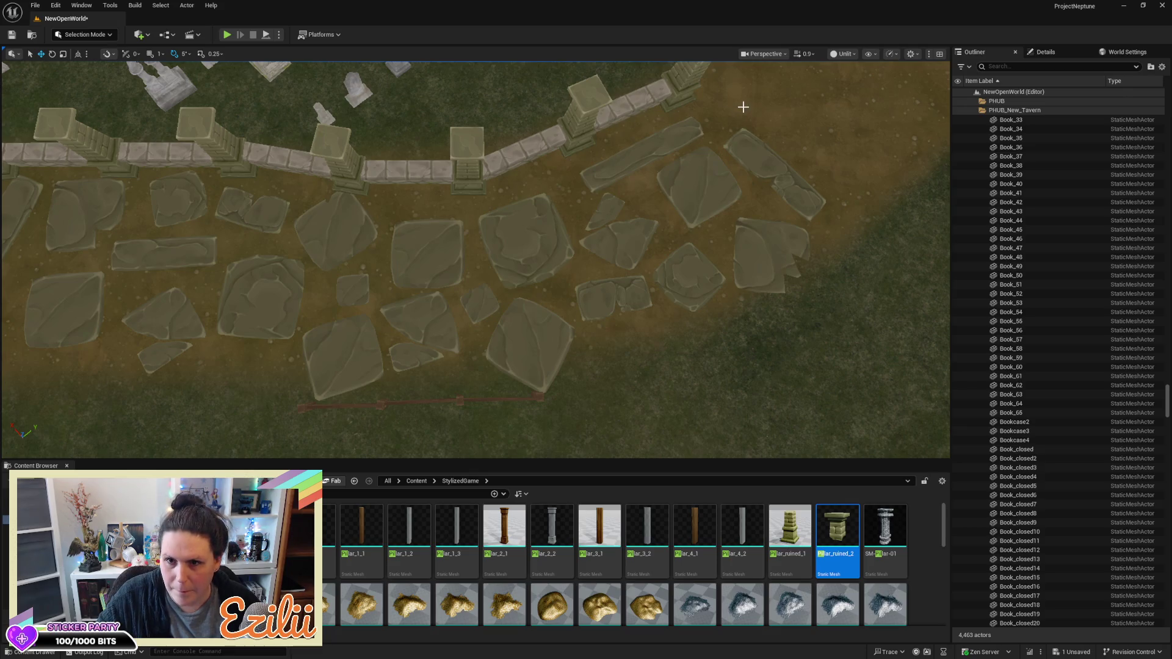
# Delete the first group of flat path stones, including the long stones beside the wall
pyautogui.moveTo(691, 199); pyautogui.dragTo(692, 199)
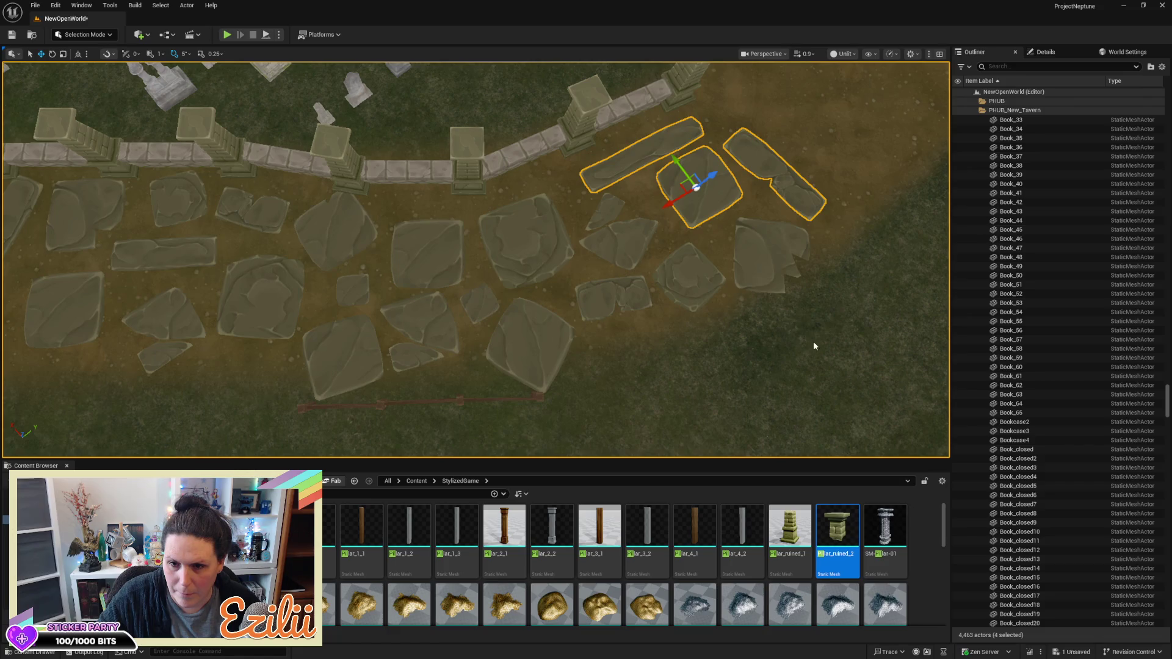
pyautogui.moveTo(571, 244); pyautogui.dragTo(569, 233)
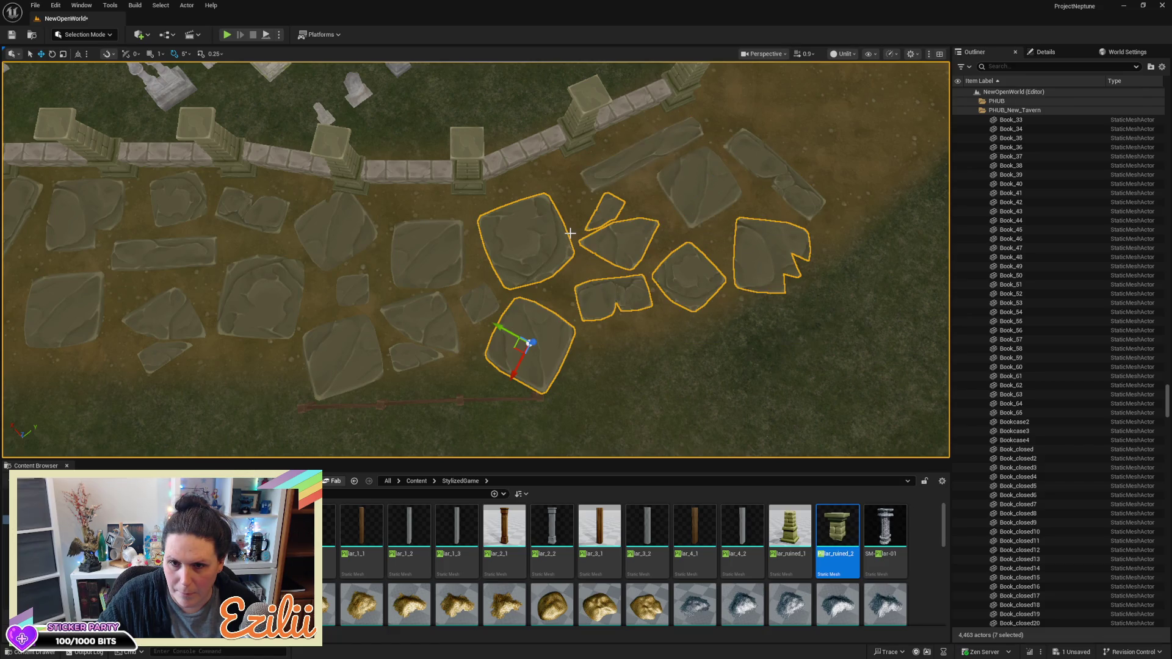
pyautogui.keyDown('ctrl'); pyautogui.click(628, 159); pyautogui.keyUp('ctrl')
pyautogui.keyDown('ctrl'); pyautogui.click(685, 183); pyautogui.keyUp('ctrl')
pyautogui.keyDown('ctrl'); pyautogui.click(774, 171); pyautogui.keyUp('ctrl')
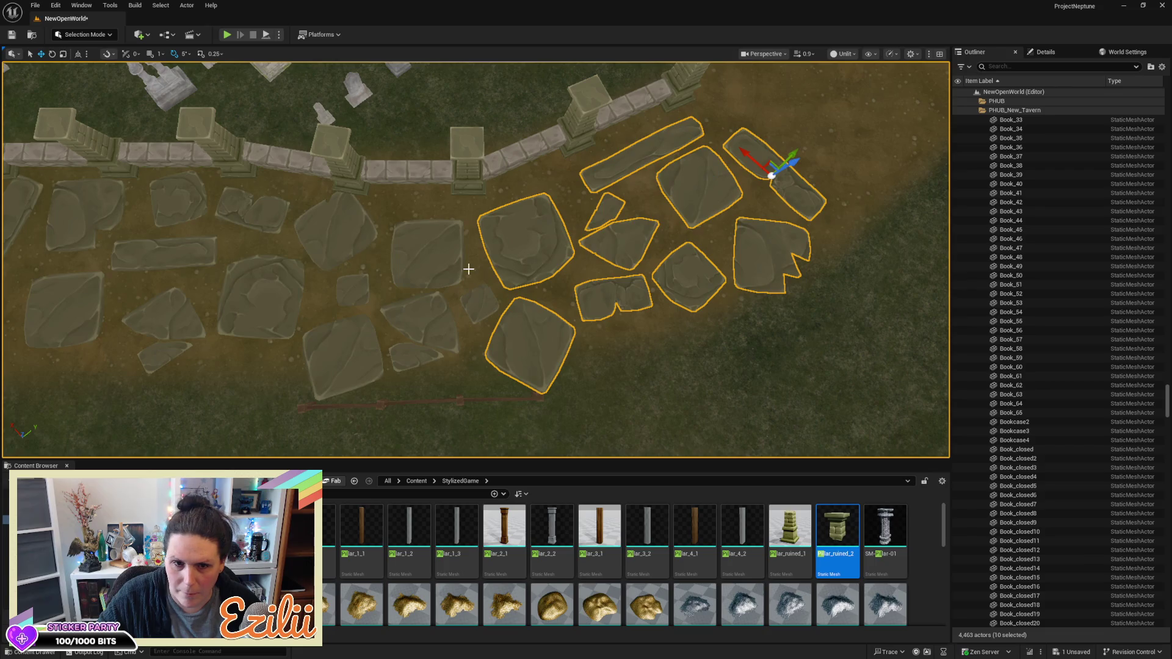
pyautogui.moveTo(196, 393); pyautogui.dragTo(141, 395)
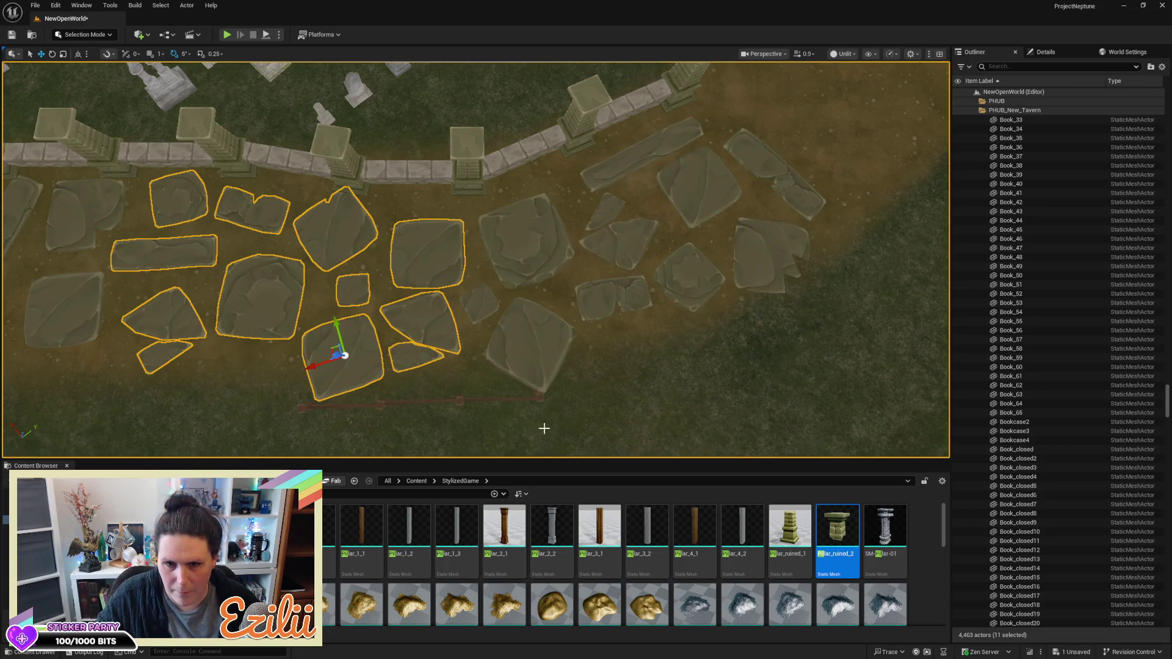
pyautogui.keyDown('ctrl'); pyautogui.click(559, 340); pyautogui.keyUp('ctrl')
pyautogui.keyDown('ctrl'); pyautogui.click(483, 310); pyautogui.keyUp('ctrl')
pyautogui.keyDown('ctrl'); pyautogui.click(623, 212); pyautogui.keyUp('ctrl')
pyautogui.keyDown('ctrl'); pyautogui.click(635, 150); pyautogui.keyUp('ctrl')
pyautogui.keyDown('ctrl'); pyautogui.click(749, 166); pyautogui.keyUp('ctrl')
pyautogui.keyDown('ctrl'); pyautogui.click(769, 252); pyautogui.keyUp('ctrl')
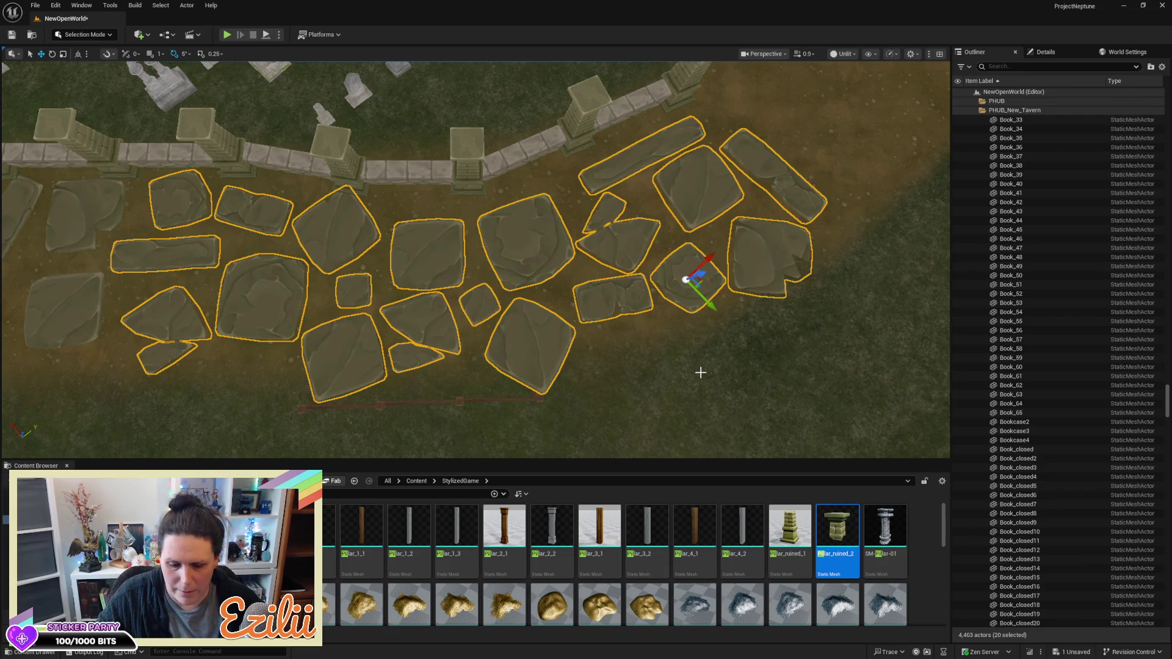
pyautogui.press('Delete')
# Clear the next stretches of stones along the path and the leftover slab by the wall
pyautogui.moveTo(700, 372)
pyautogui.mouseDown()
pyautogui.moveTo(699, 256)
pyautogui.moveTo(697, 358)
pyautogui.moveTo(682, 369)
pyautogui.mouseUp()
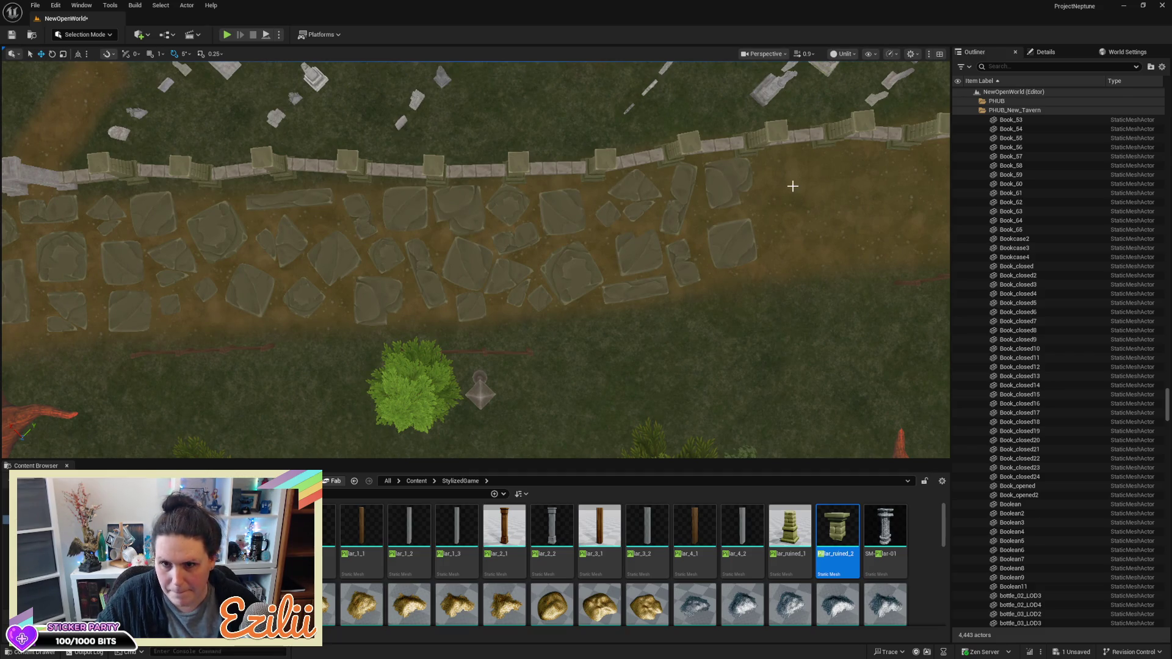
pyautogui.moveTo(660, 270); pyautogui.dragTo(607, 299)
pyautogui.keyDown('ctrl'); pyautogui.click(609, 385); pyautogui.keyUp('ctrl')
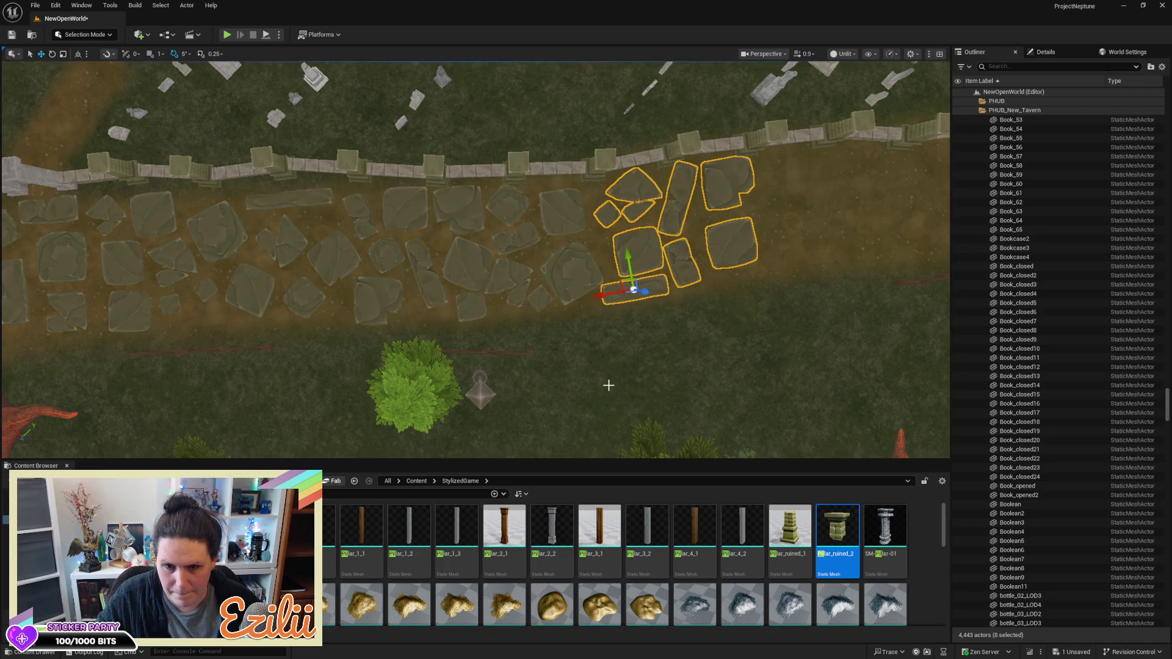
pyautogui.press('Delete')
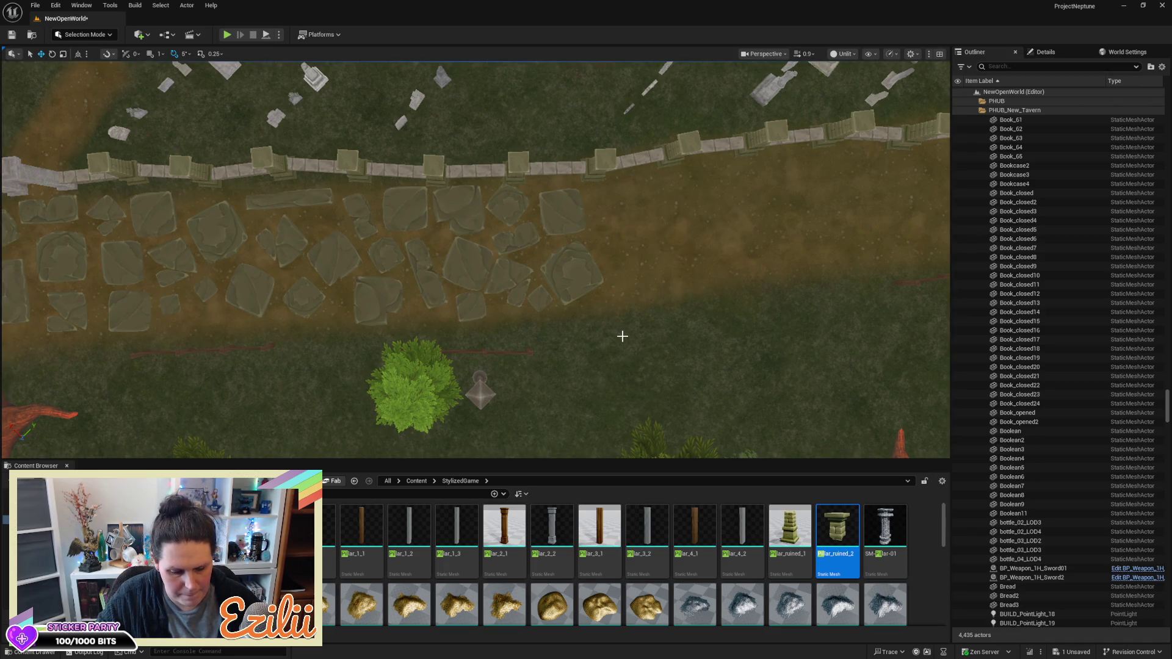
pyautogui.moveTo(371, 232)
pyautogui.mouseDown()
pyautogui.moveTo(215, 201)
pyautogui.moveTo(5, 212)
pyautogui.mouseUp()
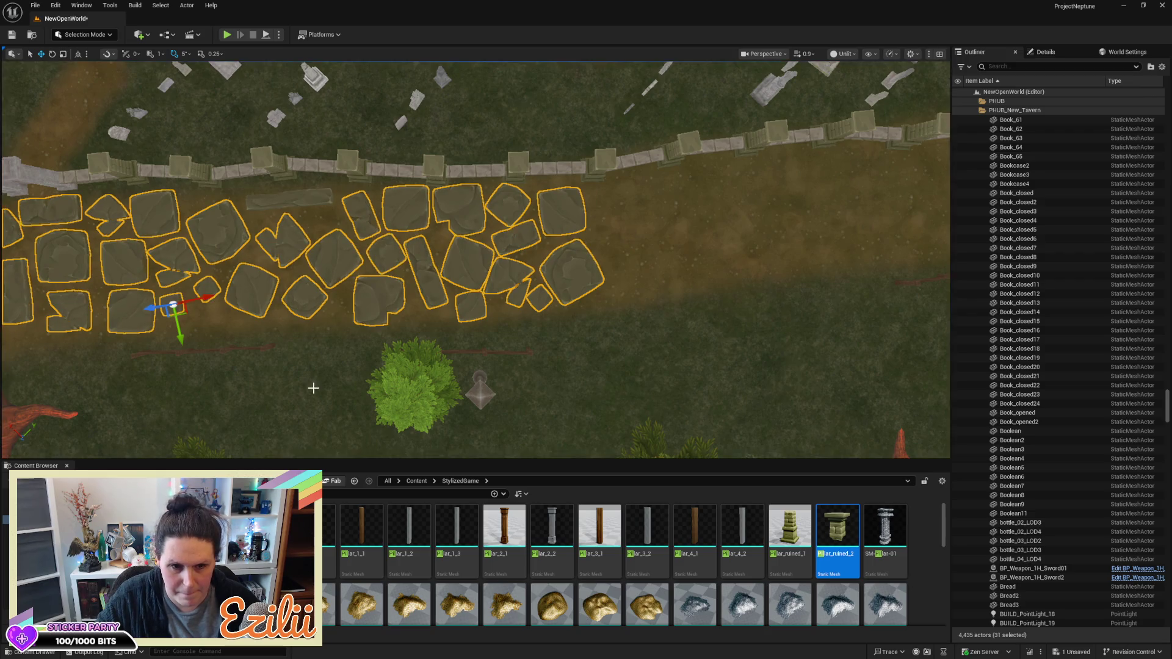
pyautogui.press('Delete')
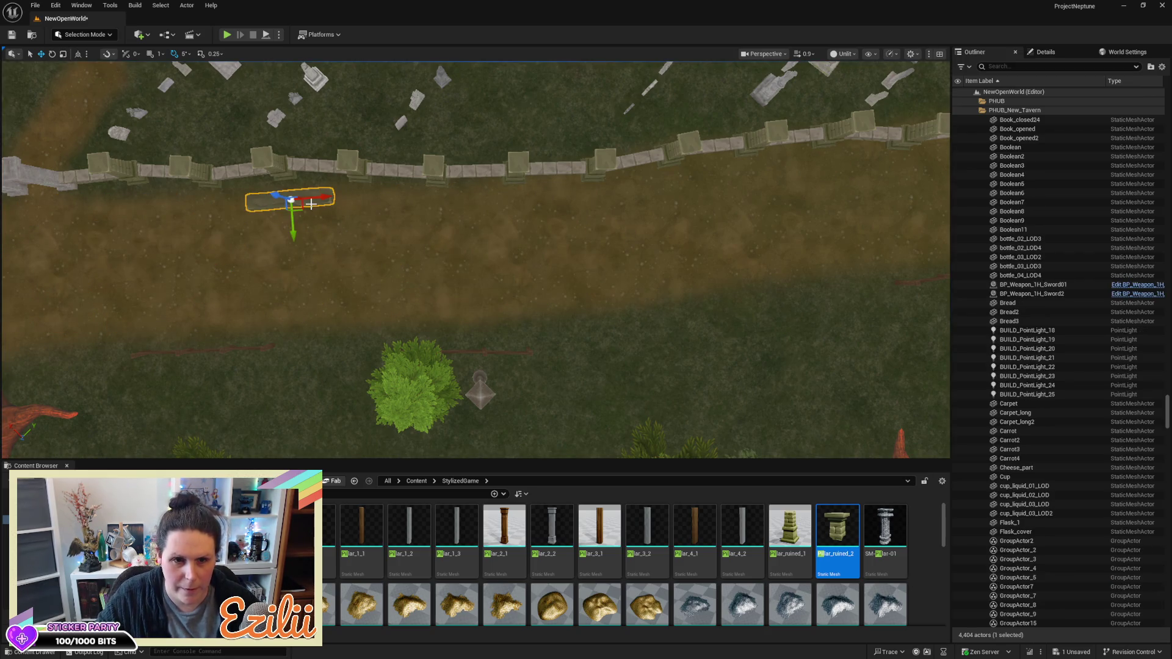
pyautogui.press('Delete')
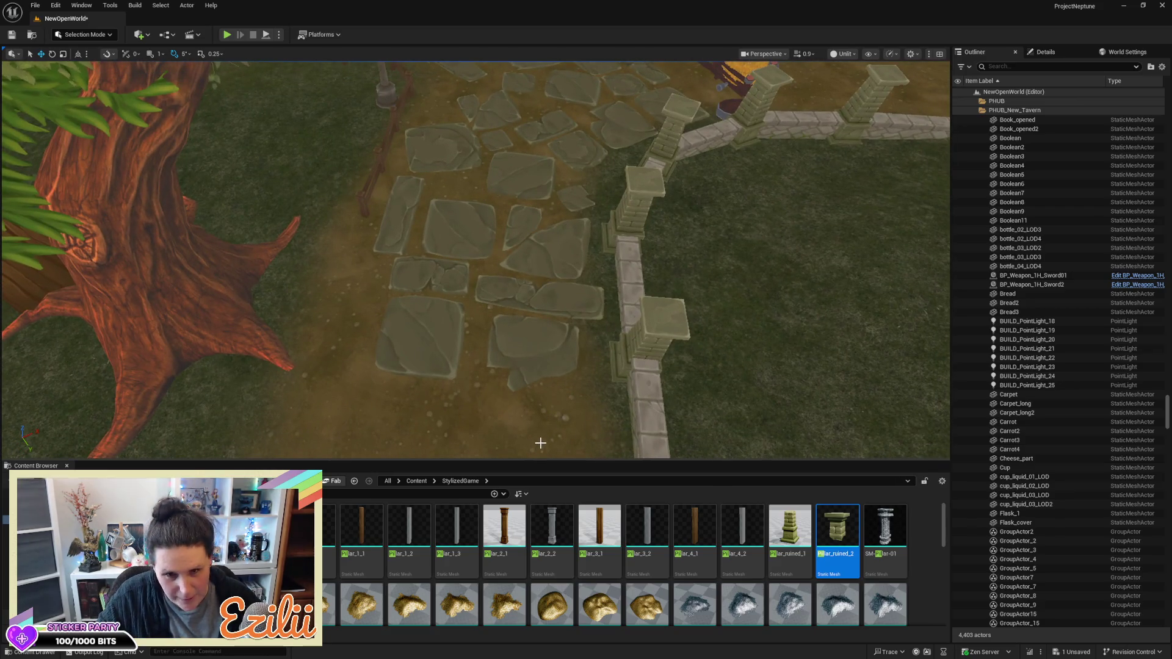
# Delete the stones on the path beside the fence and the remaining ones near the well
pyautogui.moveTo(520, 132); pyautogui.dragTo(427, 62)
pyautogui.keyDown('ctrl'); pyautogui.click(344, 413); pyautogui.keyUp('ctrl')
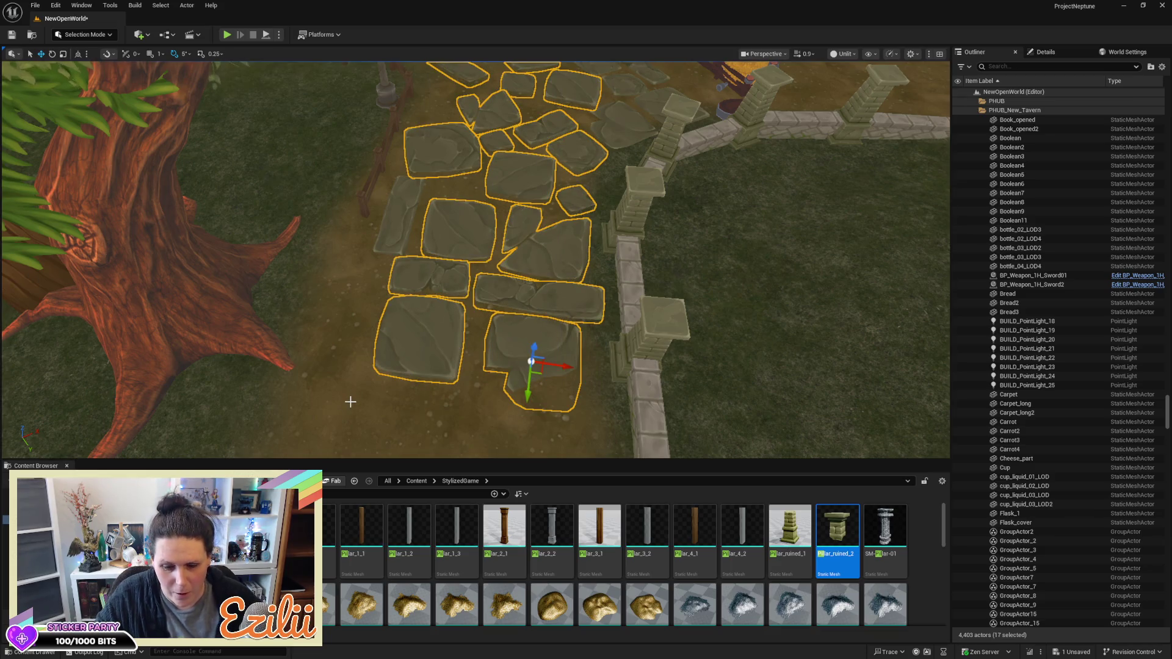
pyautogui.press('Delete')
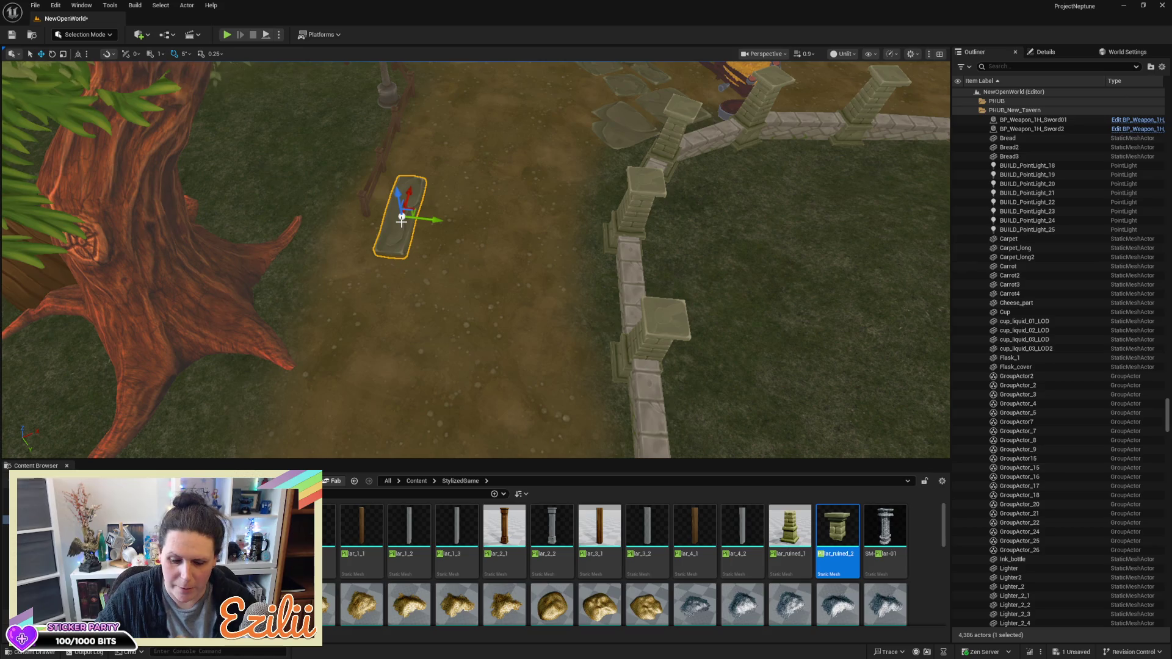
pyautogui.press('Delete')
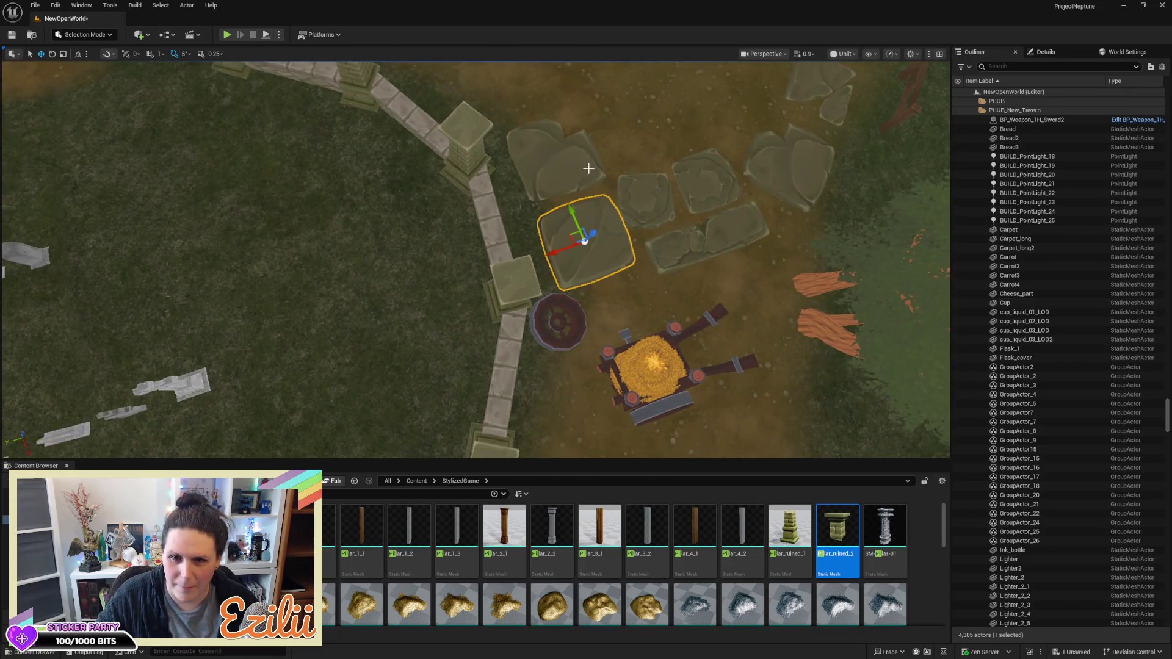
pyautogui.keyDown('ctrl'); pyautogui.click(706, 187); pyautogui.keyUp('ctrl')
pyautogui.press('Delete')
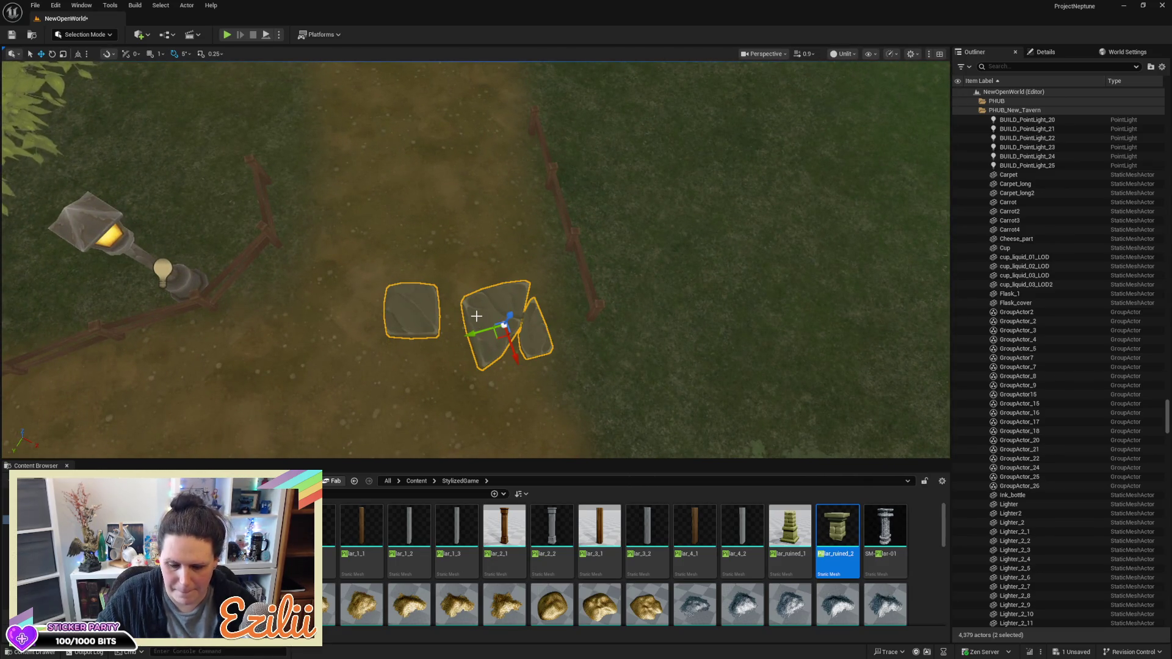
pyautogui.press('Delete')
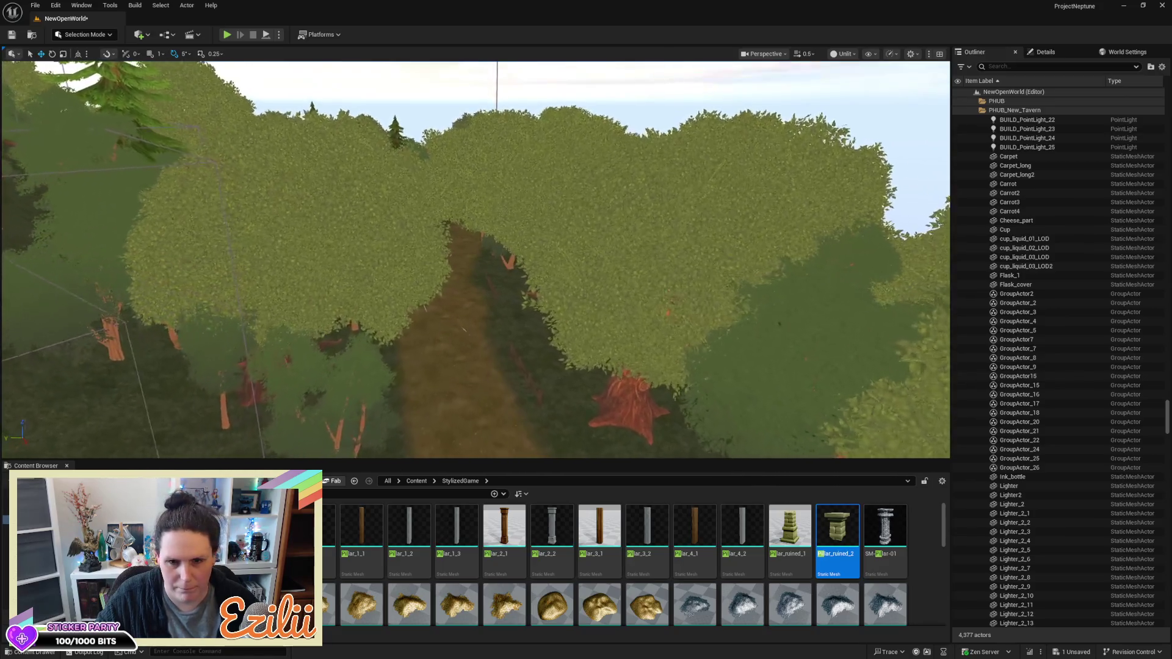
# Save the NewOpenWorld map with Ctrl+S and open the editor modes dropdown
pyautogui.scroll(3, 476, 259)
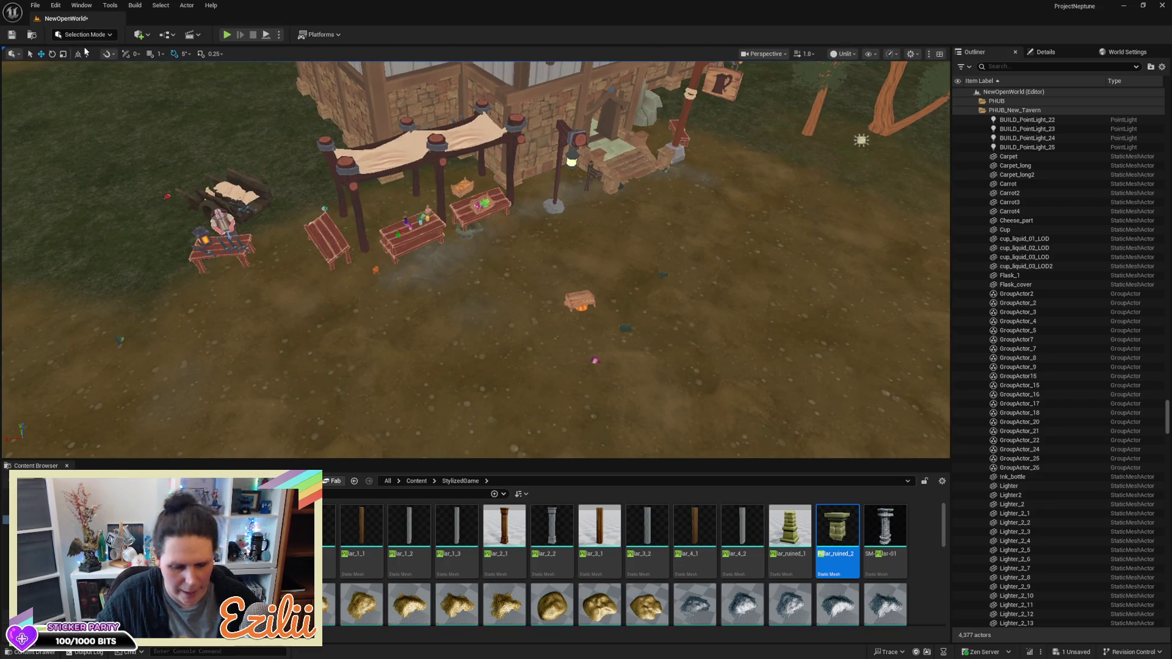
pyautogui.hotkey('ctrl', 's')
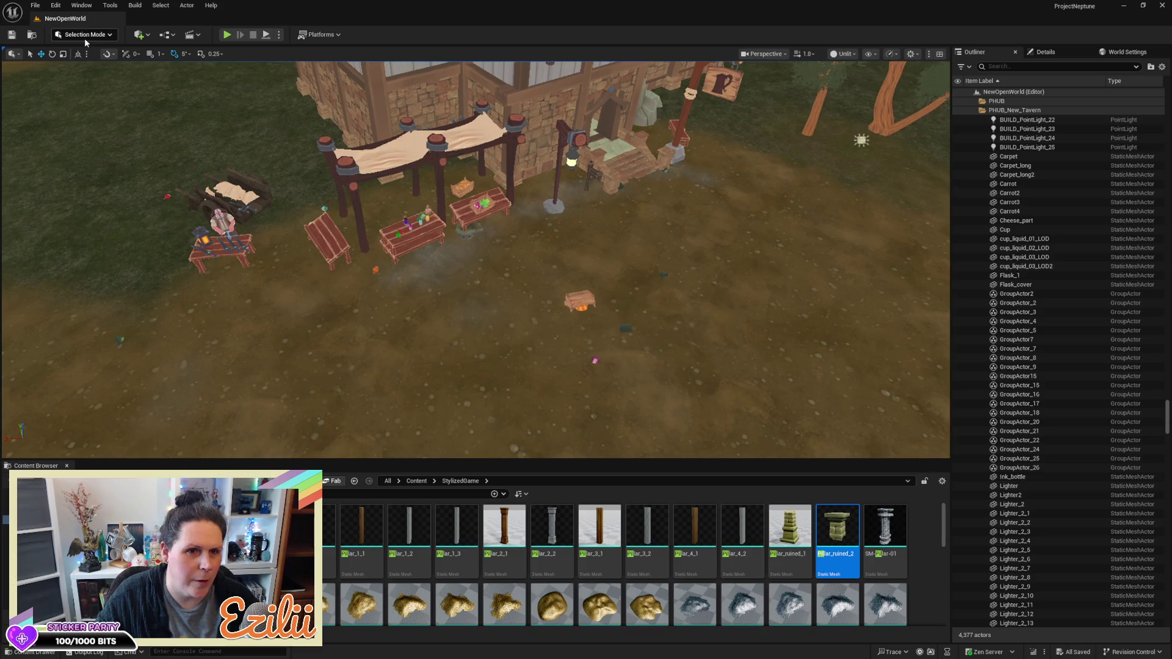
pyautogui.click(84, 37)
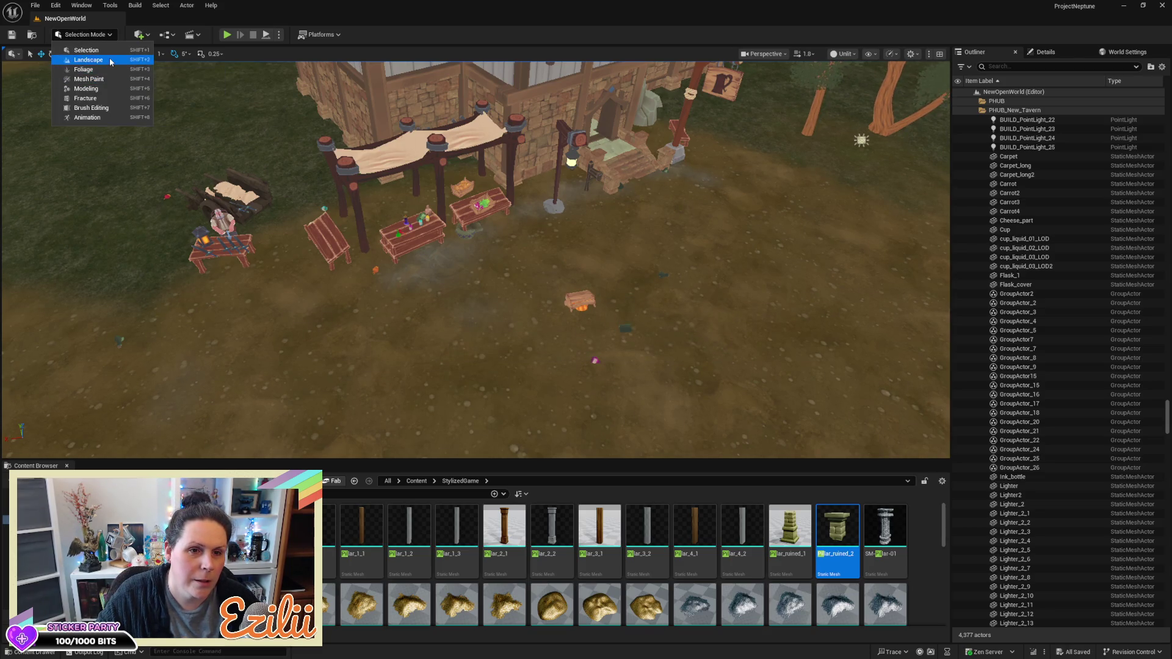
# Switch to Landscape mode's Paint tools with the Dirt Road target layer selected
pyautogui.click(105, 60)
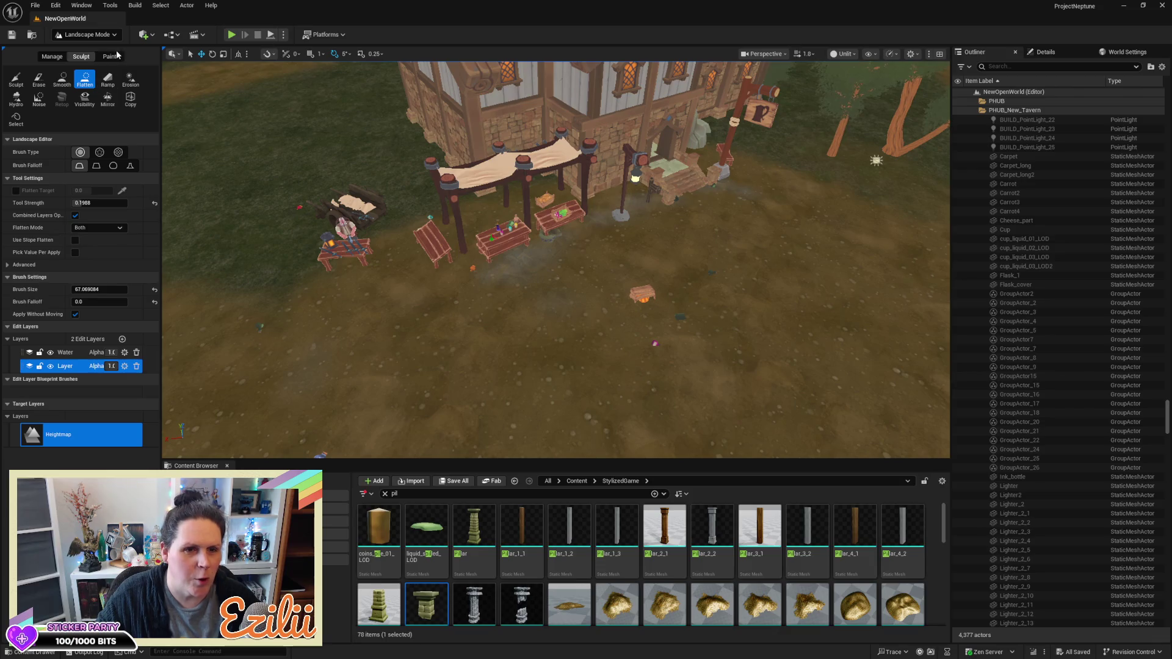
pyautogui.click(110, 56)
pyautogui.click(39, 379)
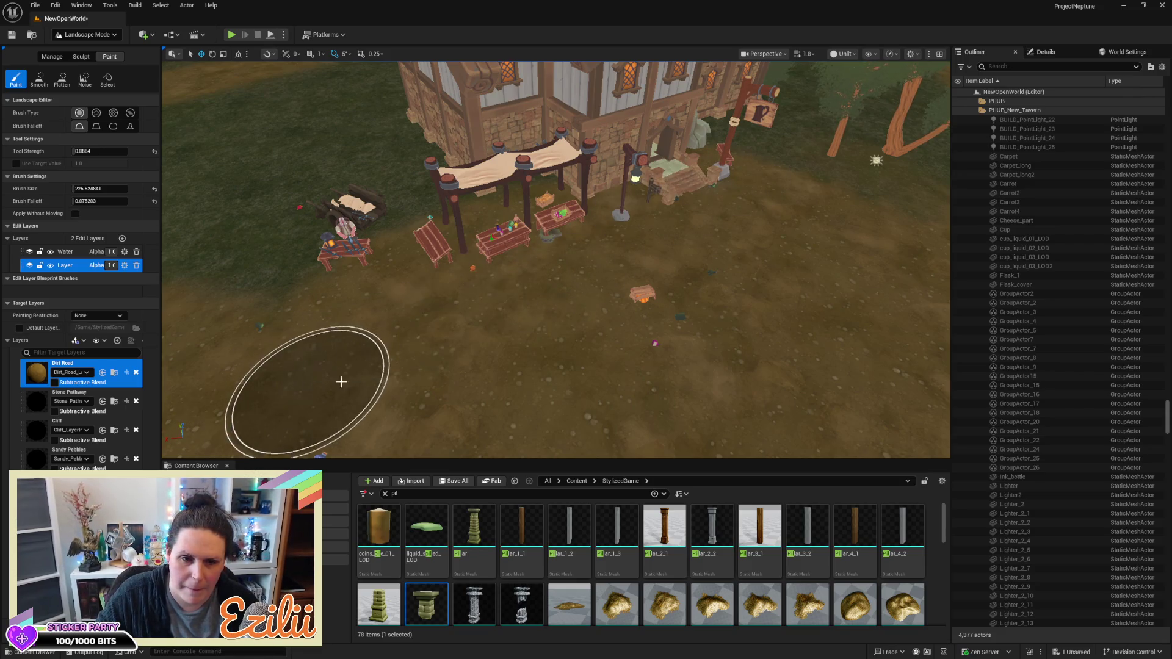
# Frame the dirt ground in front of the tavern from above and select the Sandy Pebbles layer
pyautogui.moveTo(555, 259)
pyautogui.mouseDown()
pyautogui.moveTo(549, 317)
pyautogui.moveTo(525, 220)
pyautogui.moveTo(542, 269)
pyautogui.mouseUp()
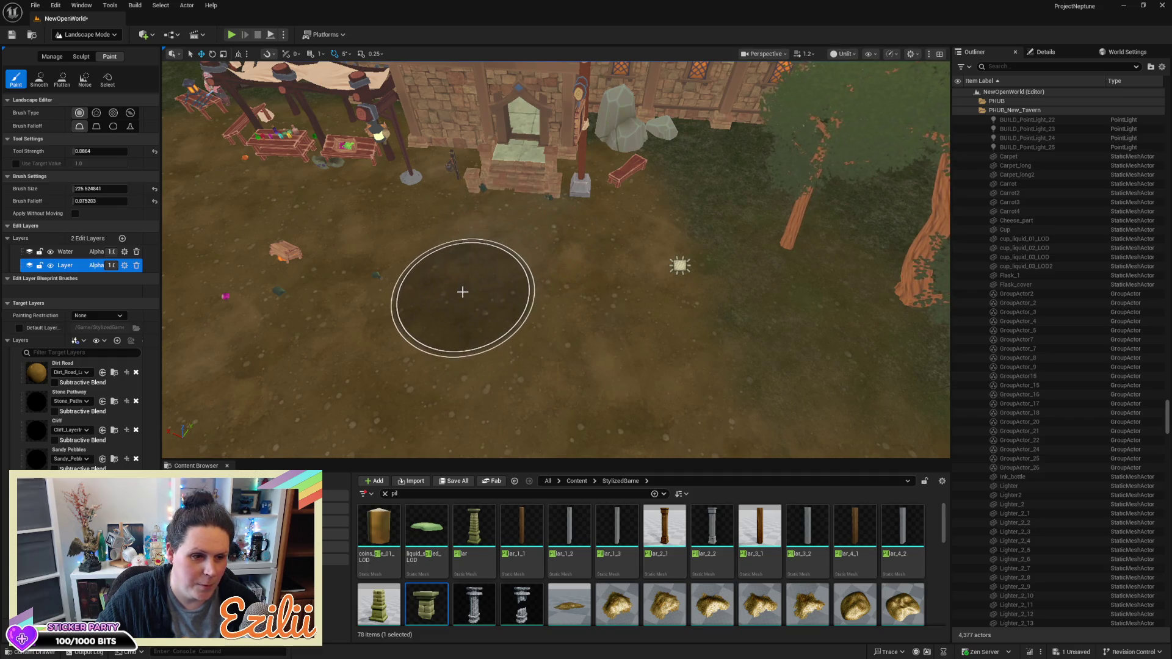
pyautogui.moveTo(583, 301)
pyautogui.mouseDown()
pyautogui.moveTo(583, 268)
pyautogui.moveTo(607, 225)
pyautogui.mouseUp()
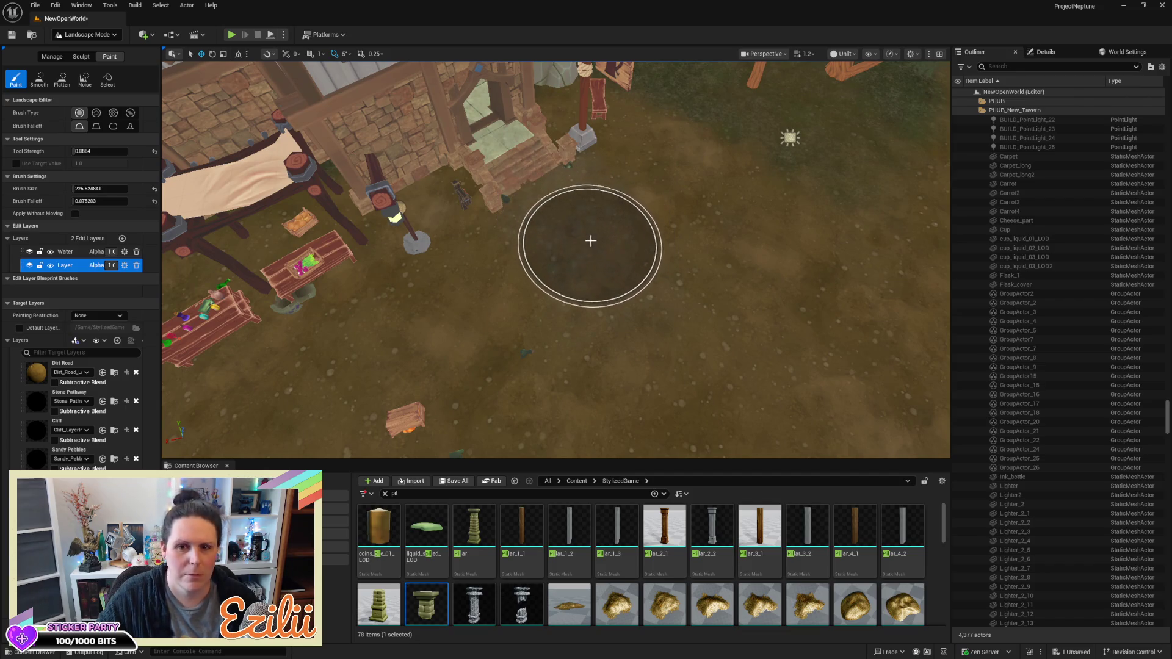
pyautogui.moveTo(753, 366)
pyautogui.mouseDown()
pyautogui.moveTo(753, 305)
pyautogui.moveTo(754, 329)
pyautogui.moveTo(787, 299)
pyautogui.mouseUp()
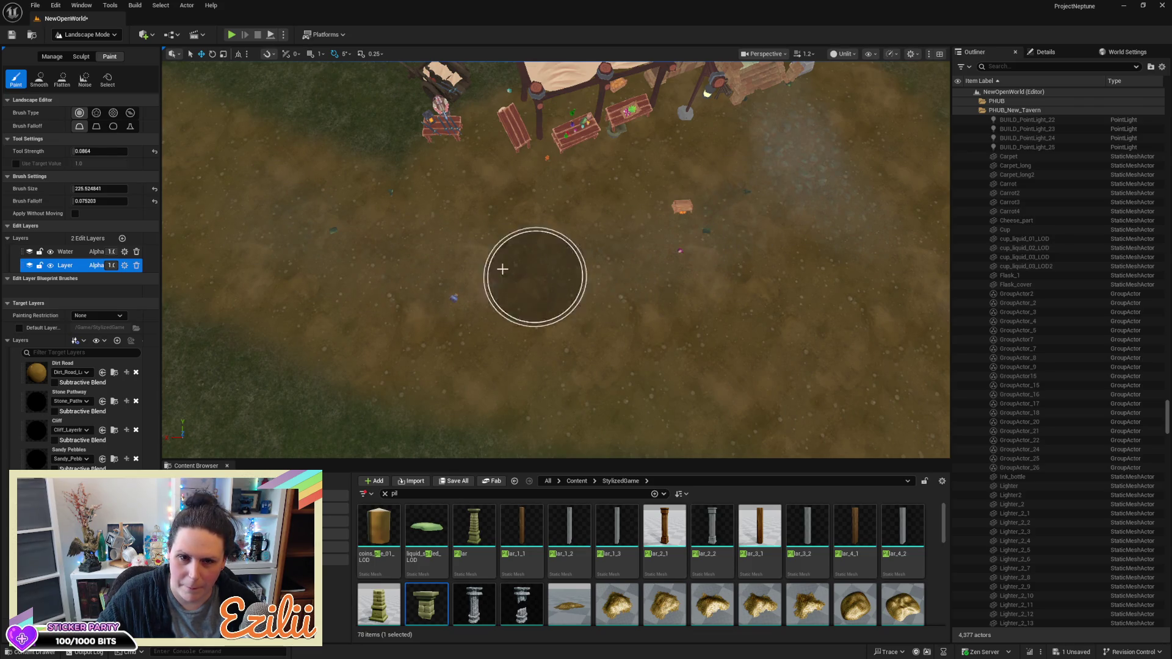
pyautogui.moveTo(591, 324); pyautogui.dragTo(323, 320)
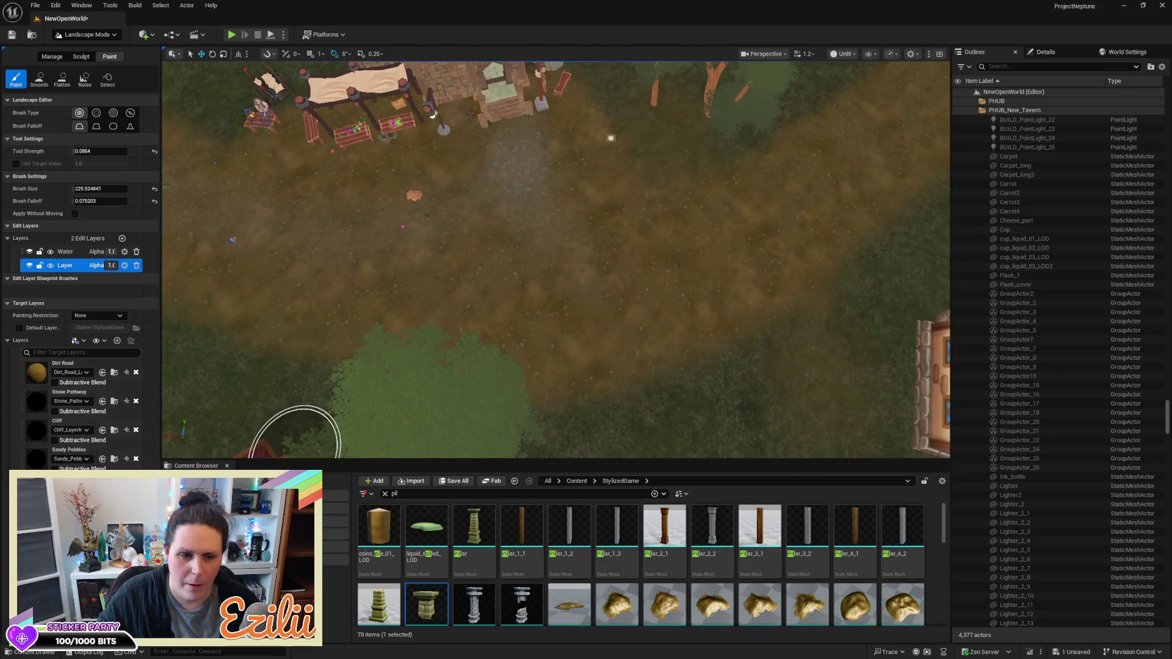
pyautogui.click(32, 465)
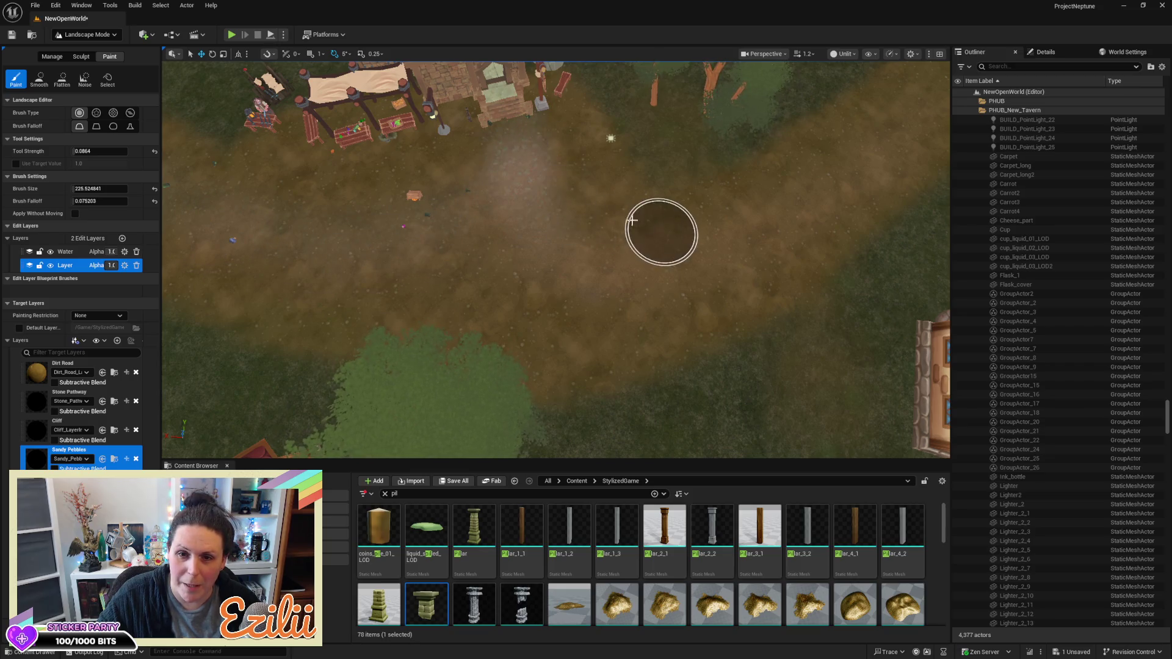
pyautogui.scroll(-10, 534, 246)
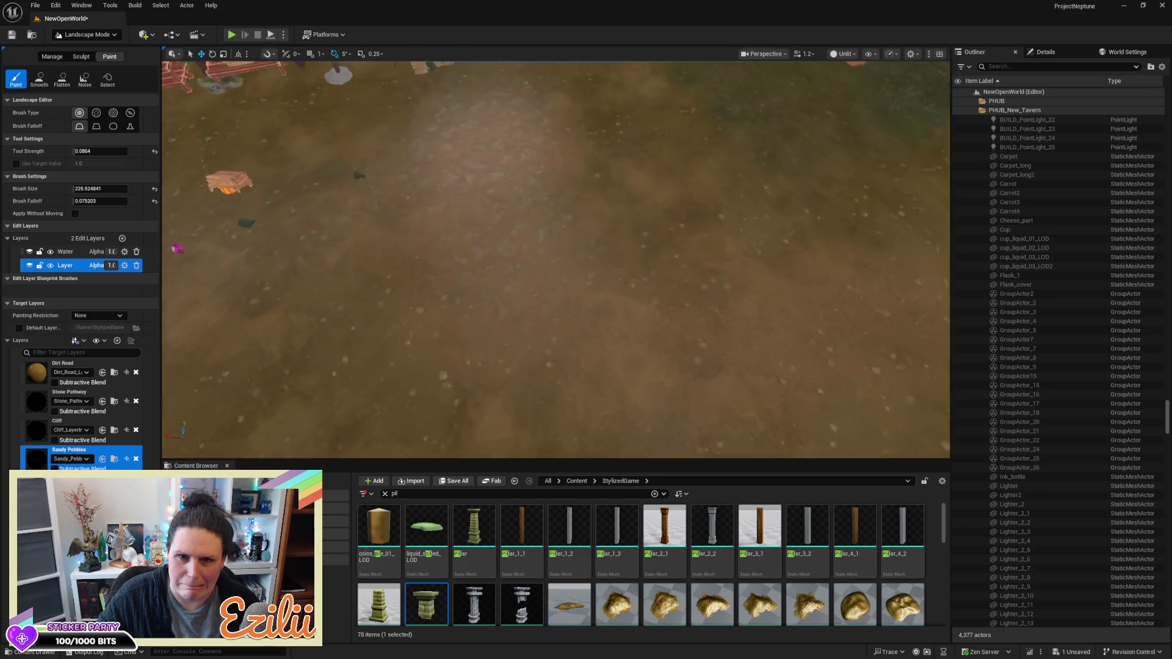
pyautogui.scroll(10, 555, 259)
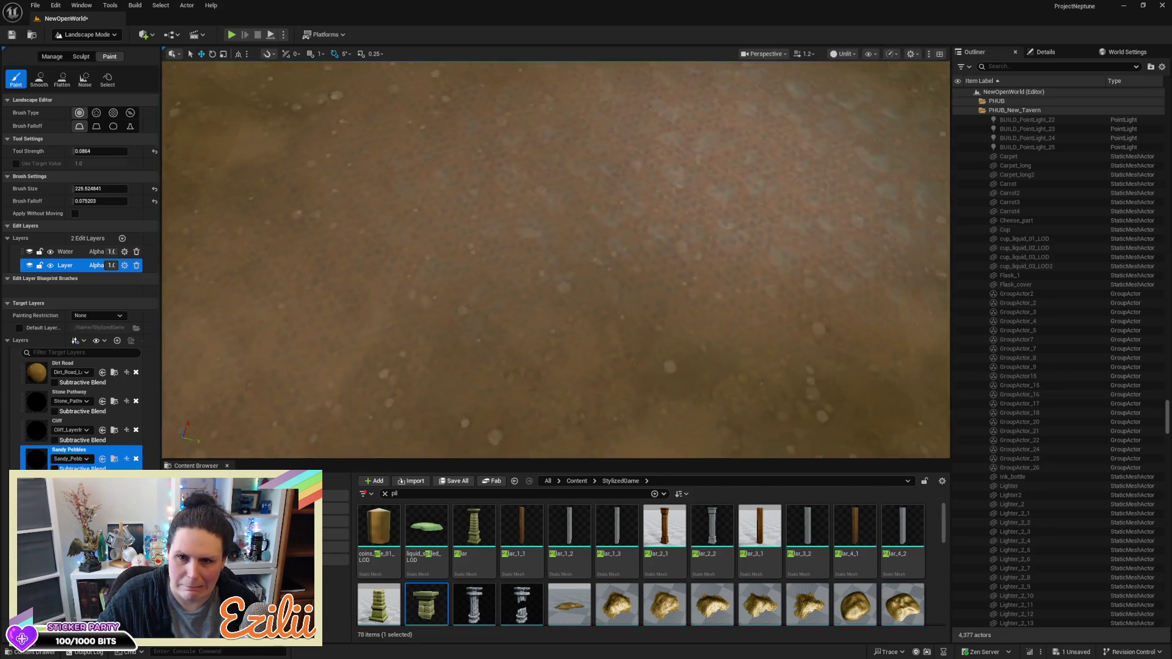
pyautogui.scroll(6, 654, 273)
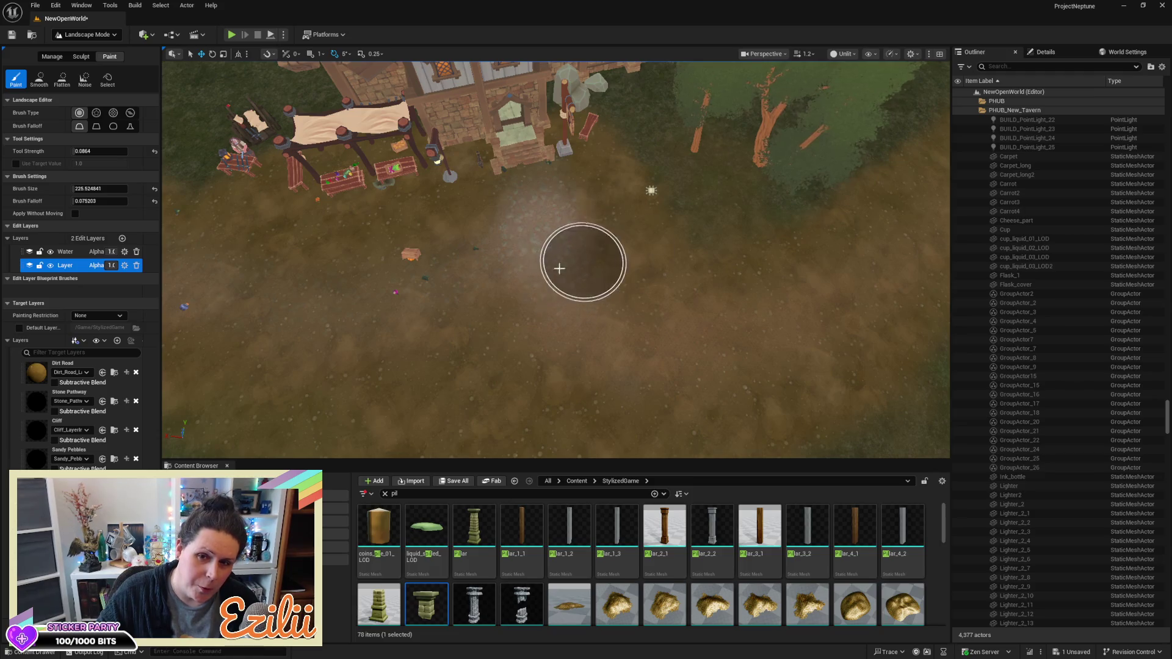
pyautogui.click(43, 385)
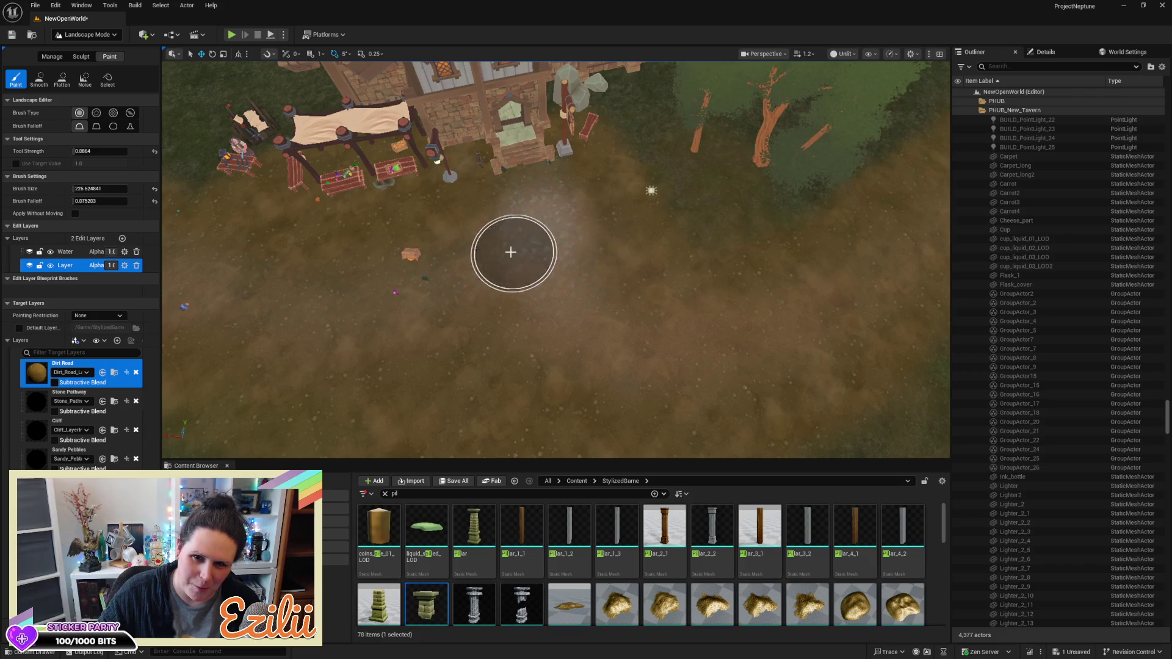
# Paint Dirt Road near the tavern, confirm strength 0.1008, and select the Stone Pathway layer
pyautogui.moveTo(523, 228)
pyautogui.mouseDown()
pyautogui.moveTo(570, 209)
pyautogui.moveTo(544, 240)
pyautogui.moveTo(565, 272)
pyautogui.moveTo(595, 228)
pyautogui.moveTo(523, 254)
pyautogui.moveTo(547, 244)
pyautogui.mouseUp()
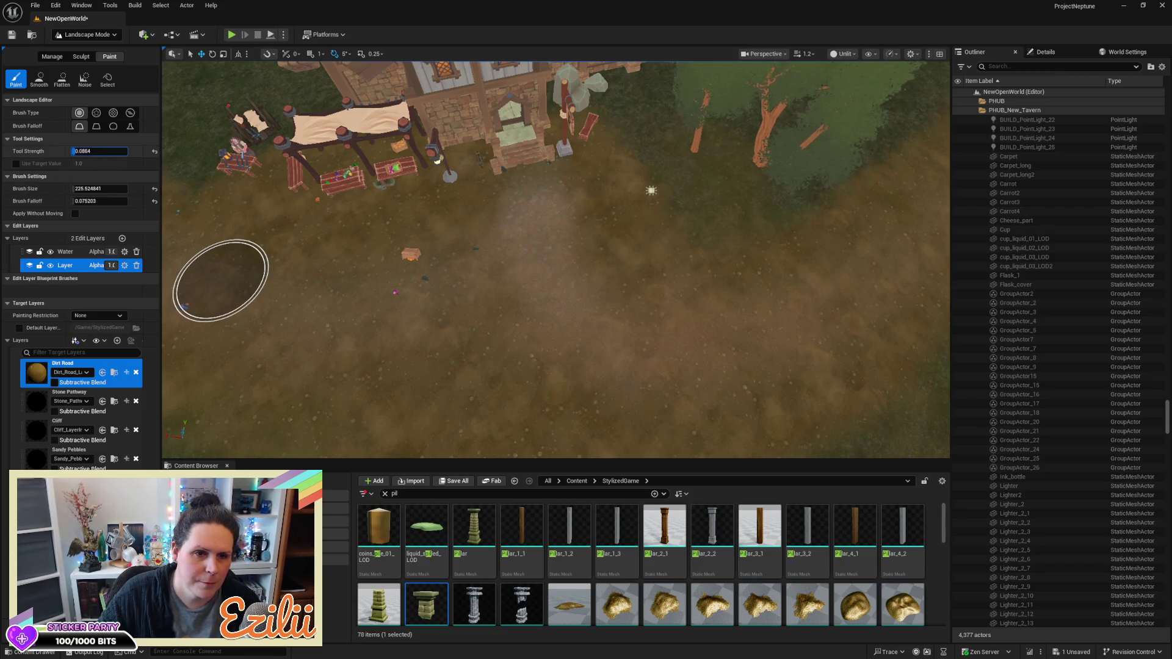
pyautogui.press('Return')
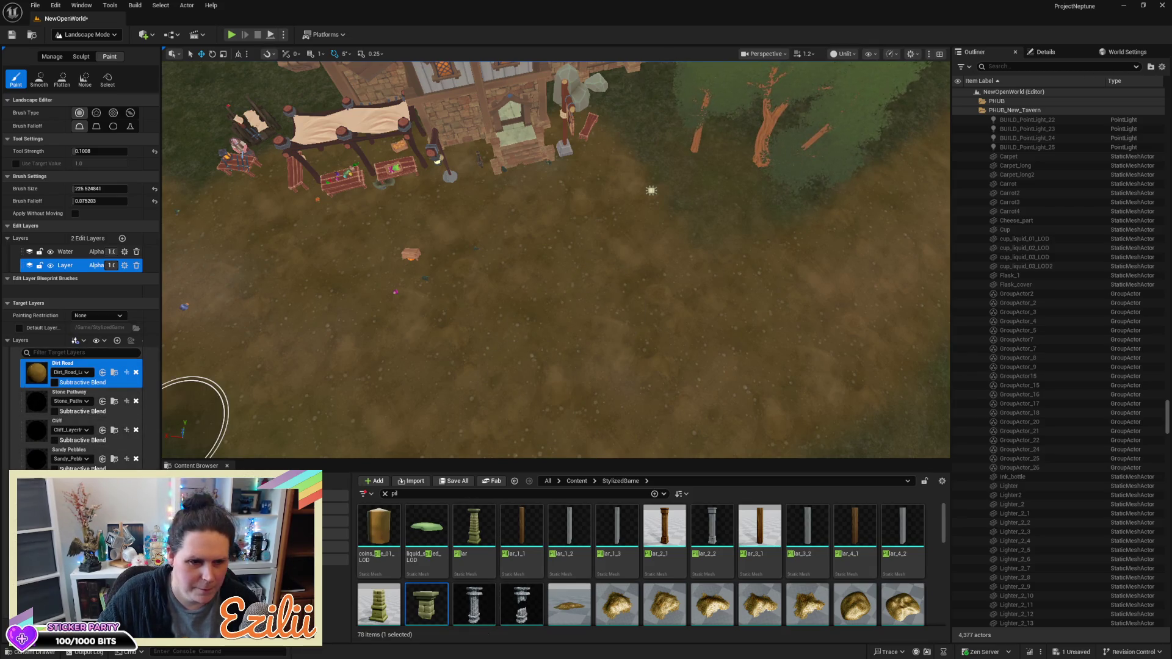
pyautogui.click(38, 408)
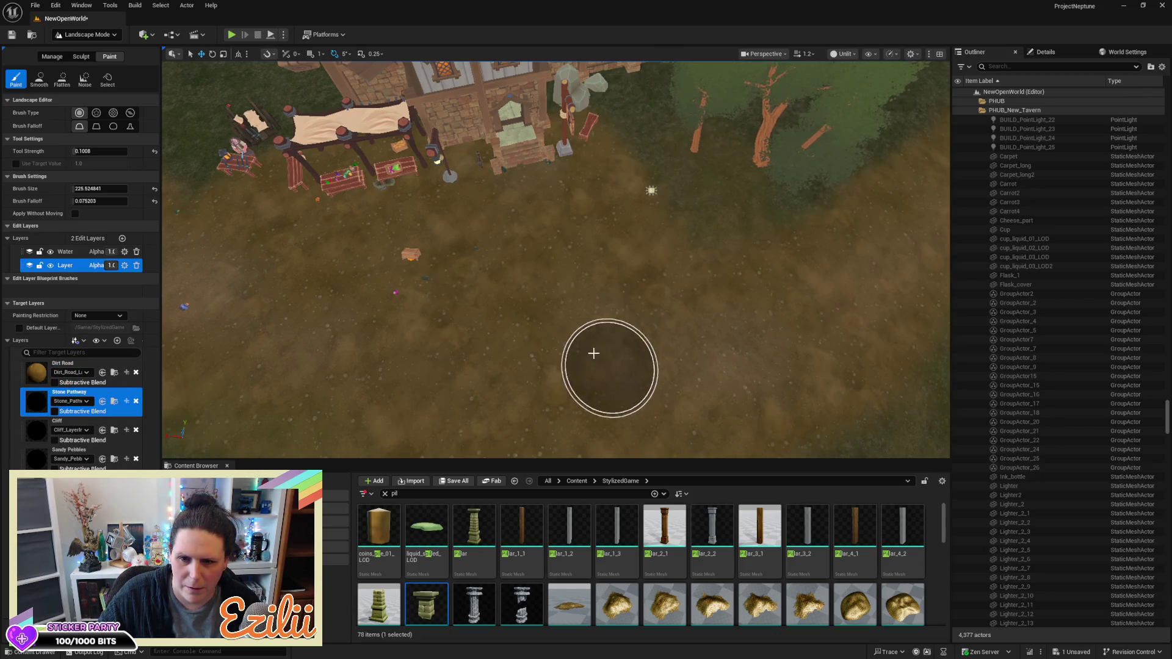
# Paint a stone pathway band across the ground and lower the strength to 0.0808
pyautogui.moveTo(523, 291)
pyautogui.mouseDown()
pyautogui.moveTo(620, 331)
pyautogui.moveTo(829, 337)
pyautogui.moveTo(758, 358)
pyautogui.moveTo(830, 331)
pyautogui.moveTo(555, 262)
pyautogui.moveTo(547, 207)
pyautogui.moveTo(552, 287)
pyautogui.moveTo(546, 272)
pyautogui.moveTo(636, 406)
pyautogui.mouseUp()
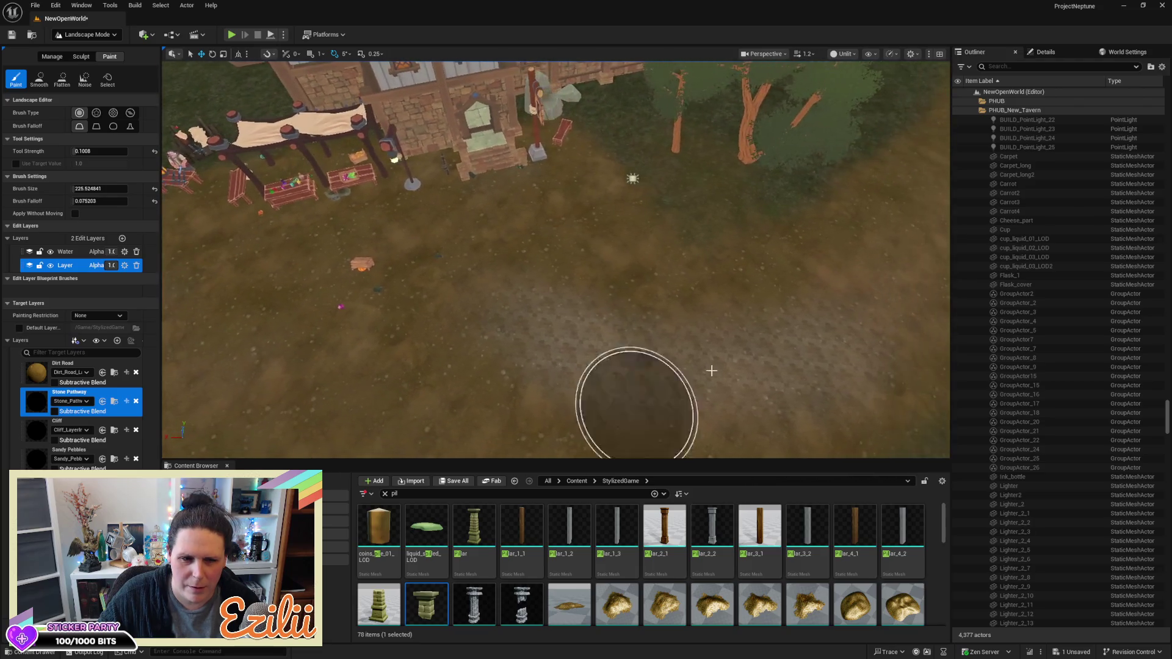
pyautogui.click(38, 376)
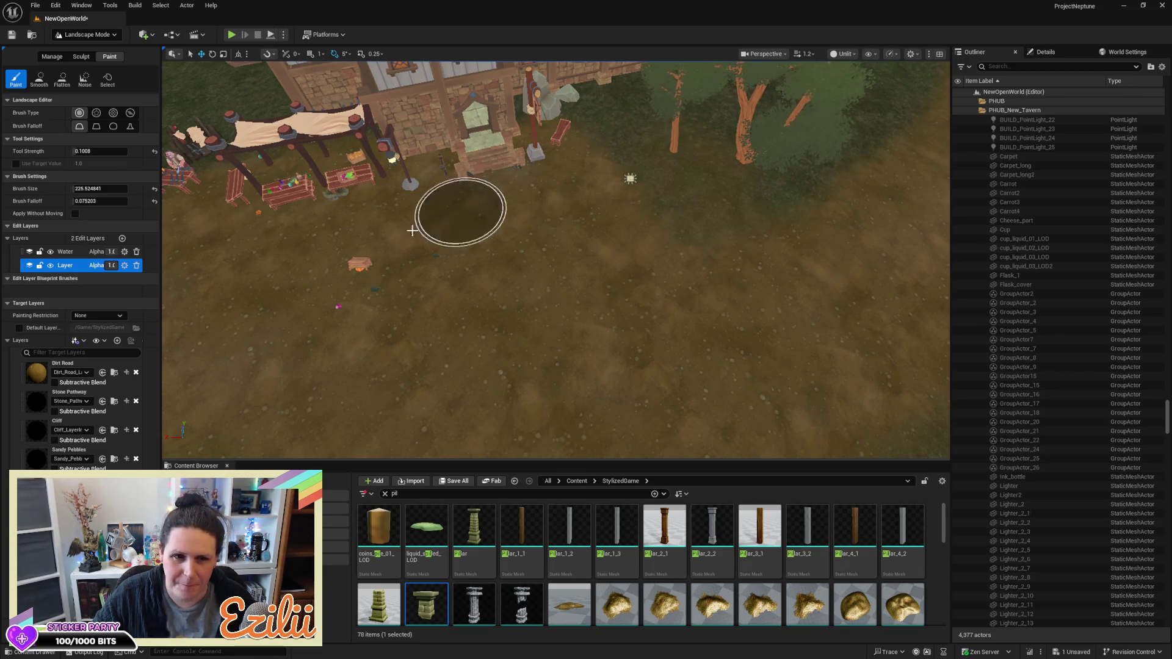
pyautogui.moveTo(77, 154); pyautogui.dragTo(71, 154)
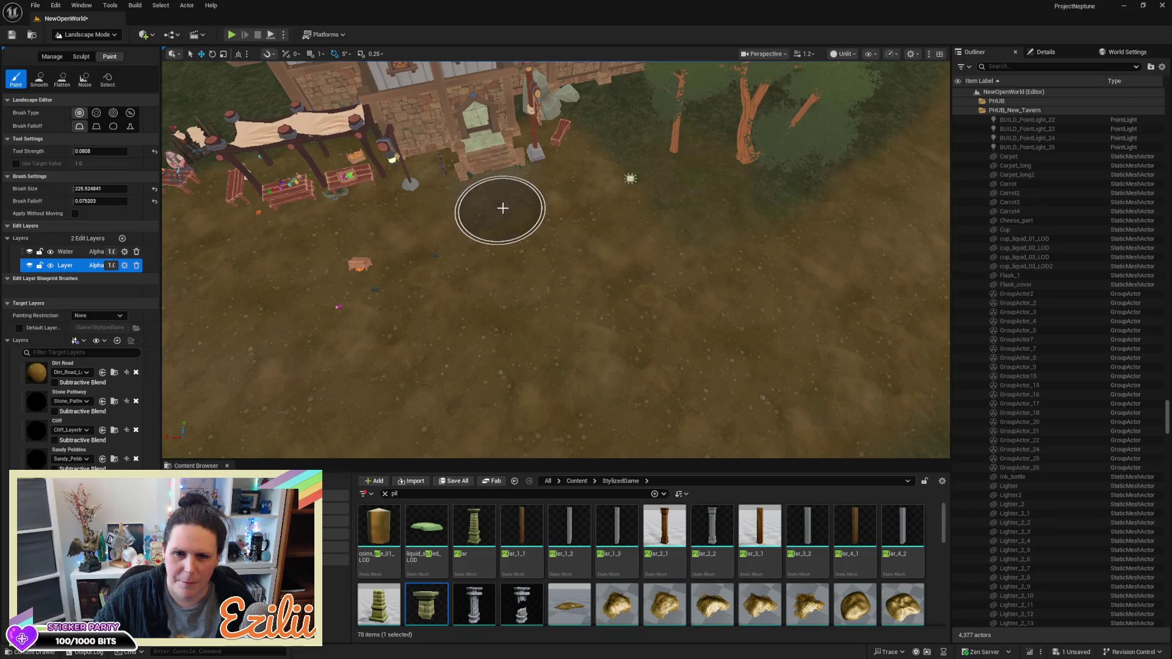
pyautogui.moveTo(499, 205)
pyautogui.mouseDown()
pyautogui.moveTo(541, 275)
pyautogui.moveTo(564, 275)
pyautogui.moveTo(537, 272)
pyautogui.moveTo(580, 317)
pyautogui.moveTo(504, 241)
pyautogui.moveTo(597, 342)
pyautogui.moveTo(706, 322)
pyautogui.moveTo(697, 376)
pyautogui.mouseUp()
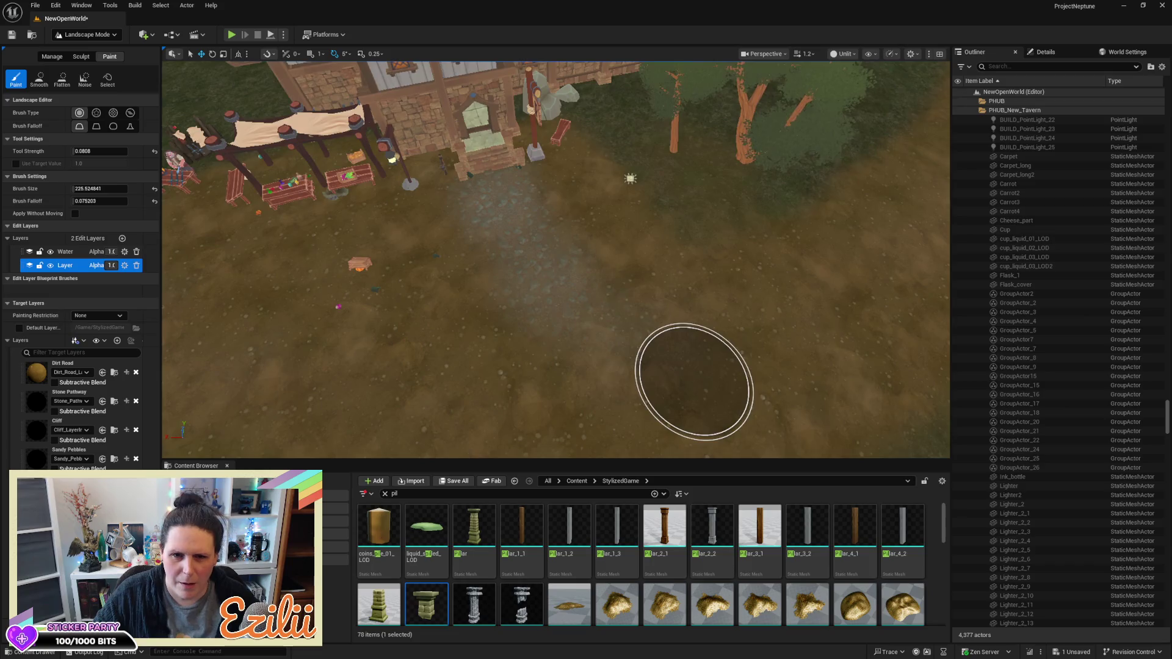
# Paint more Stone Pathway over the tavern ground, then collapse the tool settings
pyautogui.scroll(-10, 694, 381)
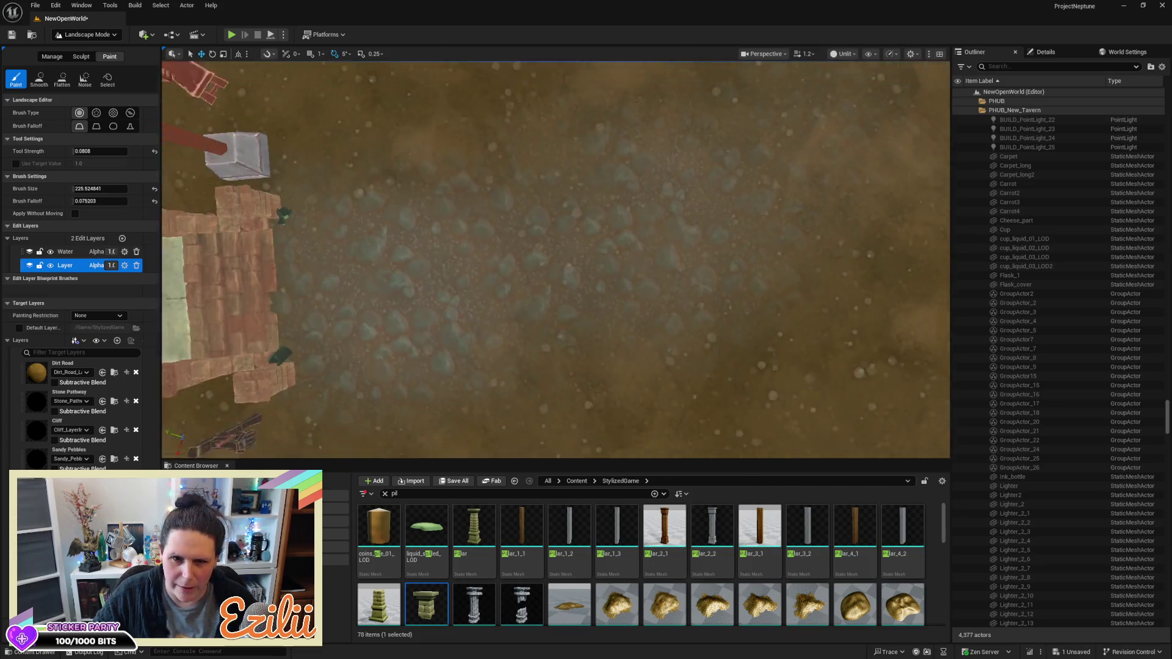
pyautogui.scroll(-5, 555, 260)
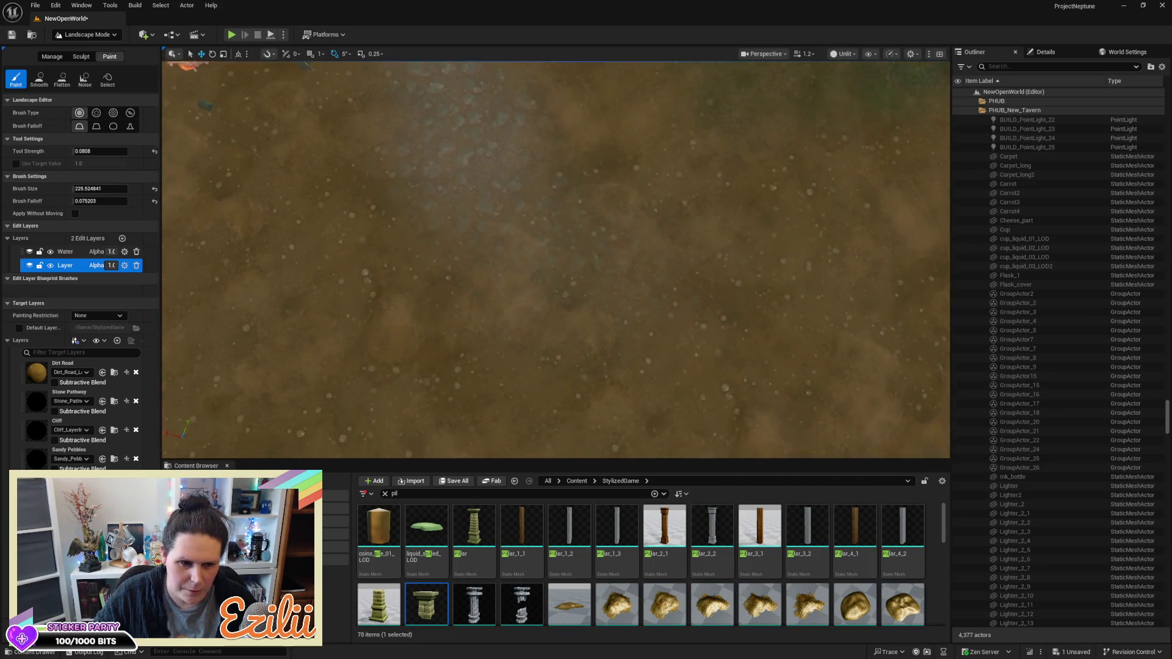
pyautogui.scroll(-3, 667, 382)
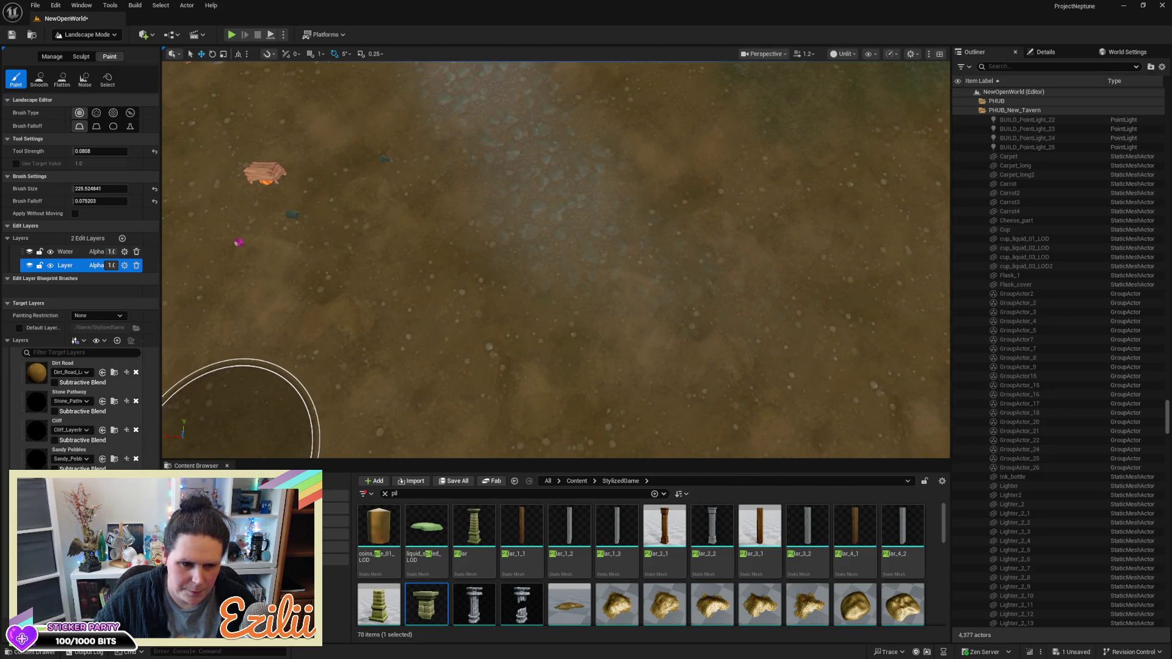
pyautogui.moveTo(411, 392)
pyautogui.mouseDown()
pyautogui.moveTo(419, 379)
pyautogui.moveTo(261, 405)
pyautogui.mouseUp()
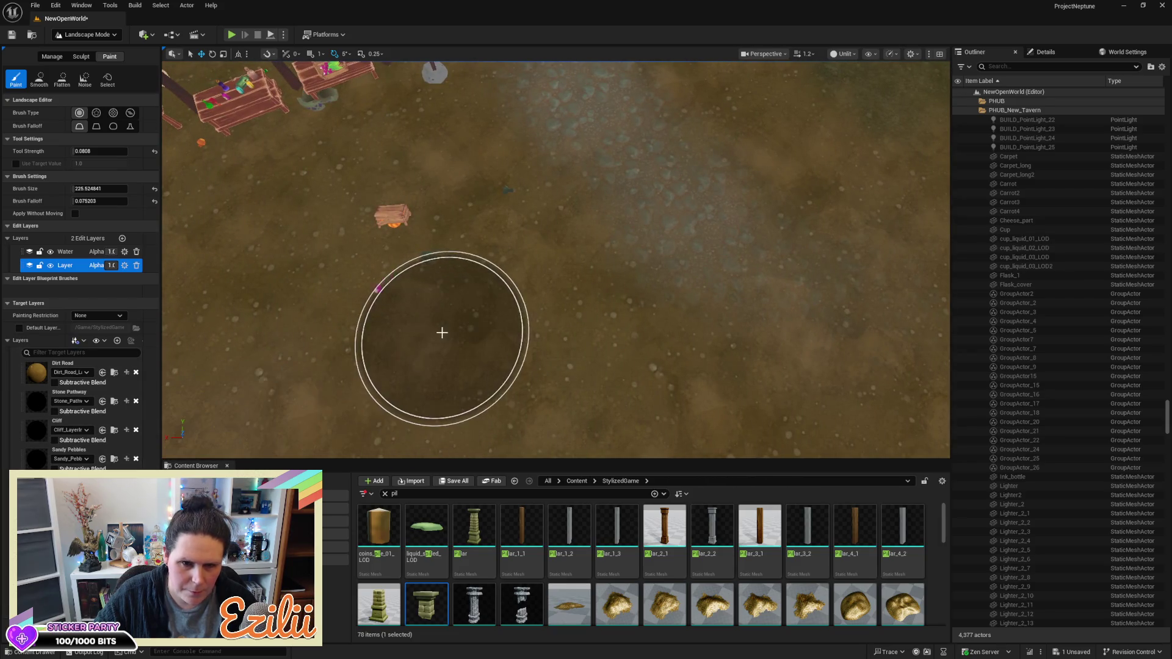
pyautogui.moveTo(373, 364)
pyautogui.mouseDown()
pyautogui.moveTo(405, 280)
pyautogui.moveTo(351, 306)
pyautogui.mouseUp()
pyautogui.scroll(-5, 694, 346)
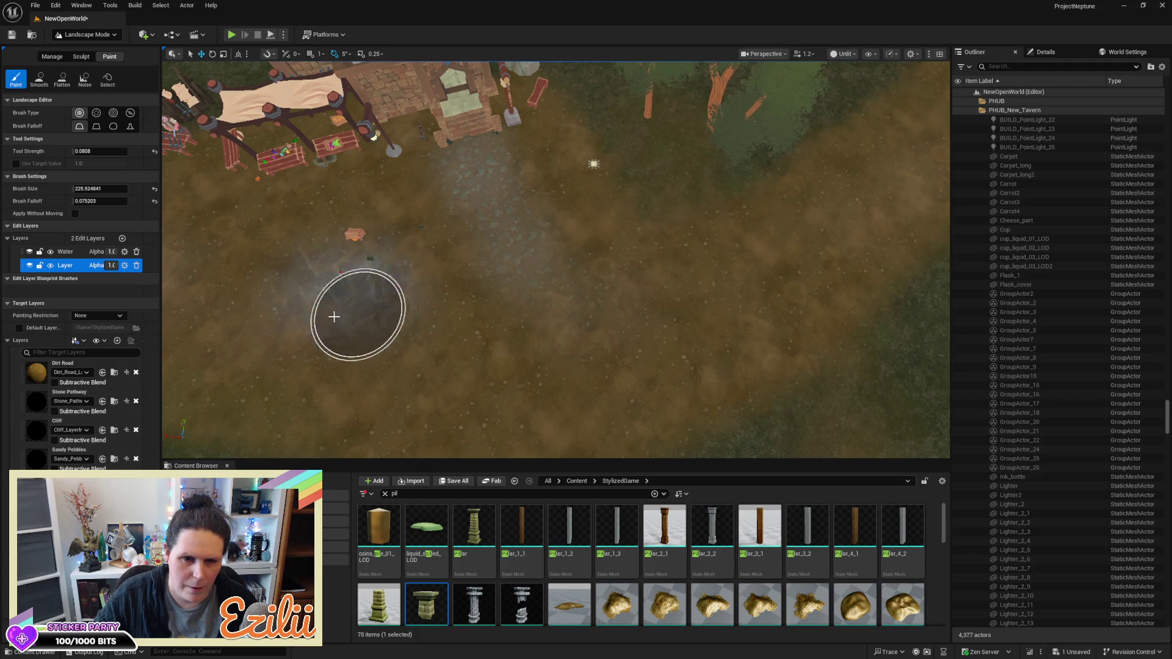
pyautogui.click(93, 139)
# Set Tool Strength to 0.156, blend the stone patch into the dirt, and select Dirt Road
pyautogui.click(79, 138)
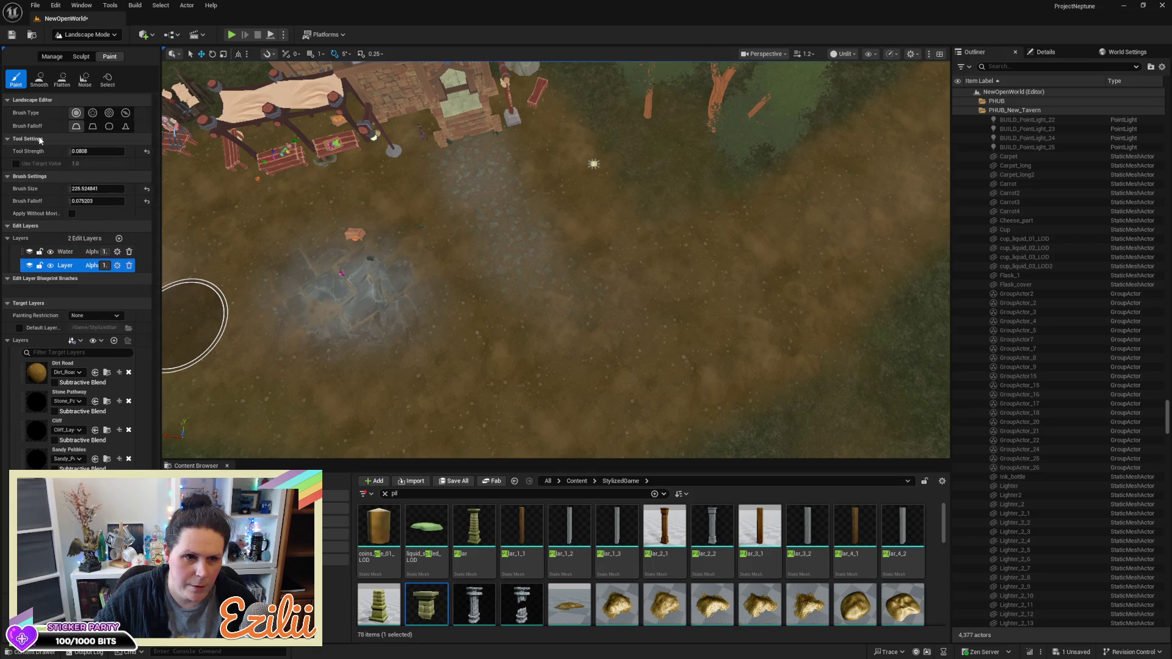
pyautogui.click(99, 152)
pyautogui.write('0.186')
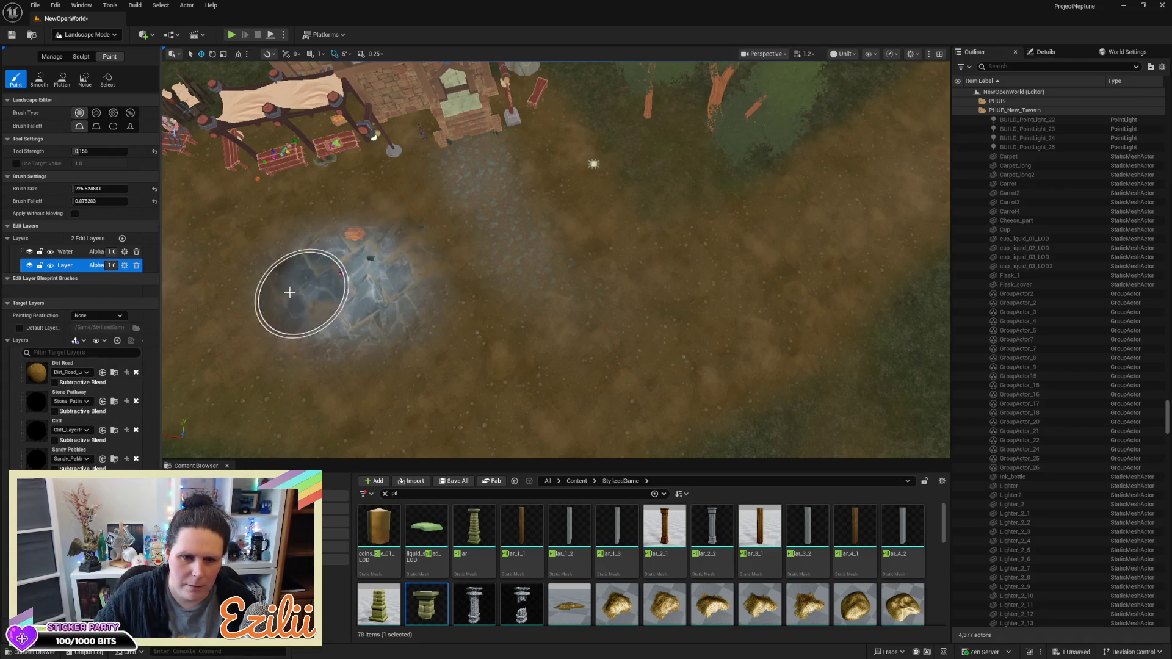
pyautogui.moveTo(339, 339)
pyautogui.mouseDown()
pyautogui.moveTo(299, 235)
pyautogui.moveTo(259, 339)
pyautogui.moveTo(357, 302)
pyautogui.moveTo(369, 313)
pyautogui.mouseUp()
pyautogui.moveTo(376, 270)
pyautogui.mouseDown()
pyautogui.moveTo(235, 309)
pyautogui.moveTo(296, 360)
pyautogui.moveTo(392, 308)
pyautogui.moveTo(327, 295)
pyautogui.moveTo(327, 253)
pyautogui.moveTo(188, 301)
pyautogui.moveTo(314, 335)
pyautogui.moveTo(366, 296)
pyautogui.moveTo(314, 287)
pyautogui.moveTo(405, 282)
pyautogui.mouseUp()
pyautogui.moveTo(514, 176)
pyautogui.mouseDown()
pyautogui.moveTo(573, 309)
pyautogui.moveTo(492, 330)
pyautogui.moveTo(303, 319)
pyautogui.moveTo(324, 285)
pyautogui.moveTo(256, 293)
pyautogui.moveTo(356, 335)
pyautogui.moveTo(416, 301)
pyautogui.moveTo(240, 305)
pyautogui.moveTo(371, 244)
pyautogui.moveTo(256, 228)
pyautogui.moveTo(346, 298)
pyautogui.moveTo(379, 230)
pyautogui.moveTo(348, 233)
pyautogui.moveTo(295, 262)
pyautogui.moveTo(453, 275)
pyautogui.mouseUp()
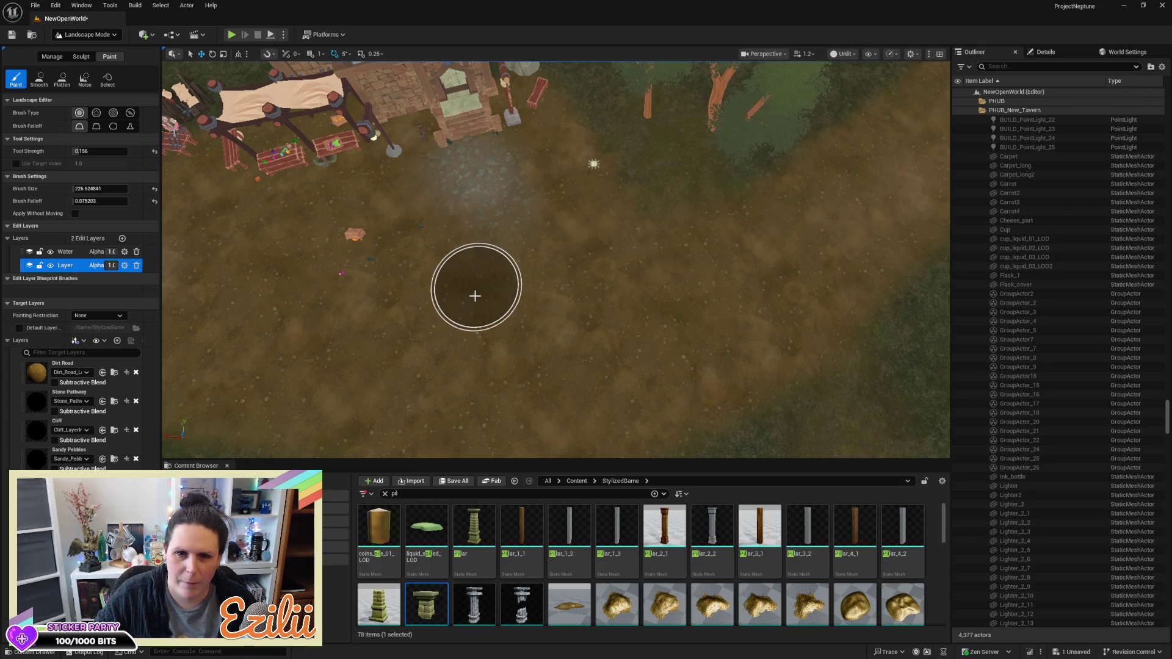
pyautogui.click(43, 377)
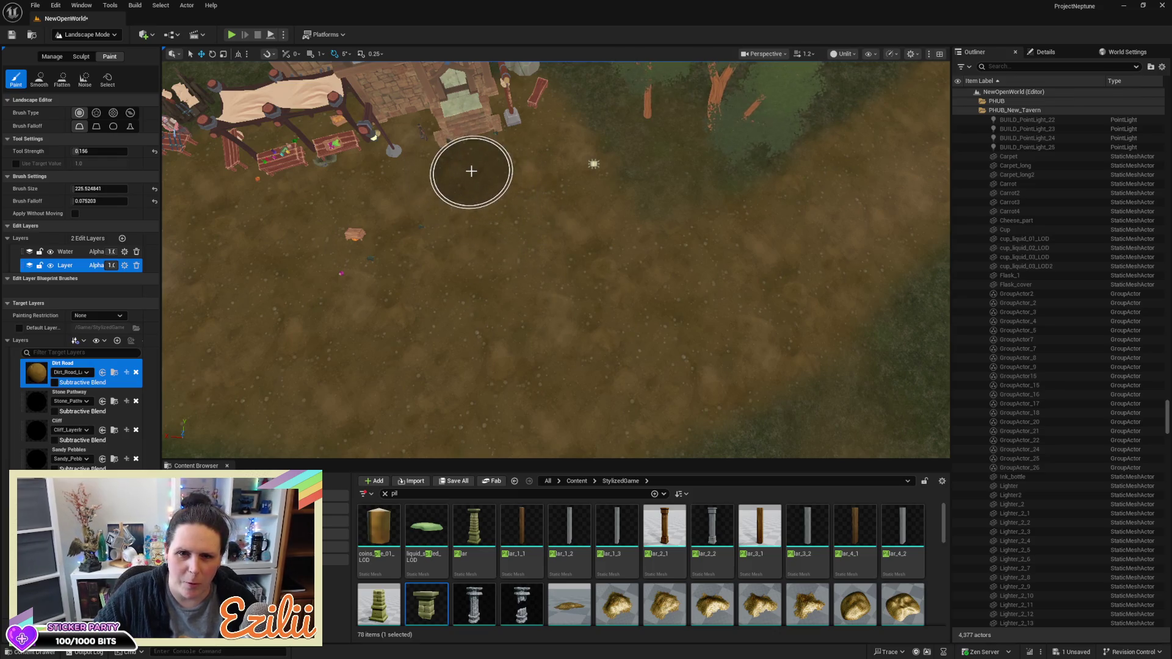
# Return paint strength to 0.0808, then orbit the view toward the green-roofed building
pyautogui.moveTo(91, 151); pyautogui.dragTo(88, 152)
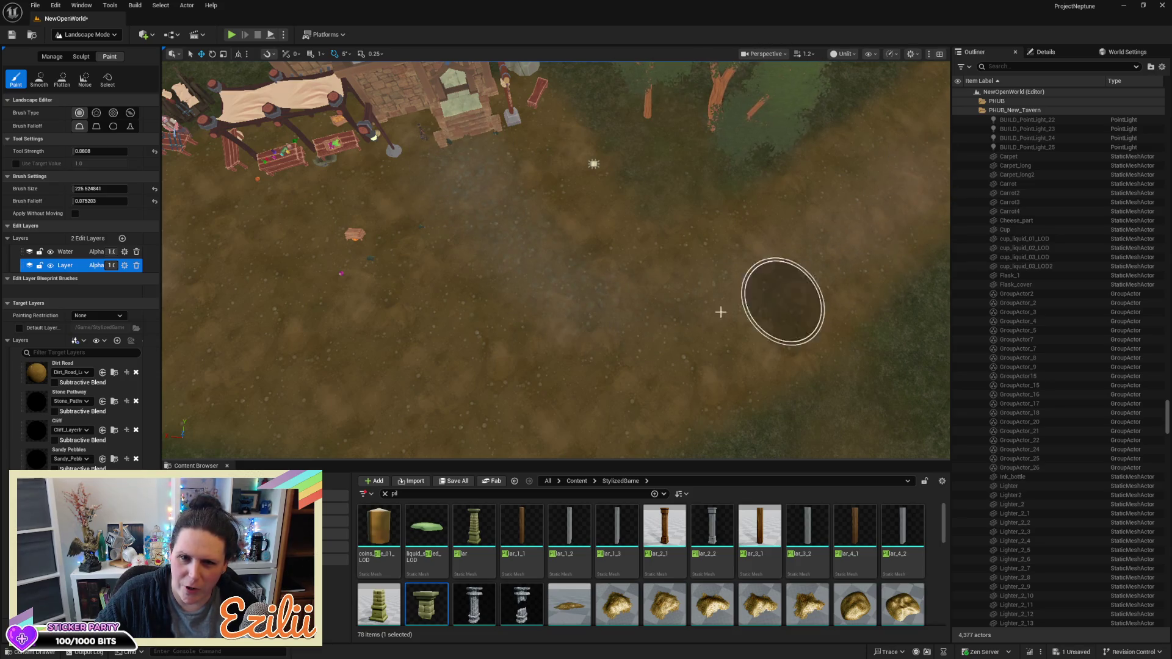
pyautogui.moveTo(578, 261); pyautogui.dragTo(552, 264)
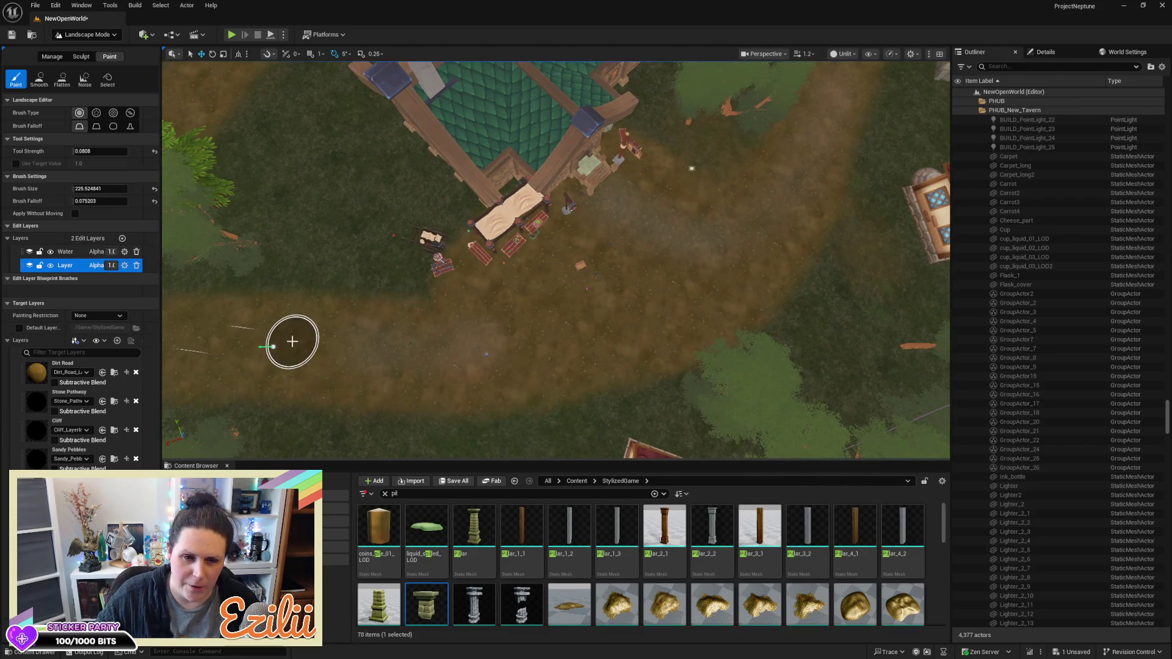
# Paint Dirt Road across the road and along its grassy edge
pyautogui.moveTo(314, 349)
pyautogui.mouseDown()
pyautogui.moveTo(557, 351)
pyautogui.moveTo(701, 277)
pyautogui.moveTo(441, 352)
pyautogui.moveTo(560, 342)
pyautogui.moveTo(742, 256)
pyautogui.moveTo(633, 337)
pyautogui.moveTo(480, 364)
pyautogui.moveTo(766, 249)
pyautogui.moveTo(562, 335)
pyautogui.mouseUp()
pyautogui.moveTo(417, 357)
pyautogui.mouseDown()
pyautogui.moveTo(743, 264)
pyautogui.moveTo(569, 351)
pyautogui.mouseUp()
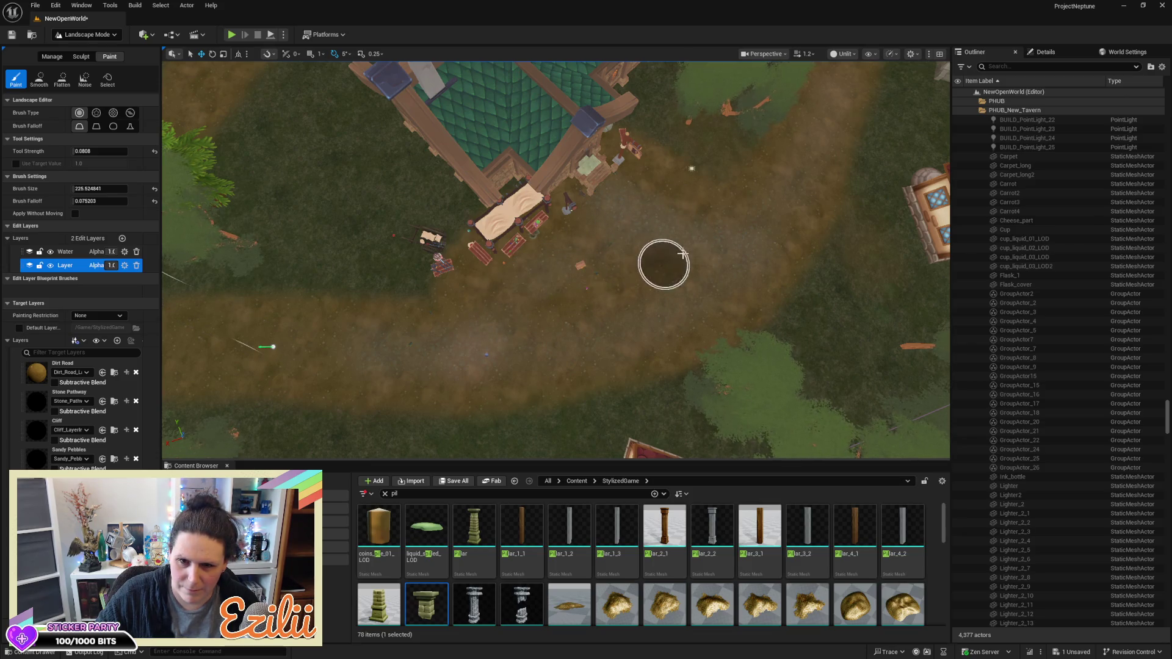
pyautogui.moveTo(604, 347); pyautogui.dragTo(287, 414)
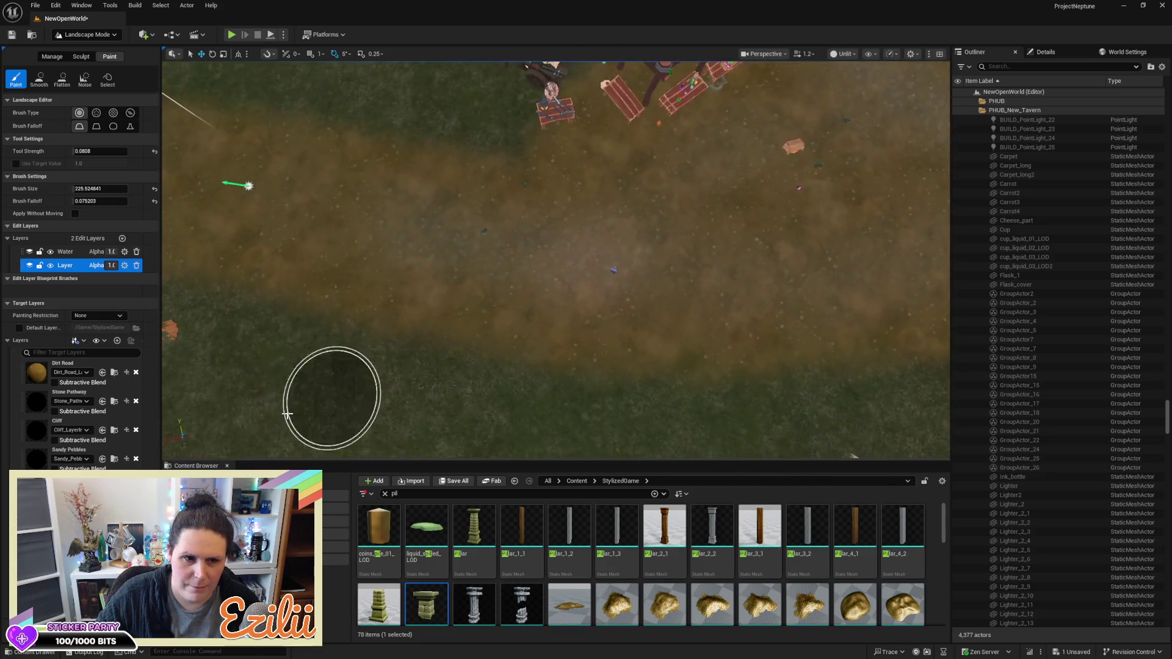
# Reselect Dirt Road and paint the path below the tables, following the road toward the forest
pyautogui.click(36, 373)
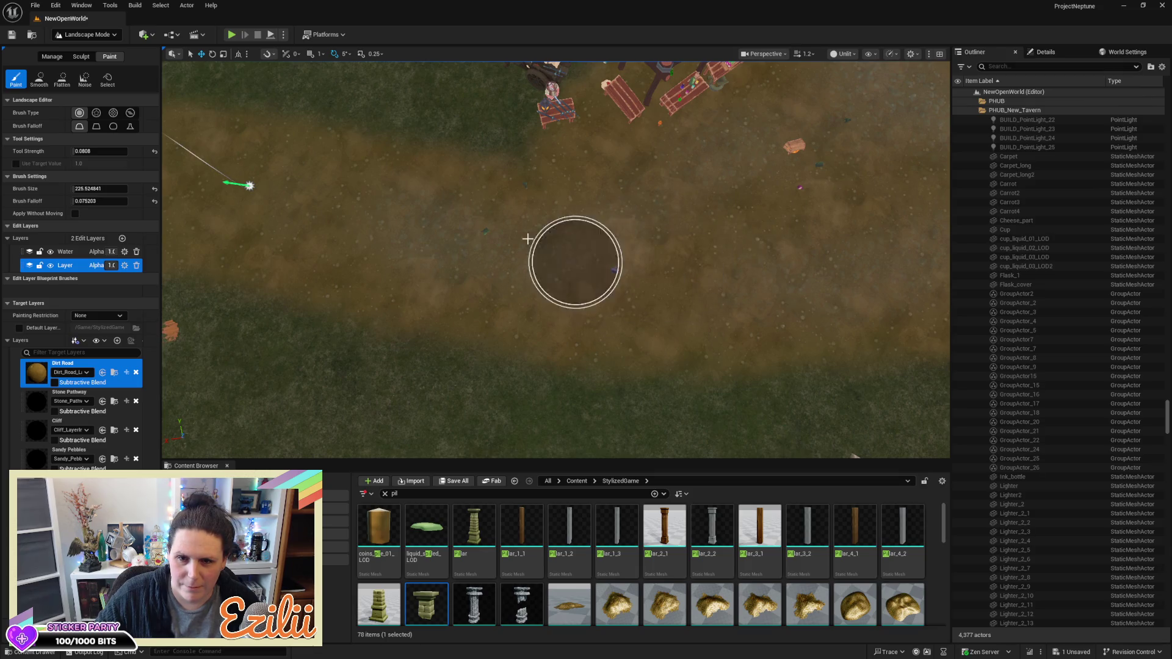
pyautogui.moveTo(694, 296)
pyautogui.mouseDown()
pyautogui.moveTo(686, 201)
pyautogui.moveTo(627, 272)
pyautogui.mouseUp()
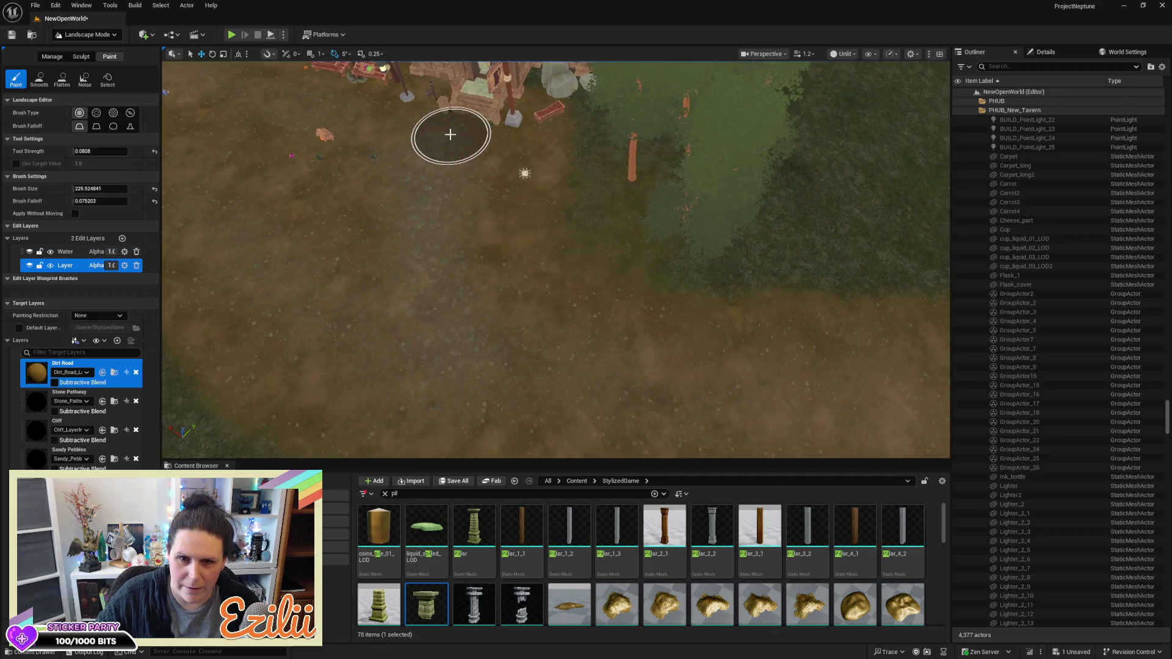
pyautogui.moveTo(427, 183)
pyautogui.mouseDown()
pyautogui.moveTo(464, 183)
pyautogui.moveTo(273, 244)
pyautogui.mouseUp()
pyautogui.moveTo(525, 209); pyautogui.dragTo(570, 209)
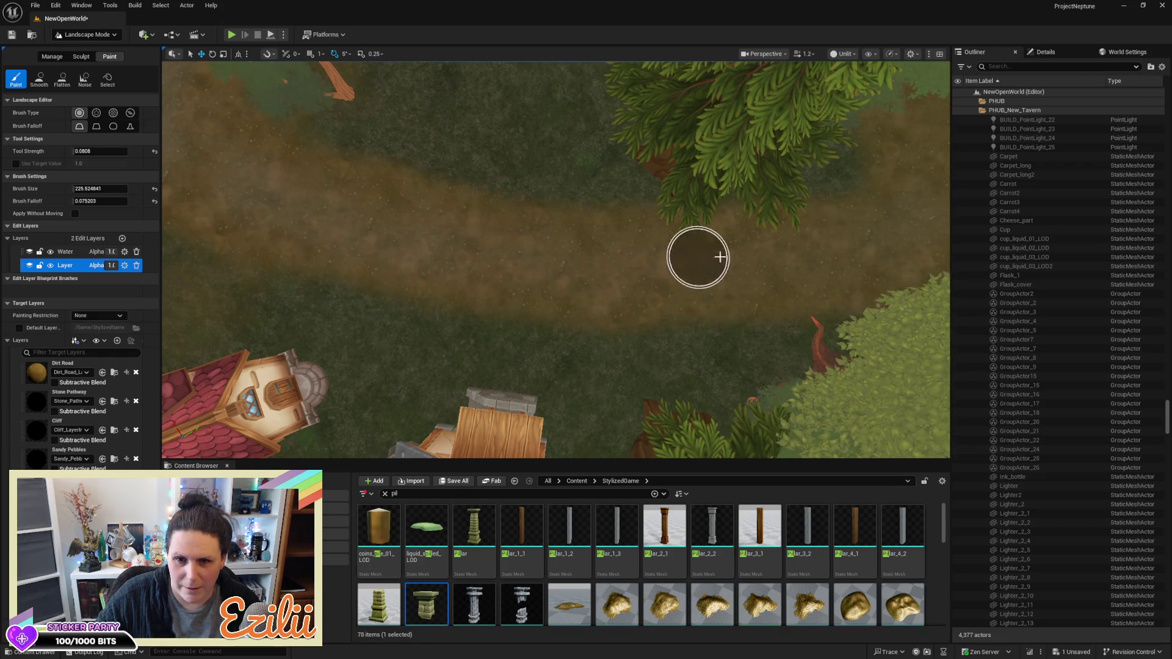
pyautogui.scroll(3, 805, 251)
pyautogui.scroll(-5, 555, 259)
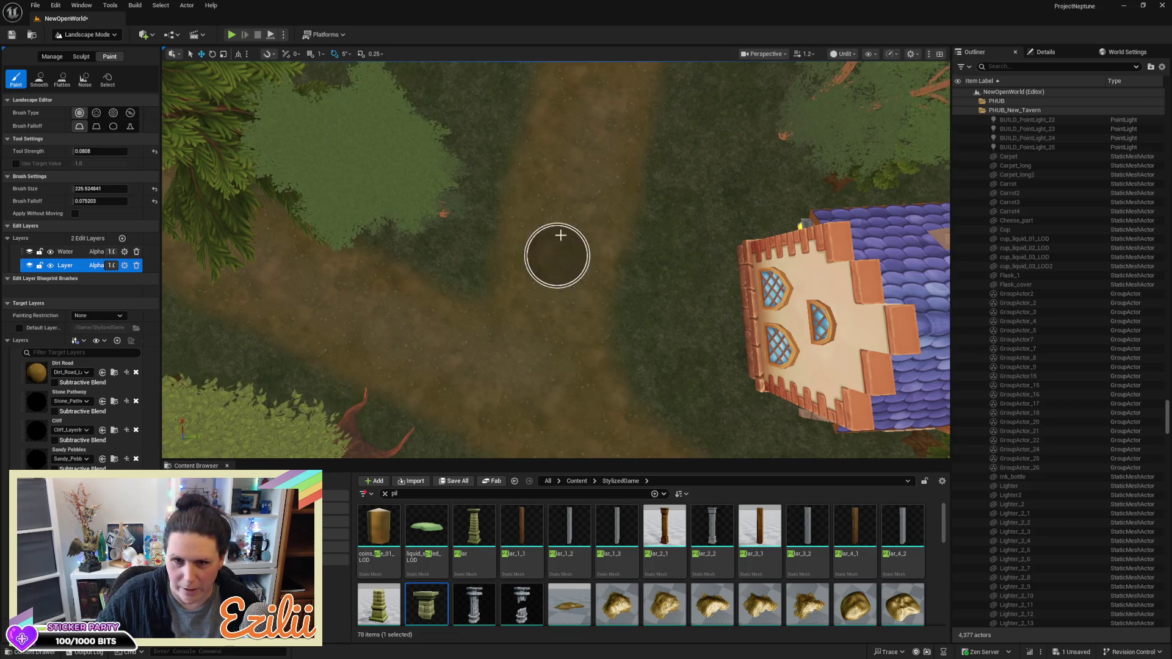
pyautogui.moveTo(599, 424)
pyautogui.mouseDown()
pyautogui.moveTo(573, 366)
pyautogui.moveTo(575, 320)
pyautogui.mouseUp()
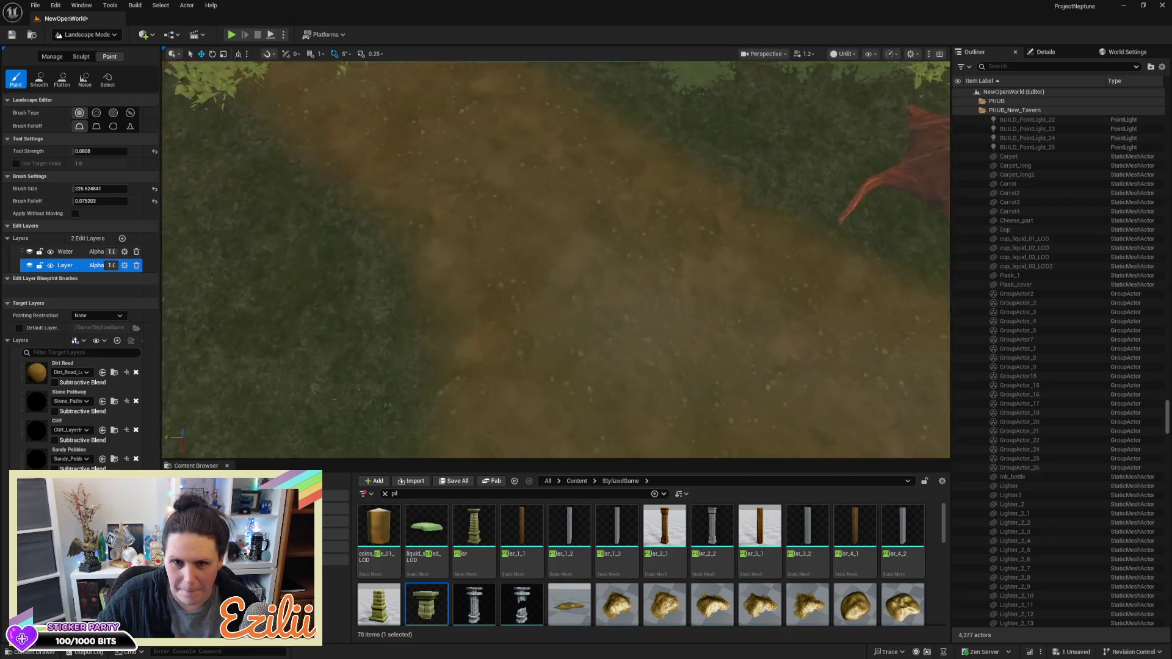
pyautogui.scroll(-5, 573, 275)
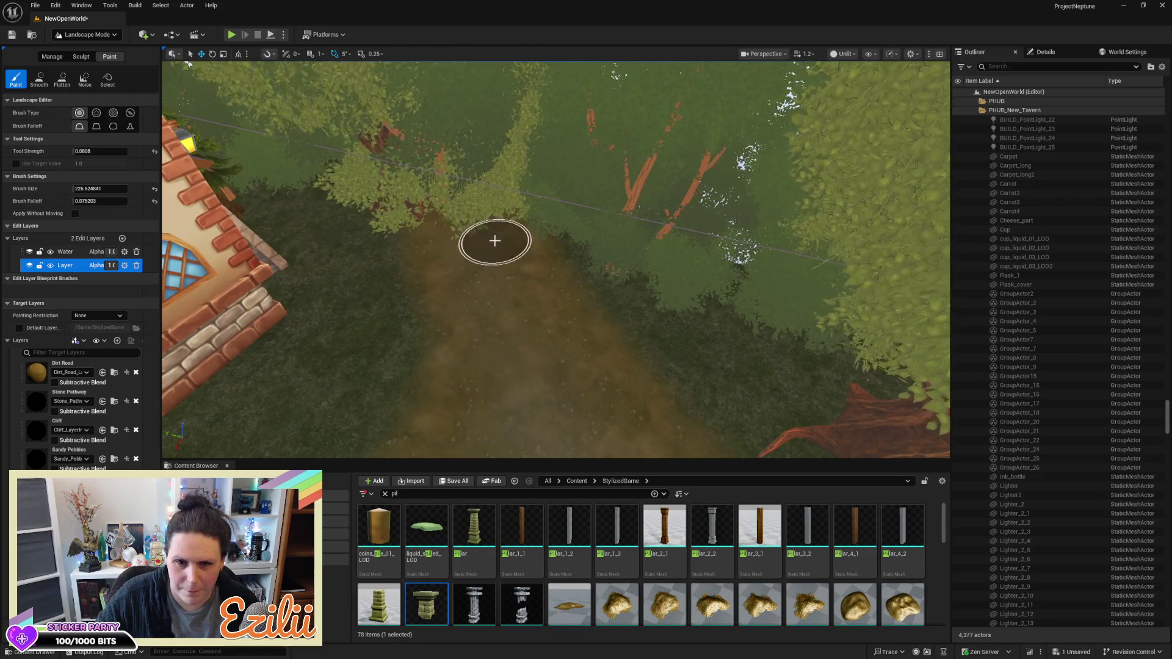
pyautogui.moveTo(488, 209)
pyautogui.mouseDown()
pyautogui.moveTo(476, 293)
pyautogui.moveTo(494, 195)
pyautogui.moveTo(235, 175)
pyautogui.mouseUp()
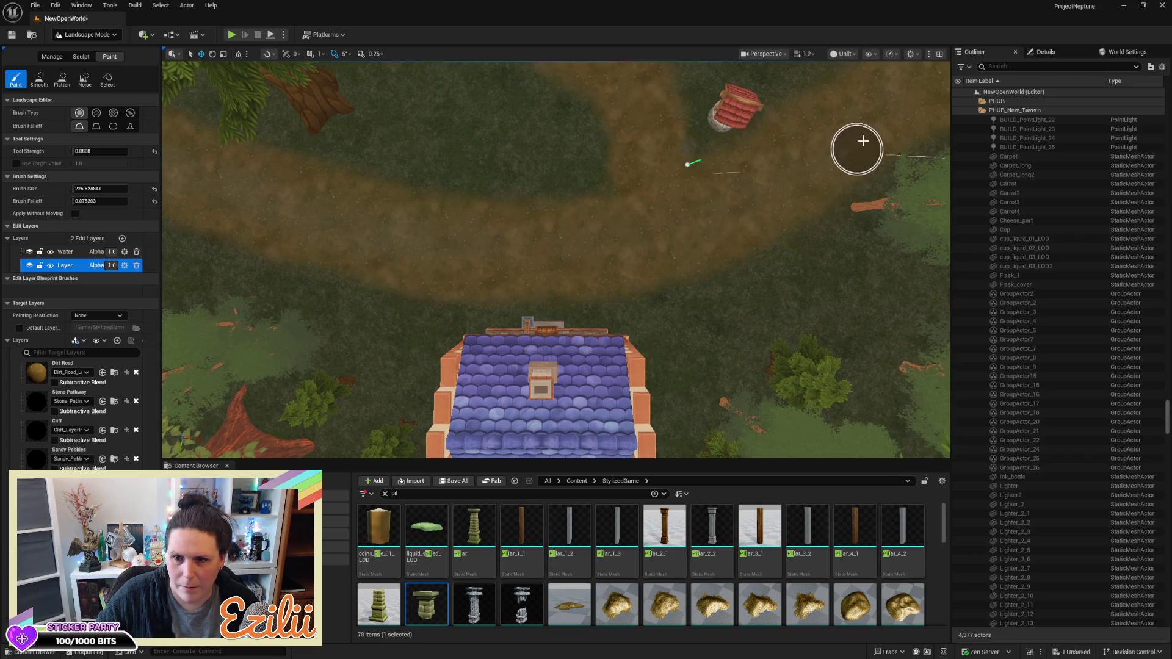
# Switch the viewport to Lit rendering
pyautogui.click(842, 54)
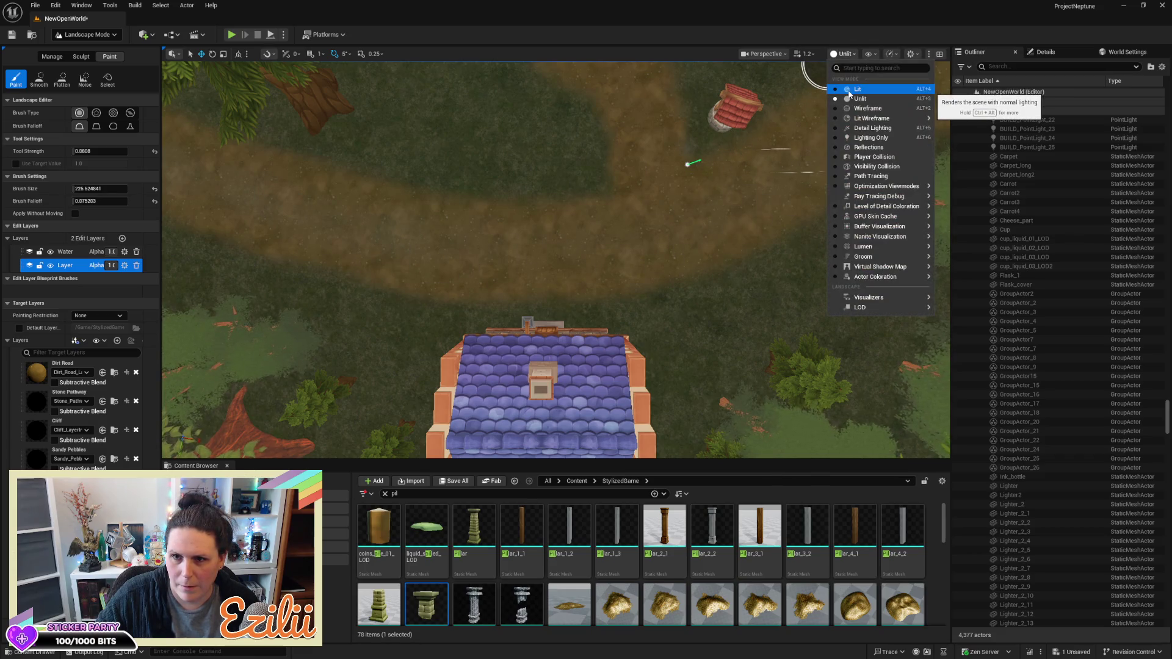
pyautogui.click(857, 90)
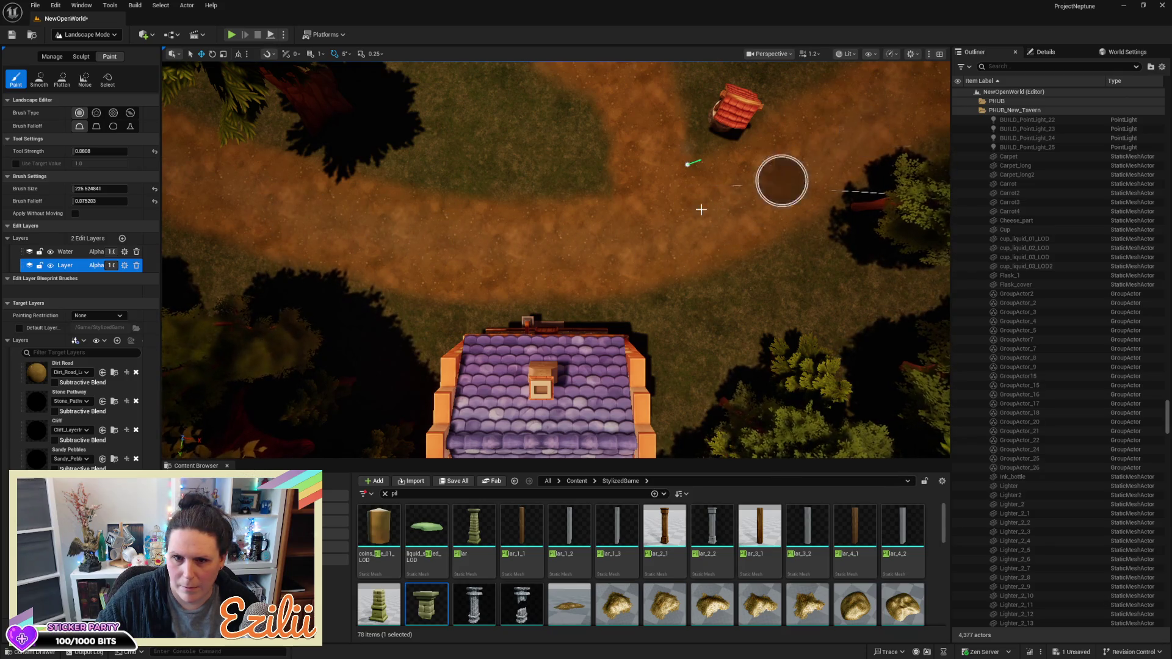
pyautogui.scroll(5, 424, 251)
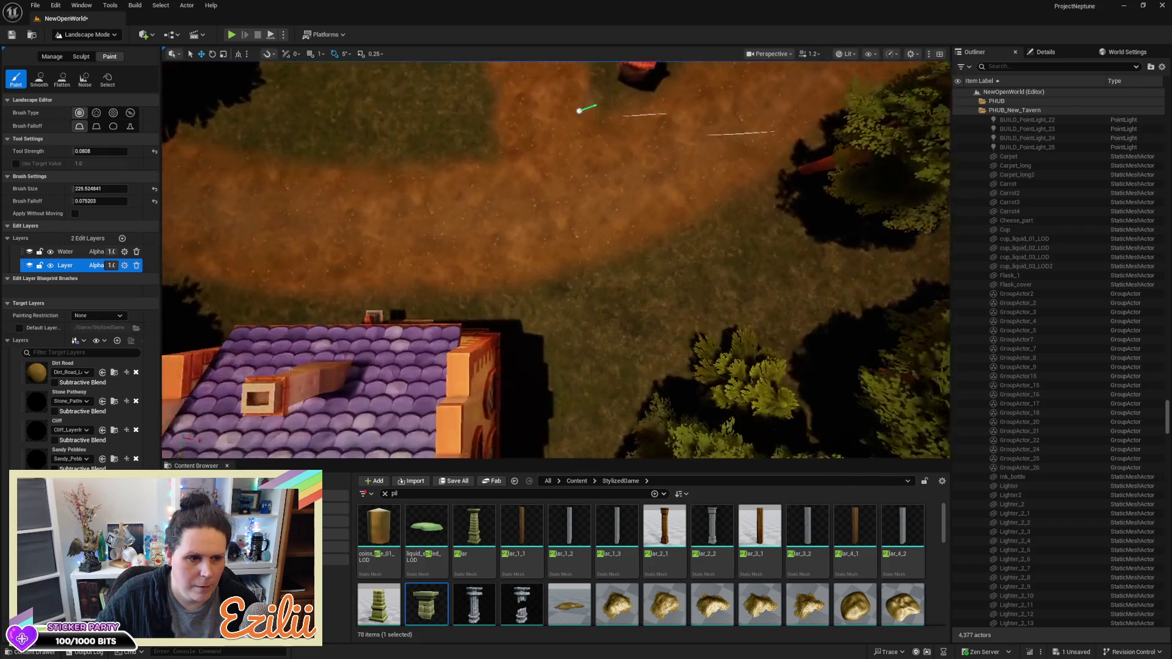
pyautogui.scroll(5, 579, 111)
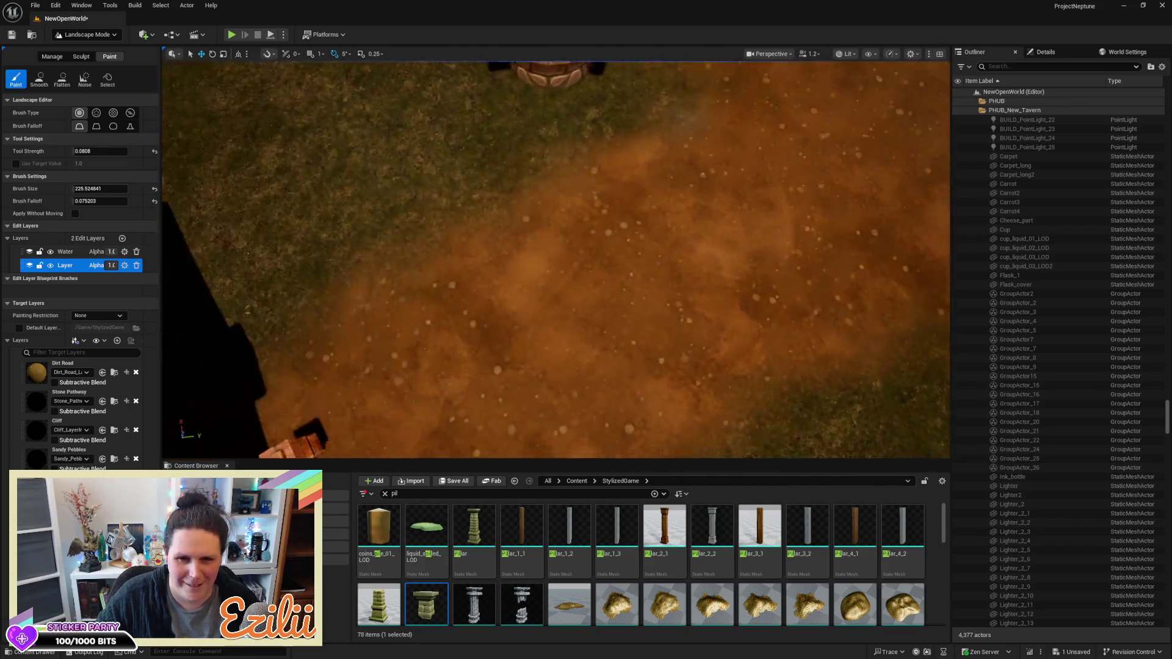
pyautogui.scroll(-5, 443, 334)
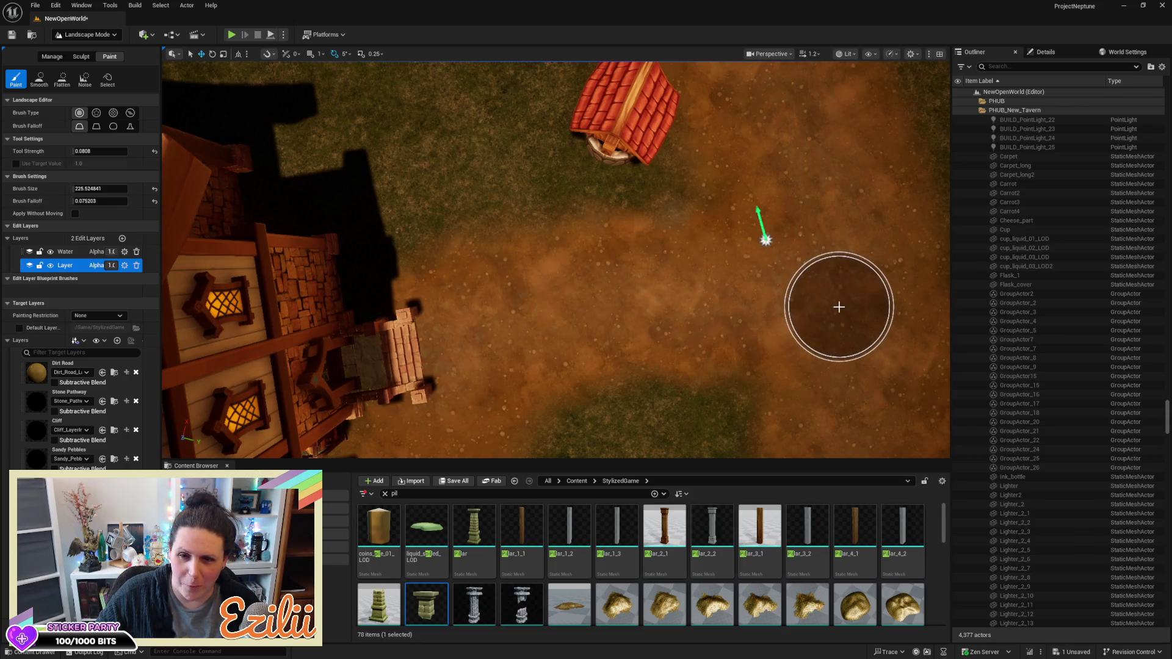
# Fly the camera with WASD along the dirt road past the well to the tavern path
pyautogui.press('d')
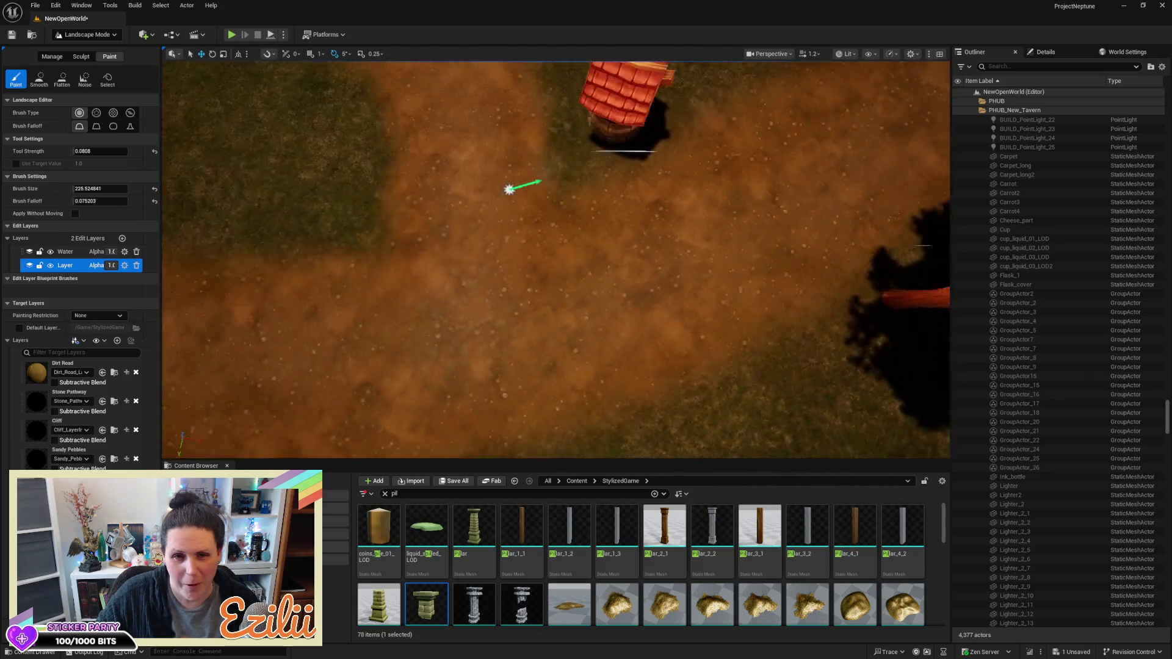
pyautogui.press('w')
pyautogui.press('d')
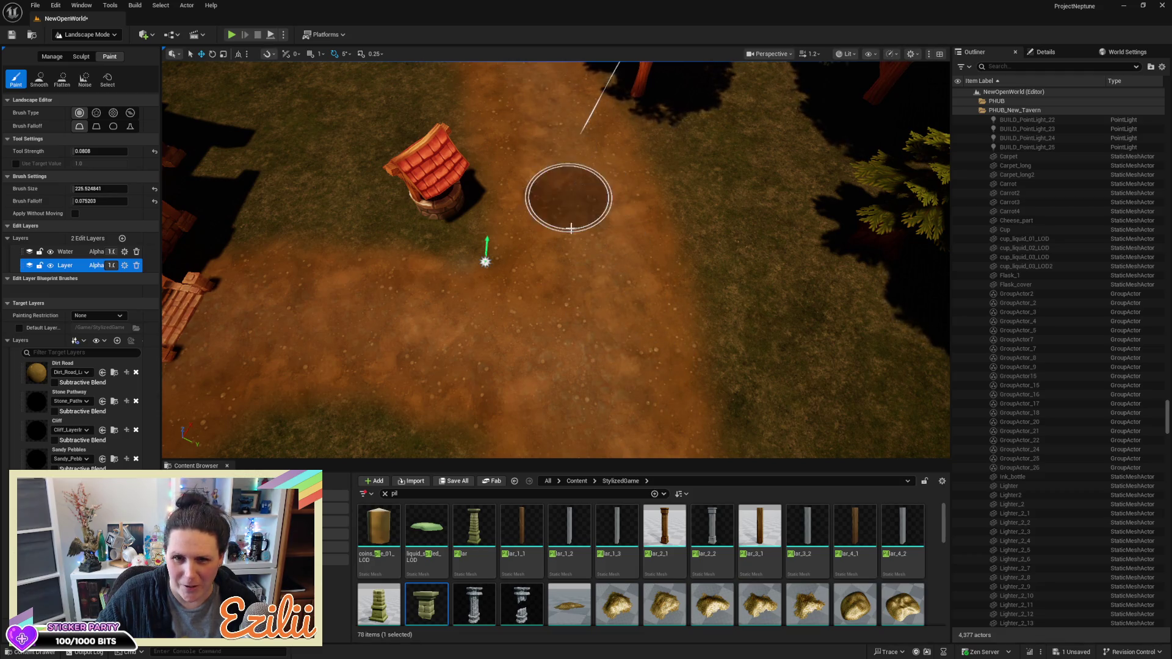
pyautogui.press('w')
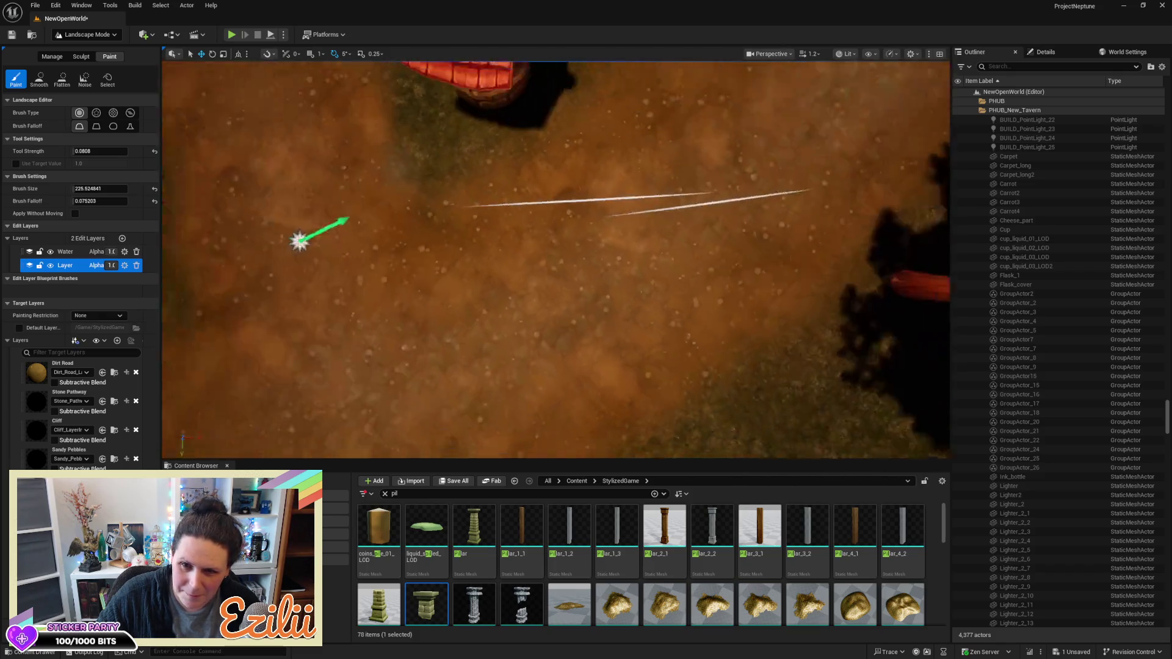
pyautogui.press('a')
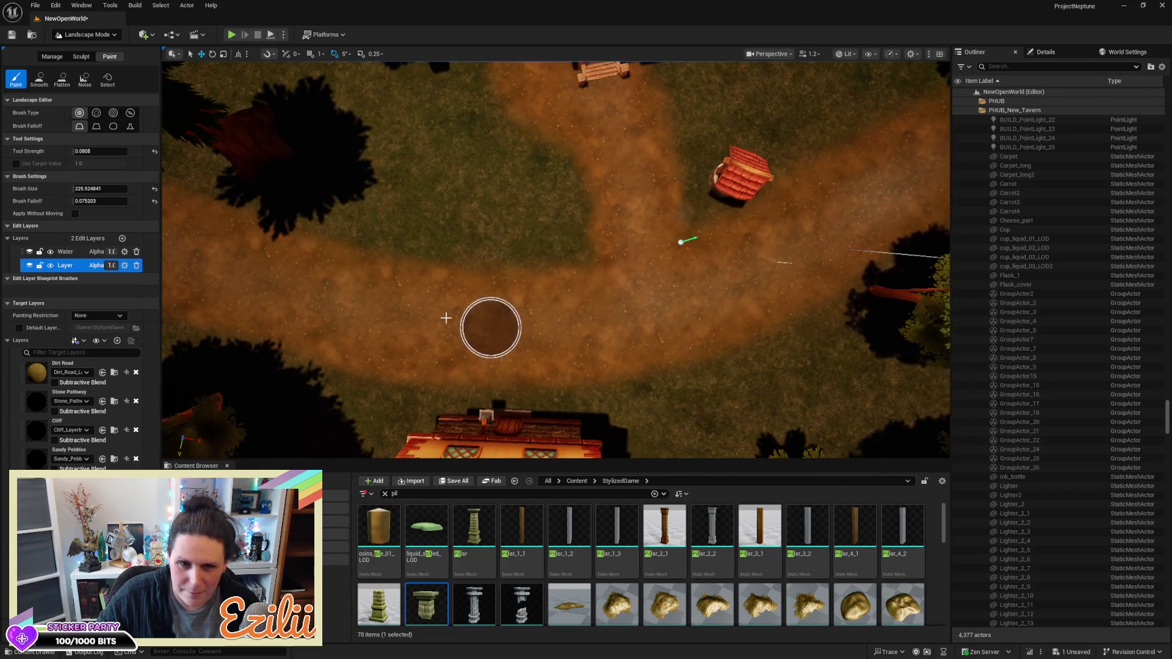
pyautogui.press('a')
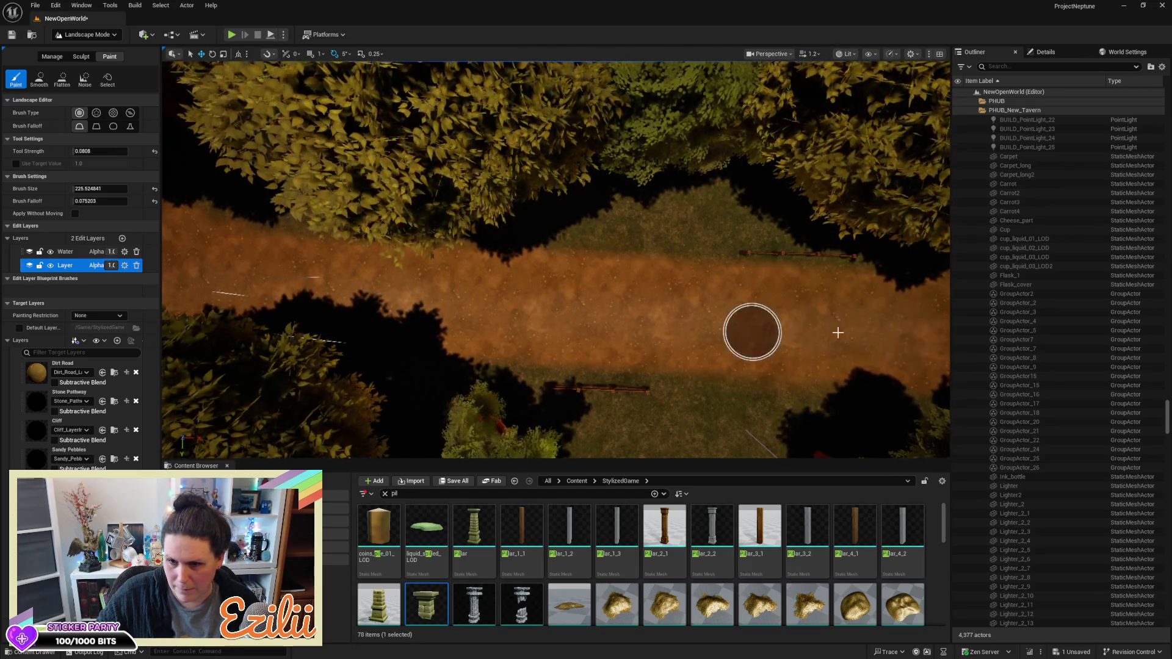
# Fly along the painted tavern path at ground level, then view it from above past the fence and brazier
pyautogui.moveTo(452, 323)
pyautogui.mouseDown()
pyautogui.moveTo(451, 257)
pyautogui.moveTo(535, 356)
pyautogui.mouseUp()
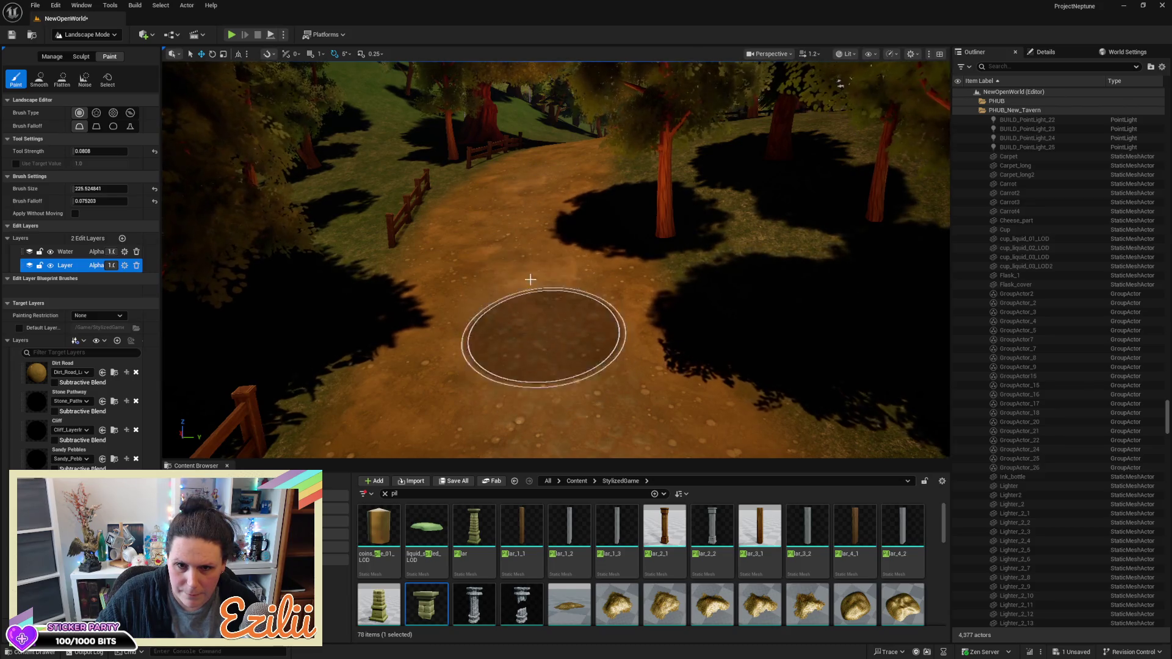
pyautogui.moveTo(527, 249)
pyautogui.mouseDown()
pyautogui.moveTo(527, 213)
pyautogui.moveTo(359, 275)
pyautogui.mouseUp()
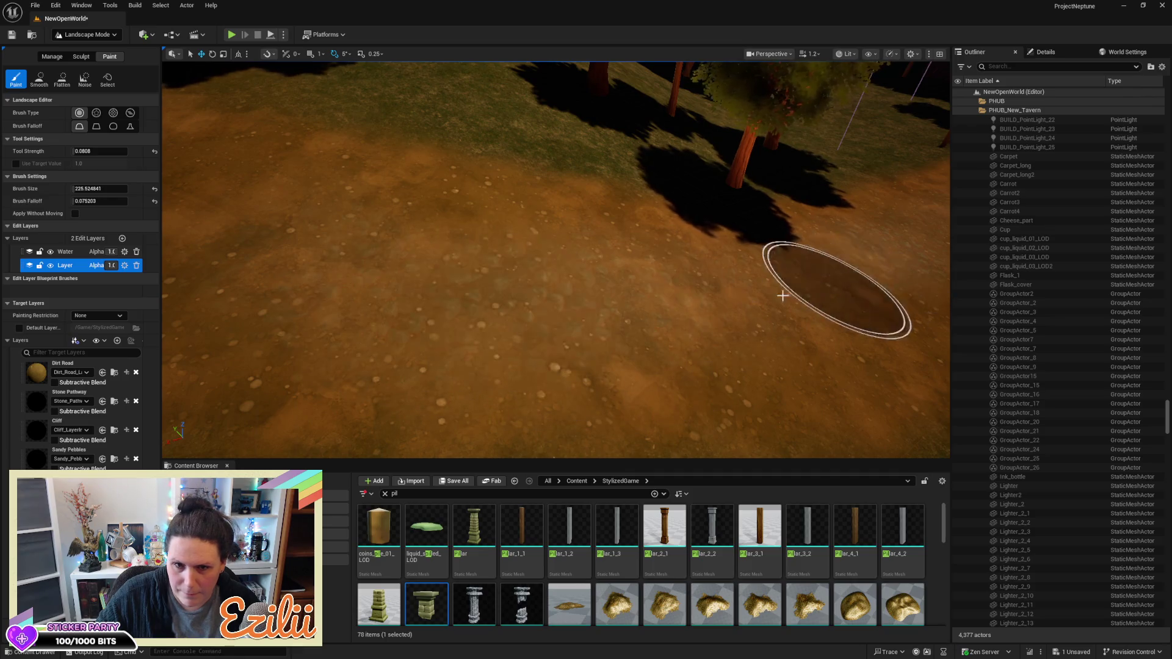
pyautogui.moveTo(782, 295); pyautogui.dragTo(732, 287)
pyautogui.moveTo(841, 364); pyautogui.dragTo(623, 441)
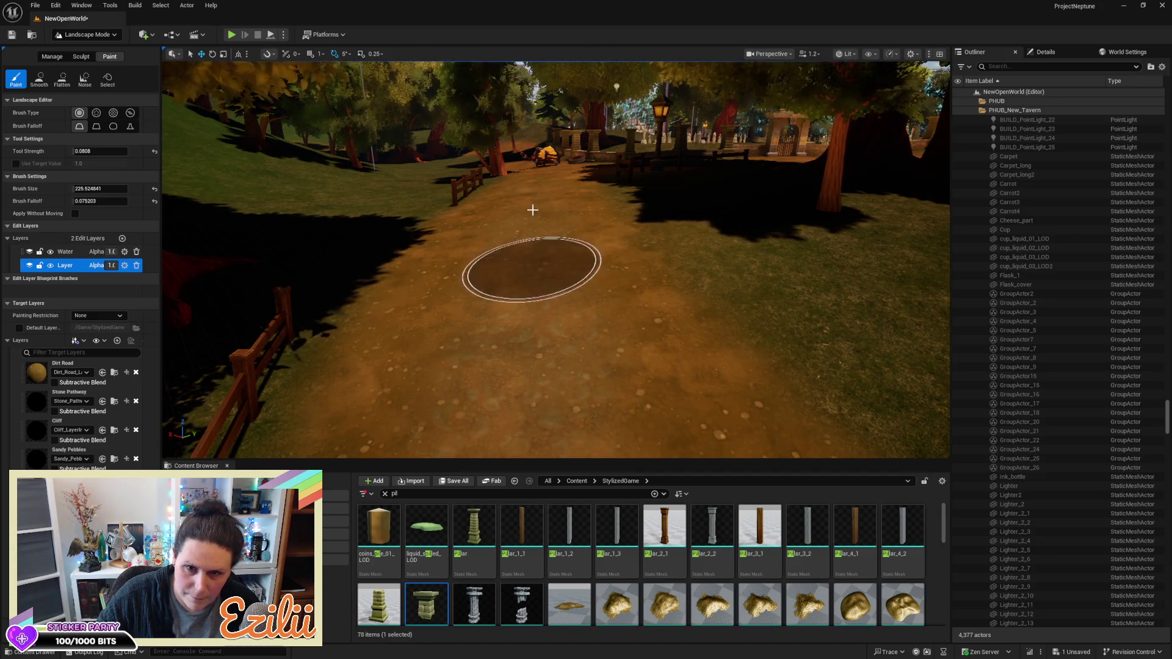
pyautogui.moveTo(524, 216)
pyautogui.mouseDown()
pyautogui.moveTo(524, 318)
pyautogui.moveTo(524, 287)
pyautogui.moveTo(619, 201)
pyautogui.mouseUp()
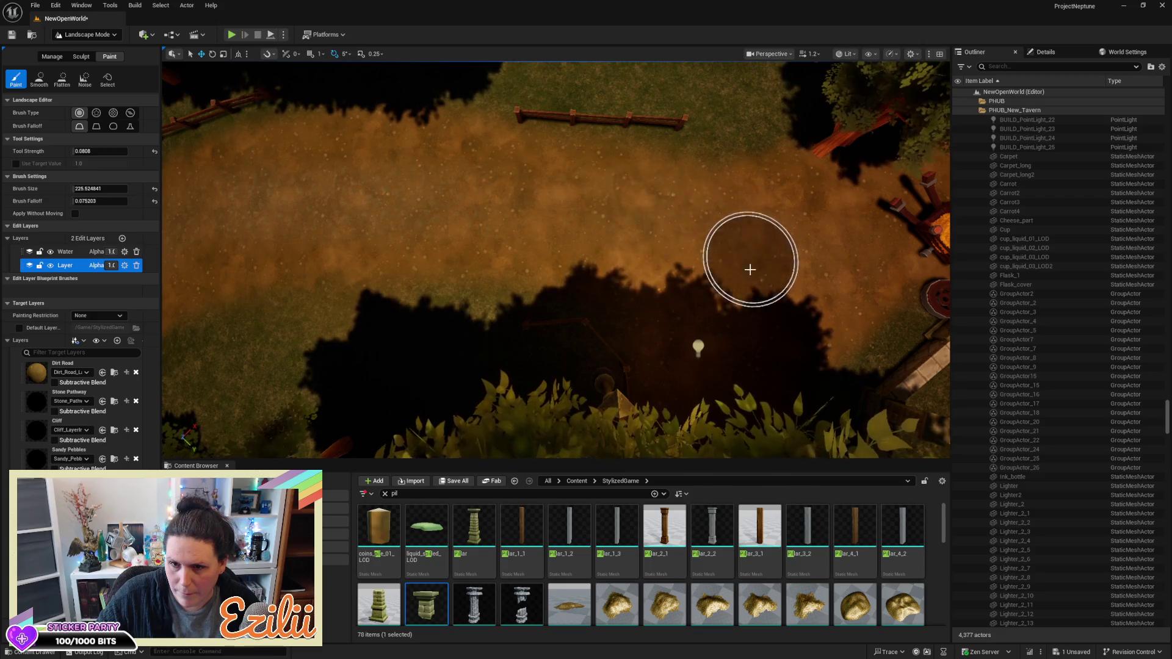
pyautogui.moveTo(745, 269); pyautogui.dragTo(525, 274)
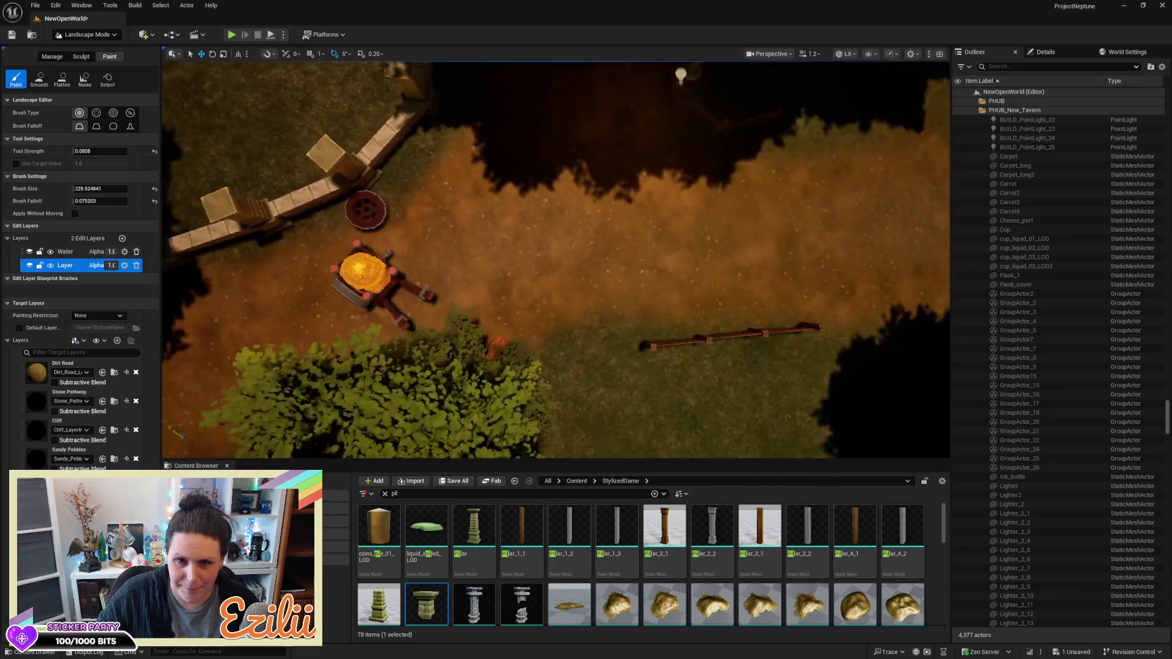
pyautogui.scroll(5, 496, 346)
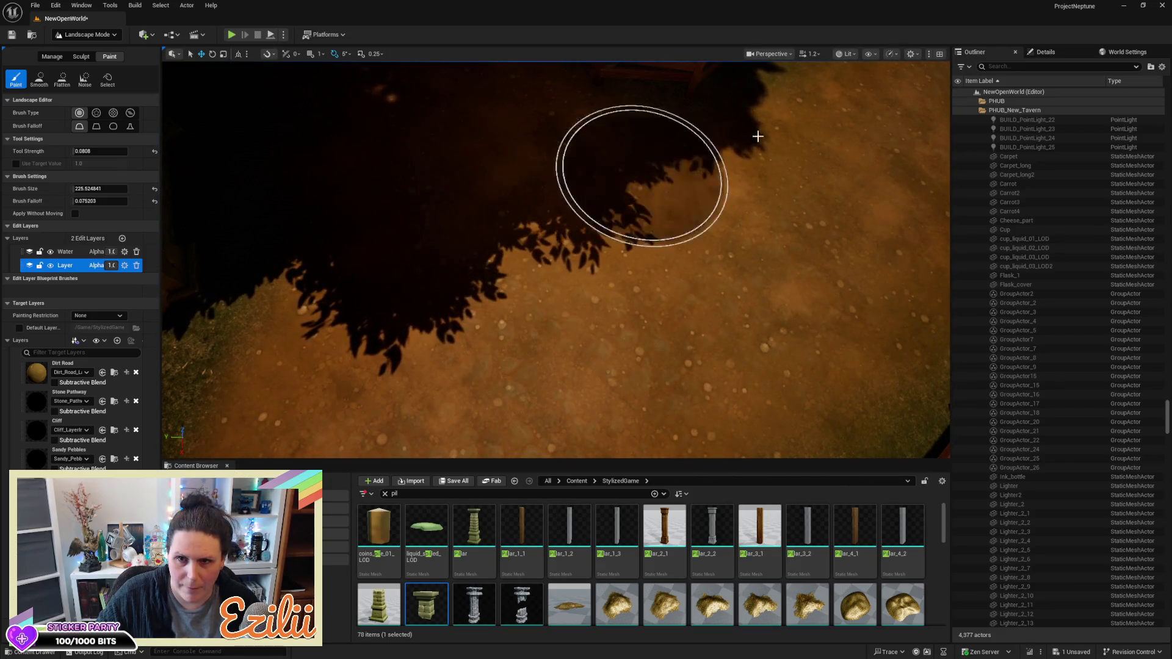
pyautogui.click(850, 54)
# Set the viewport to Unlit shading to judge the painted dirt ground
pyautogui.click(844, 95)
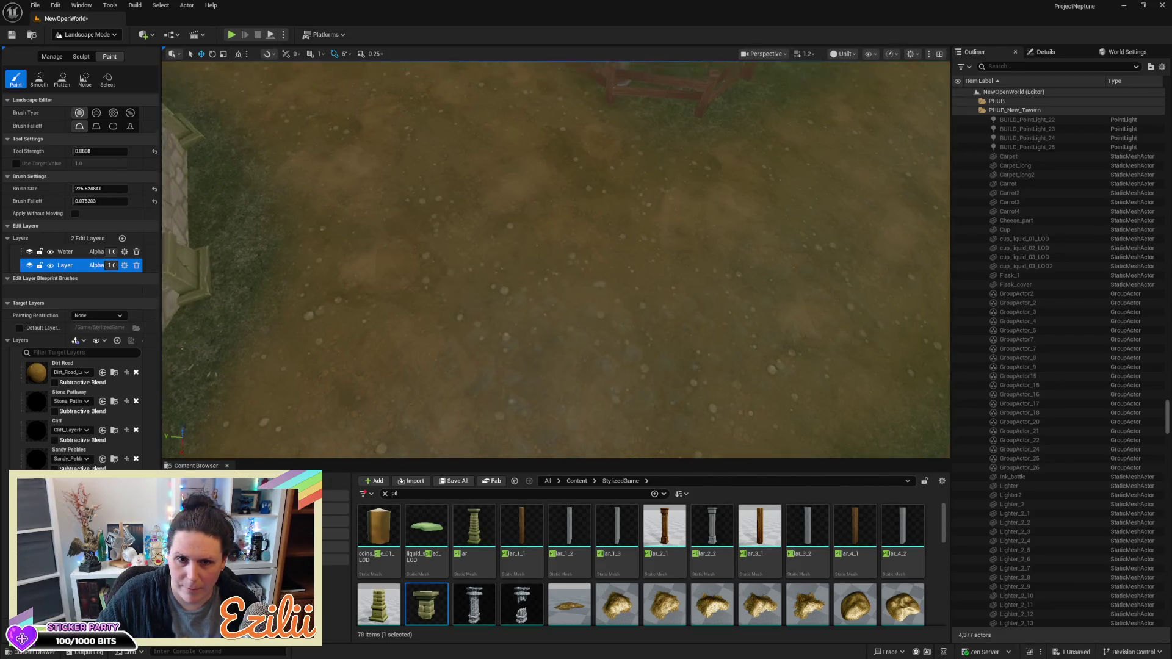
pyautogui.scroll(-2, 609, 339)
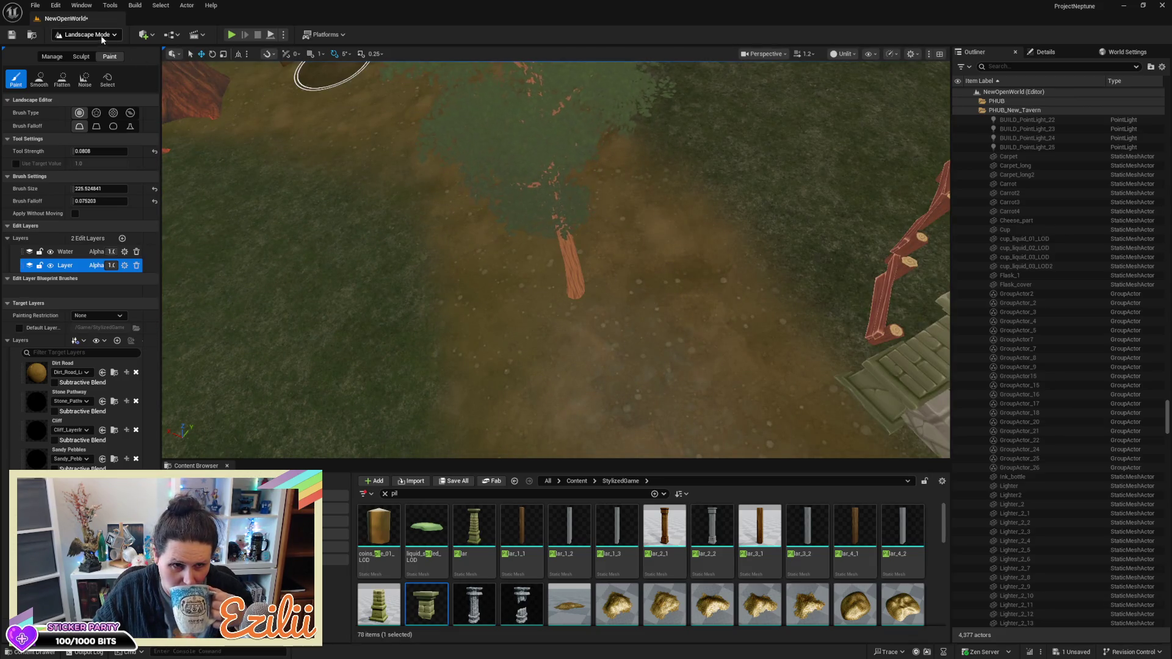
pyautogui.click(102, 38)
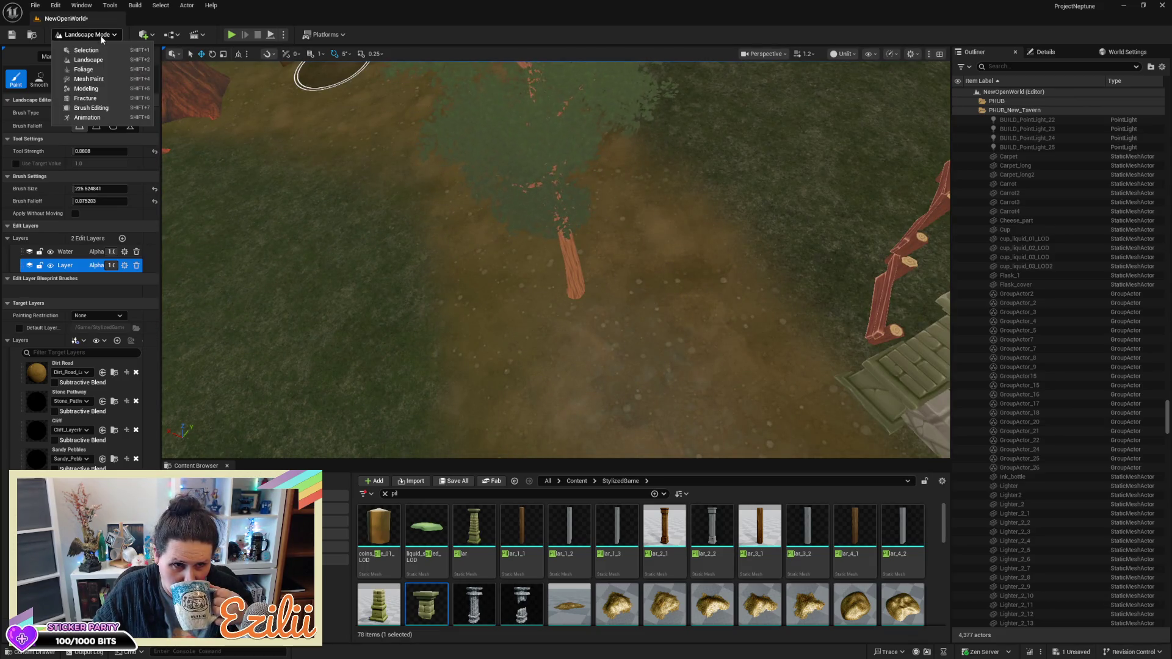
# In Foliage mode, move the tree on the path and the tree and stump by the bush aside
pyautogui.click(84, 69)
pyautogui.click(540, 183)
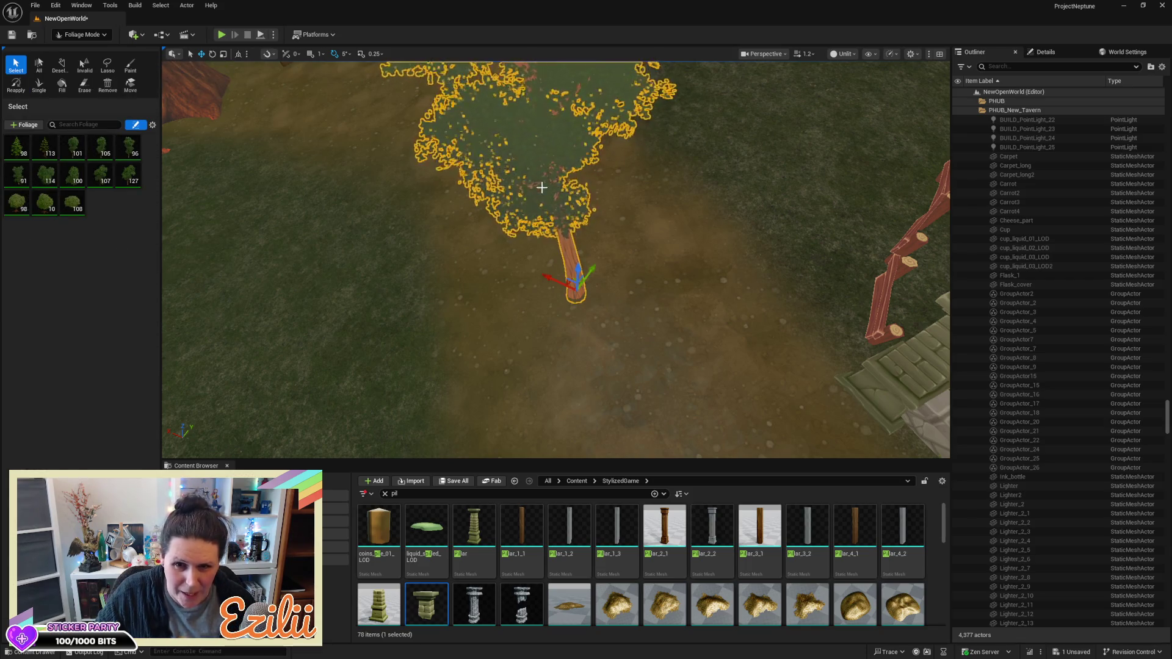
pyautogui.moveTo(590, 263); pyautogui.dragTo(806, 161)
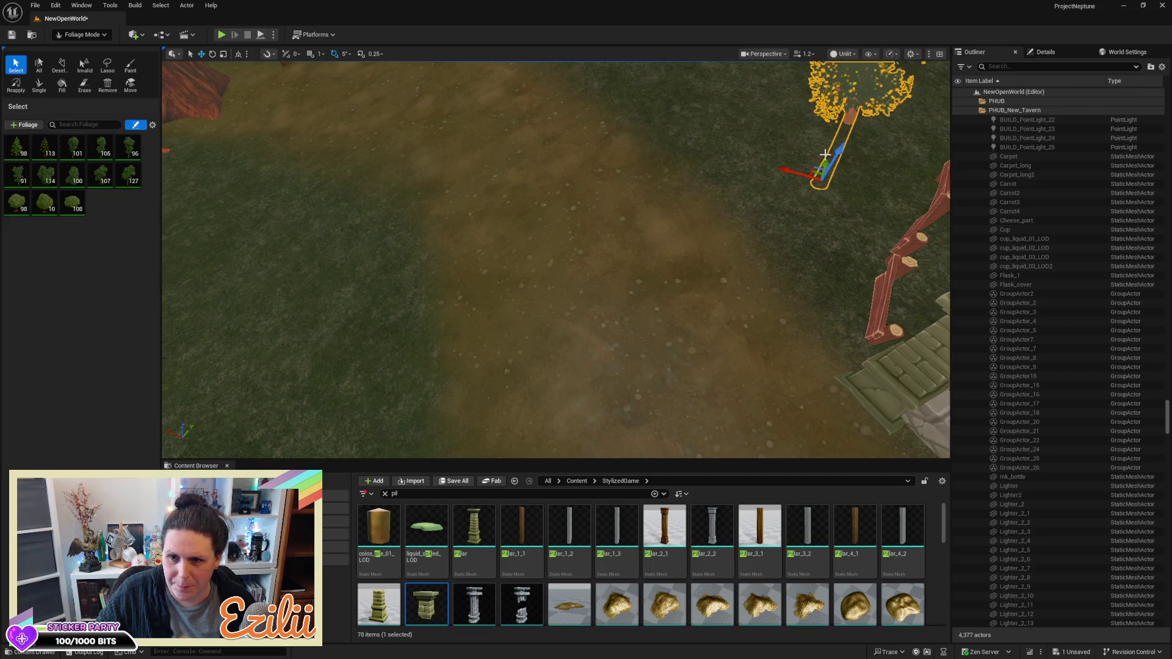
pyautogui.moveTo(711, 223); pyautogui.dragTo(710, 222)
pyautogui.moveTo(785, 260); pyautogui.dragTo(784, 261)
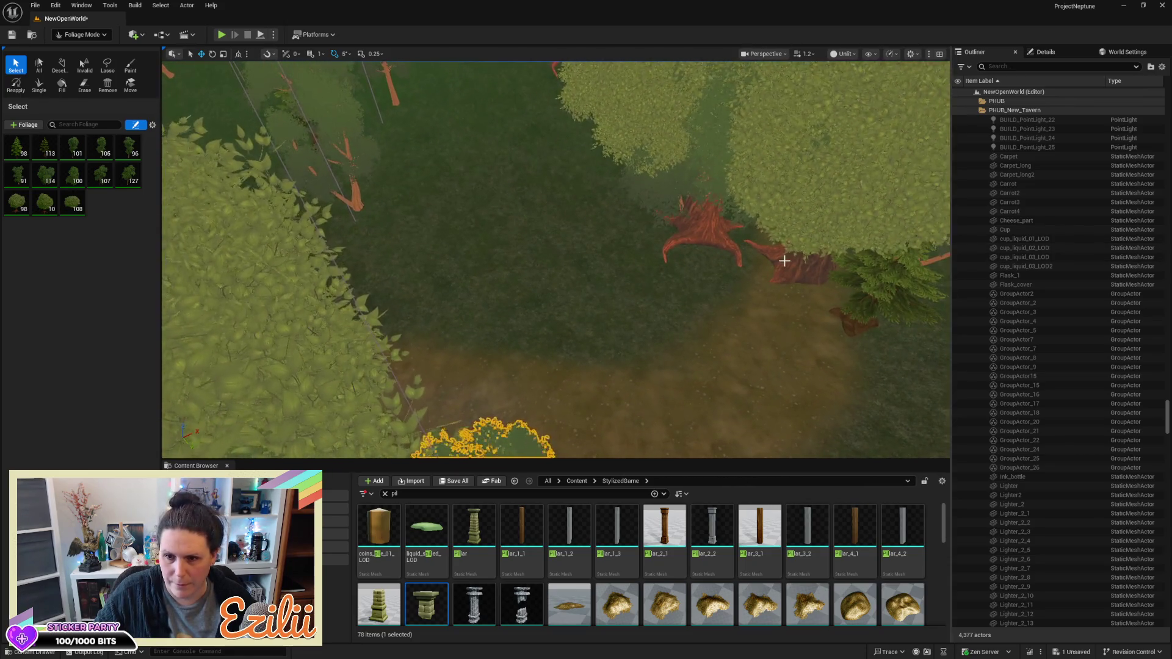
pyautogui.click(785, 260)
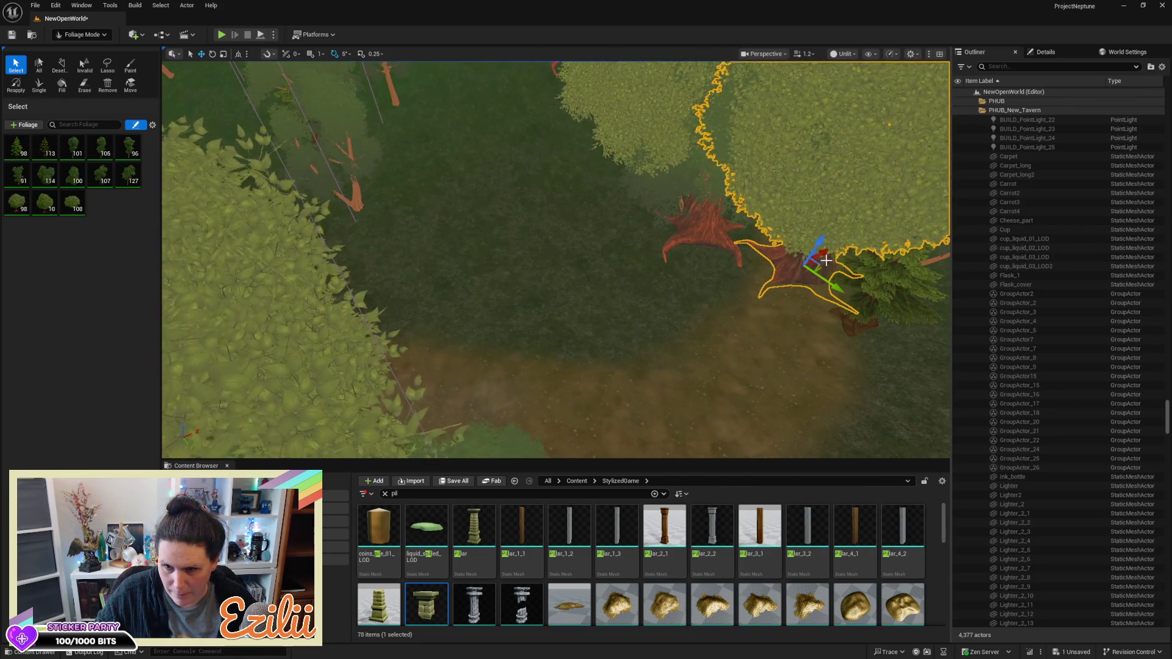
pyautogui.moveTo(827, 254)
pyautogui.mouseDown()
pyautogui.moveTo(716, 287)
pyautogui.moveTo(660, 355)
pyautogui.moveTo(589, 316)
pyautogui.moveTo(622, 241)
pyautogui.moveTo(733, 124)
pyautogui.moveTo(620, 389)
pyautogui.mouseUp()
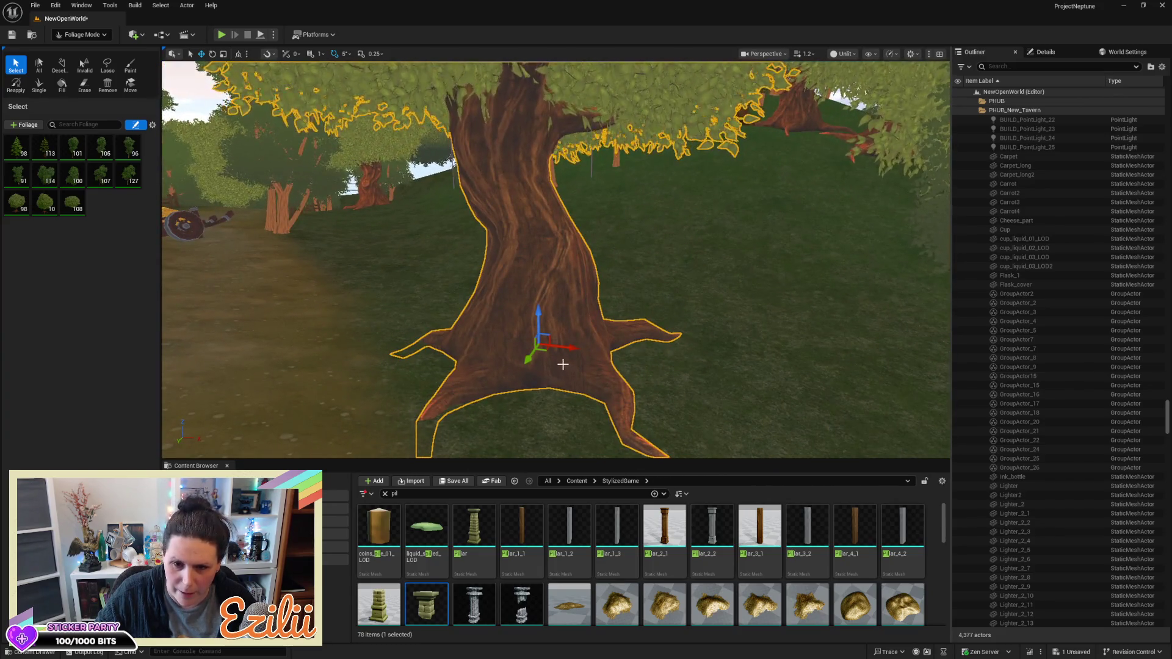
# Move the remaining stump off the path
pyautogui.moveTo(535, 355)
pyautogui.mouseDown()
pyautogui.moveTo(598, 298)
pyautogui.moveTo(567, 285)
pyautogui.moveTo(566, 295)
pyautogui.mouseUp()
pyautogui.moveTo(640, 325); pyautogui.dragTo(678, 287)
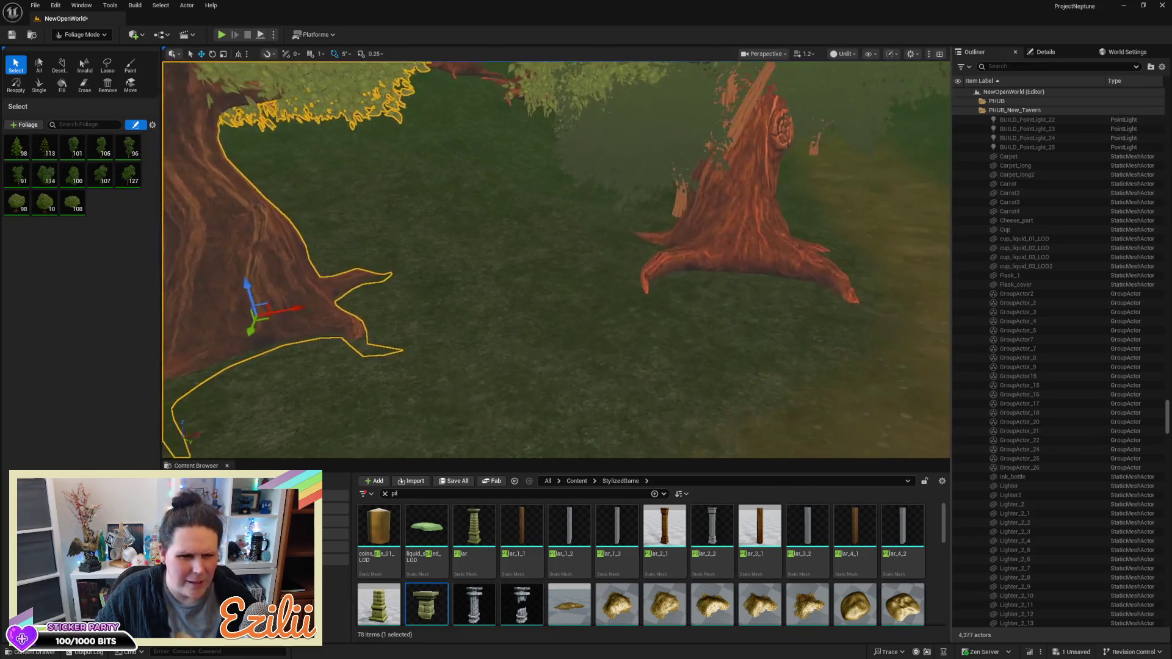
pyautogui.moveTo(681, 327); pyautogui.dragTo(711, 287)
pyautogui.click(610, 275)
pyautogui.moveTo(801, 290)
pyautogui.mouseDown()
pyautogui.moveTo(657, 299)
pyautogui.moveTo(653, 285)
pyautogui.moveTo(564, 286)
pyautogui.moveTo(589, 329)
pyautogui.moveTo(562, 311)
pyautogui.moveTo(549, 269)
pyautogui.moveTo(586, 257)
pyautogui.moveTo(574, 305)
pyautogui.moveTo(320, 345)
pyautogui.mouseUp()
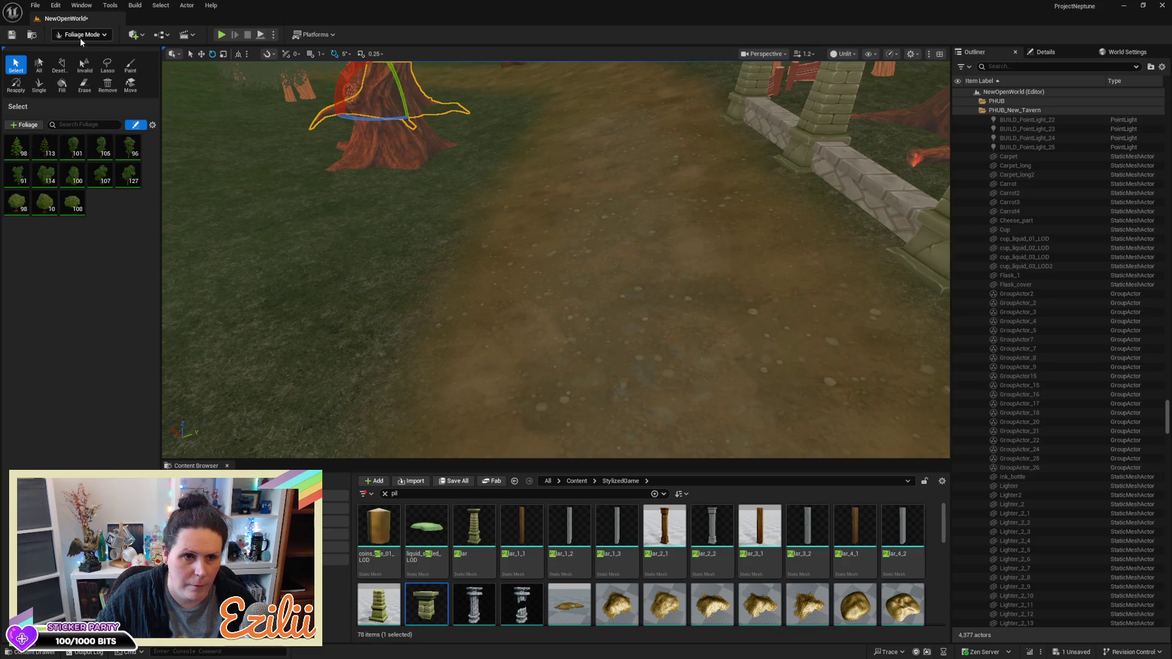
# Save the map and return to Landscape mode
pyautogui.hotkey('ctrl', 's')
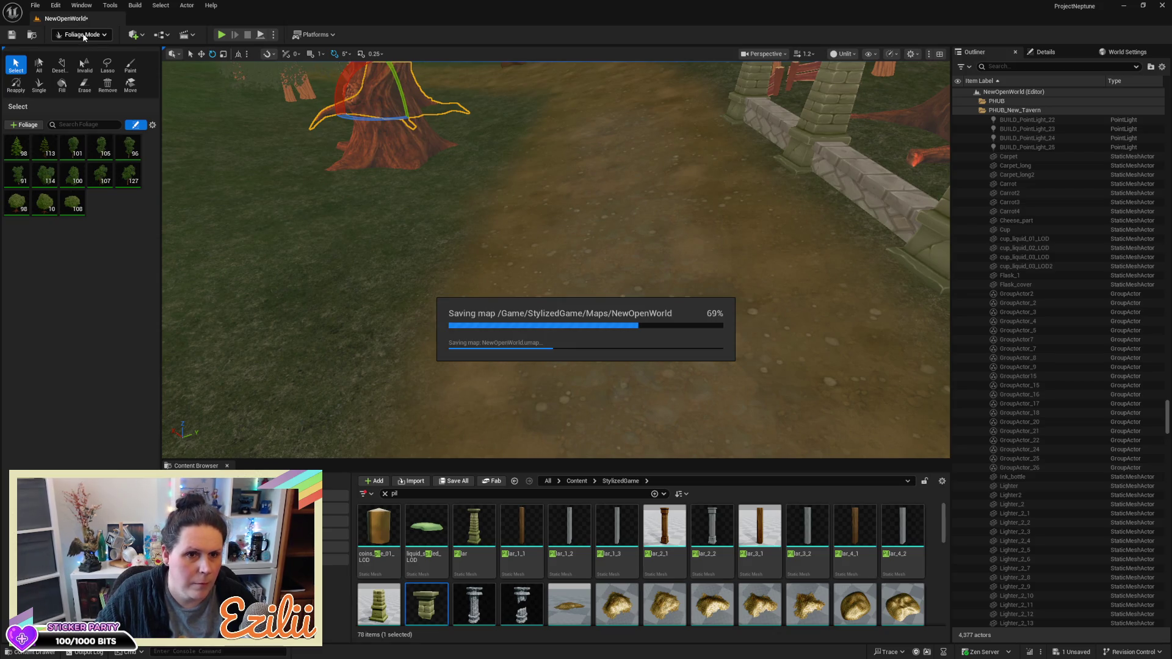
pyautogui.click(84, 35)
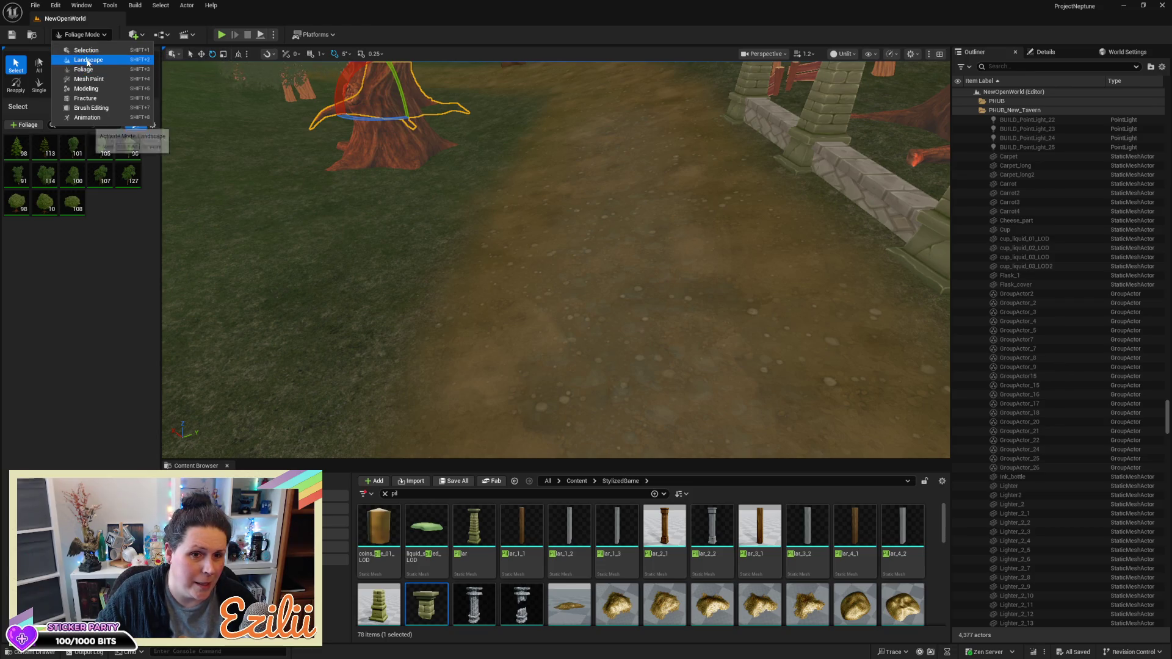
pyautogui.click(85, 59)
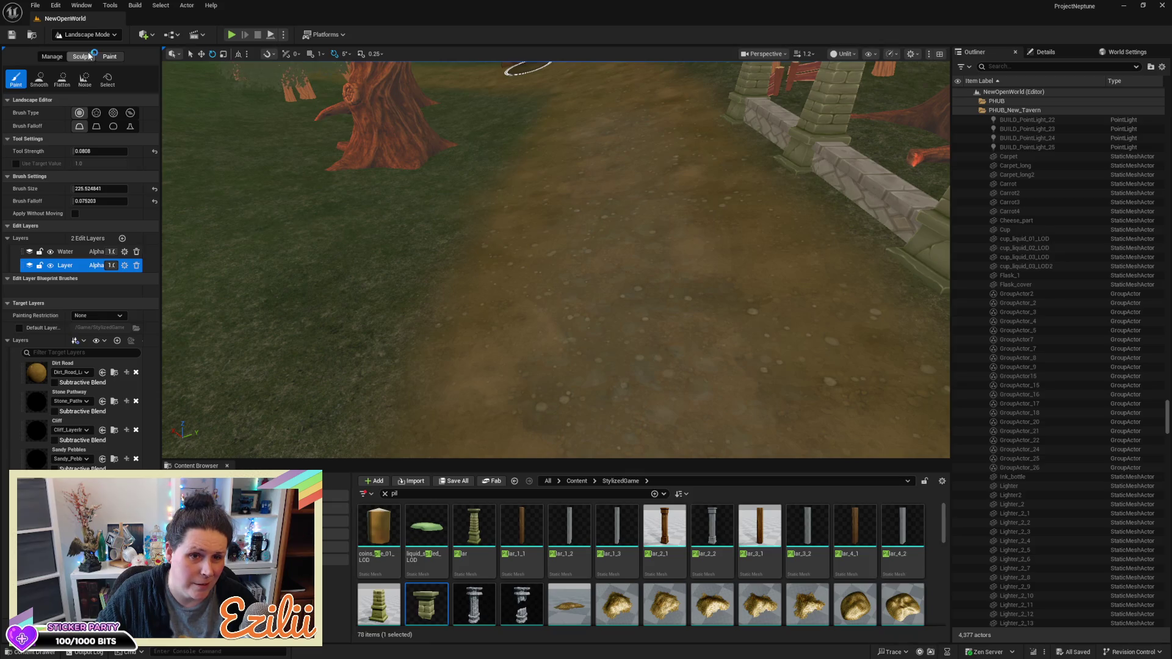
# Pick the Flatten sculpt tool, move in to the hay cart, and enlarge the brush to about 202
pyautogui.click(82, 56)
pyautogui.moveTo(549, 214); pyautogui.dragTo(549, 342)
pyautogui.moveTo(550, 256); pyautogui.dragTo(501, 293)
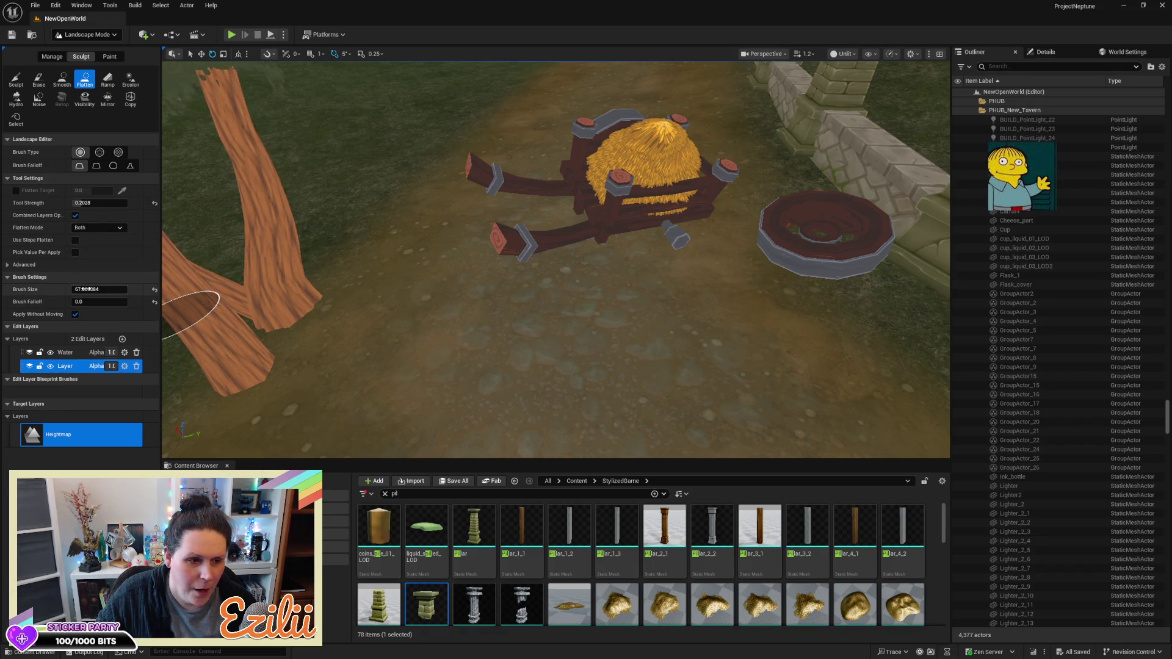
pyautogui.moveTo(85, 289)
pyautogui.mouseDown()
pyautogui.moveTo(122, 288)
pyautogui.moveTo(92, 288)
pyautogui.mouseUp()
# Flatten the ground beside the hay cart with a brush of about 134
pyautogui.click(519, 275)
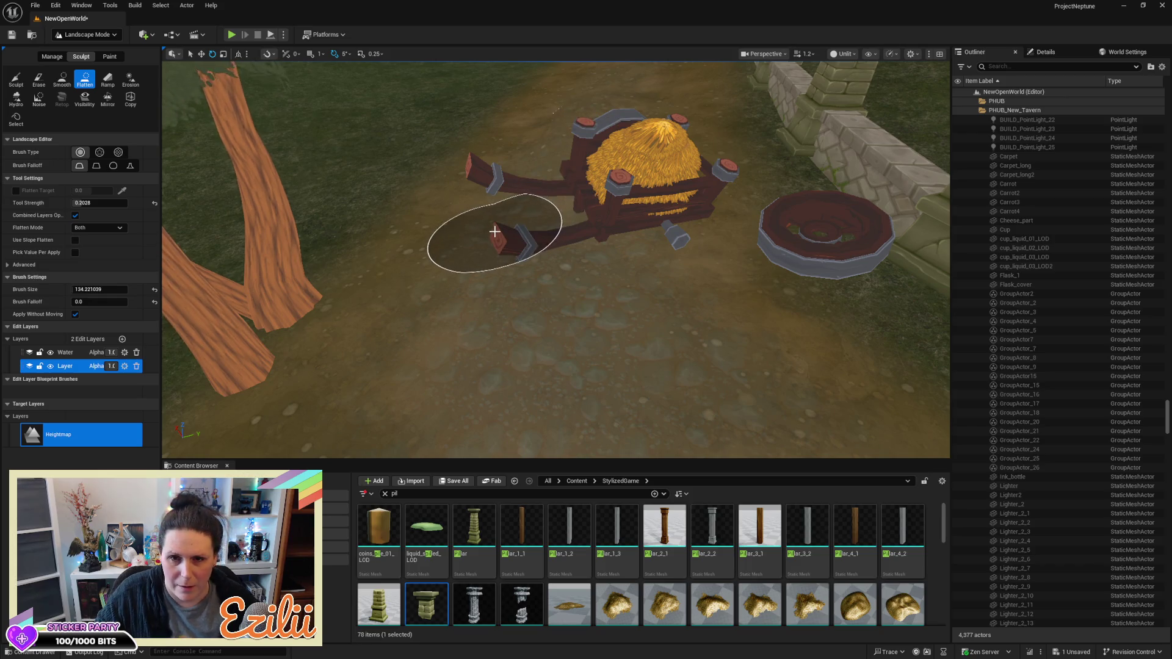
pyautogui.scroll(-5, 494, 231)
pyautogui.scroll(8, 497, 227)
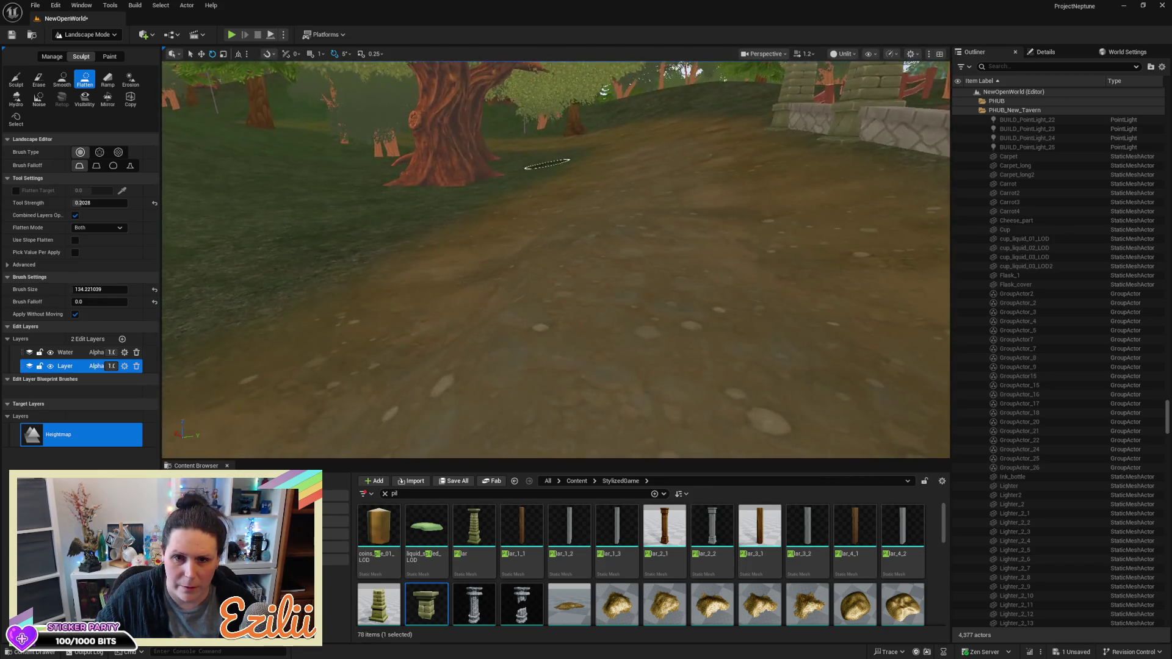
pyautogui.scroll(5, 547, 163)
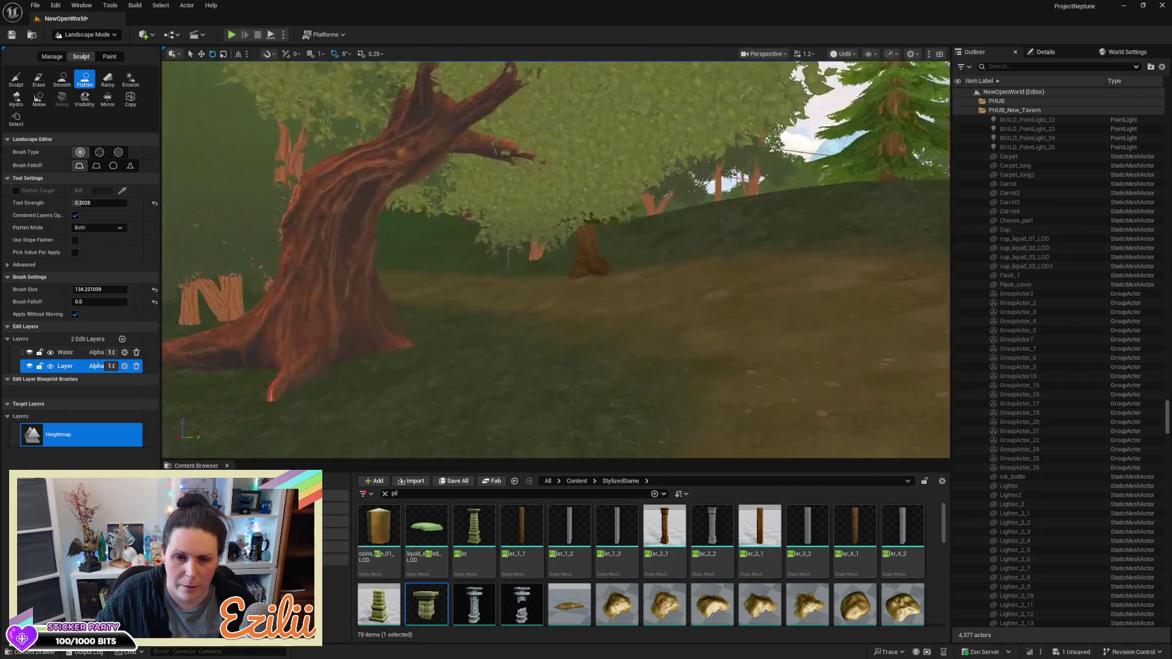
pyautogui.scroll(-5, 555, 260)
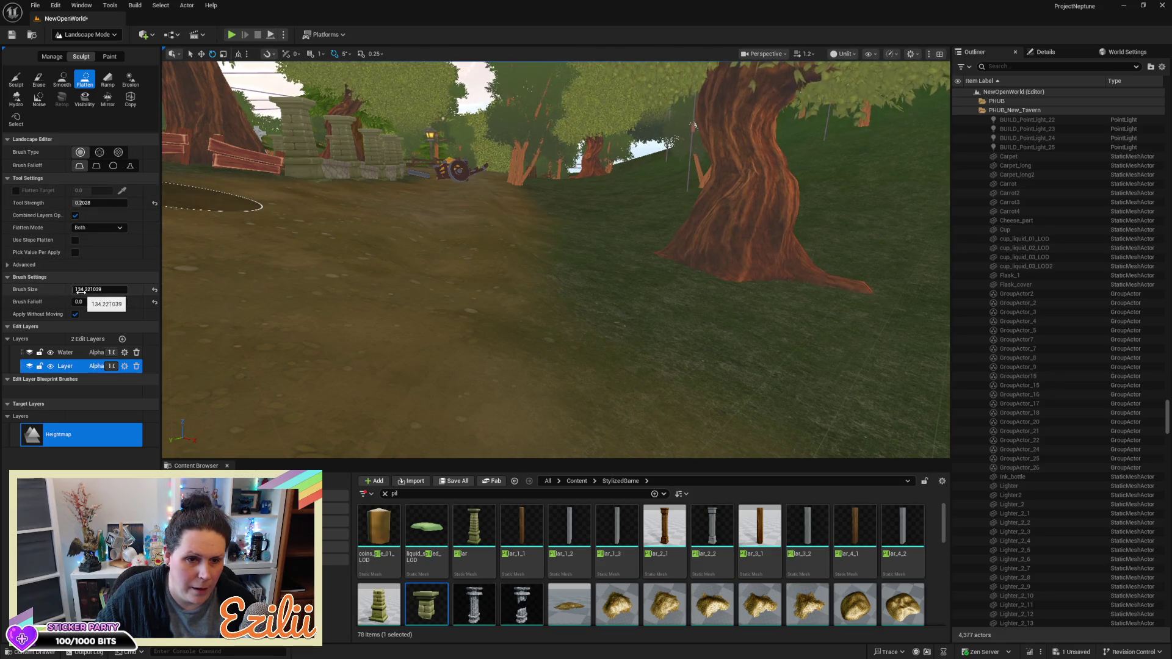
# Enlarge the flatten brush to about 390 and select the Ramp tool
pyautogui.moveTo(98, 290); pyautogui.dragTo(122, 289)
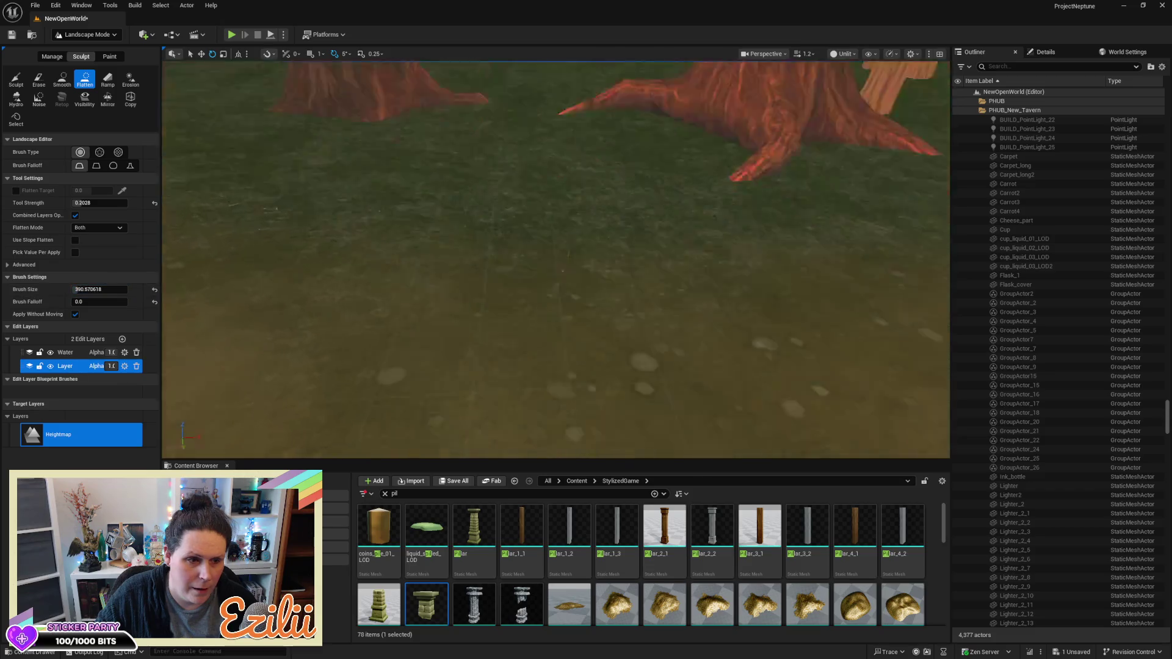
pyautogui.scroll(-5, 555, 259)
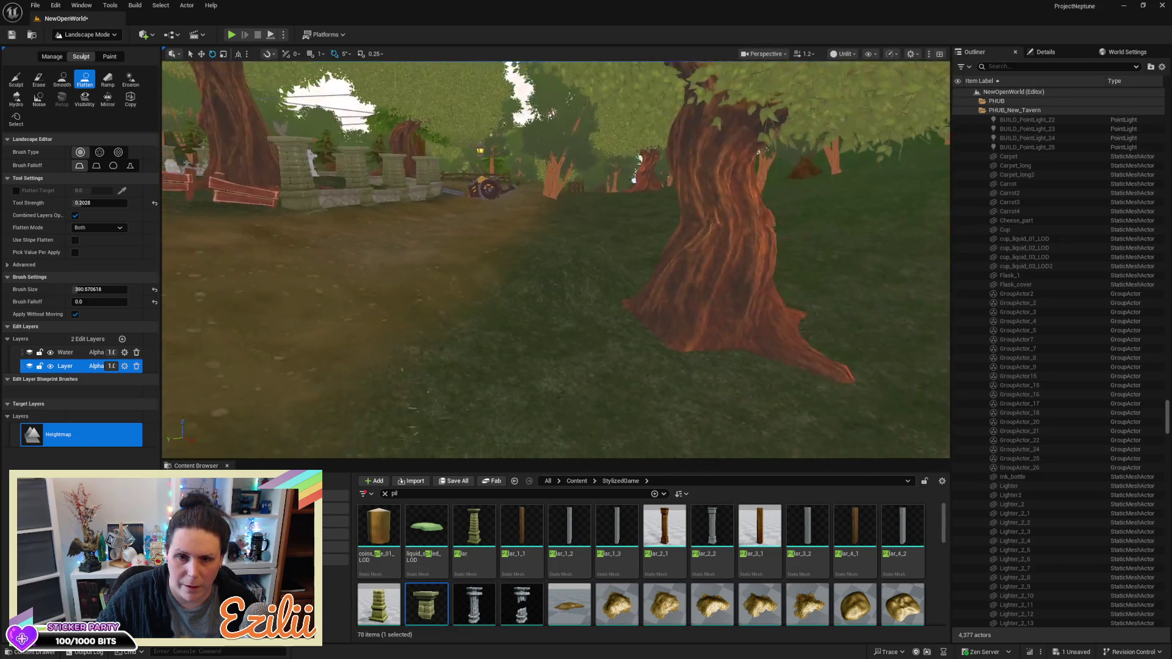
pyautogui.click(105, 85)
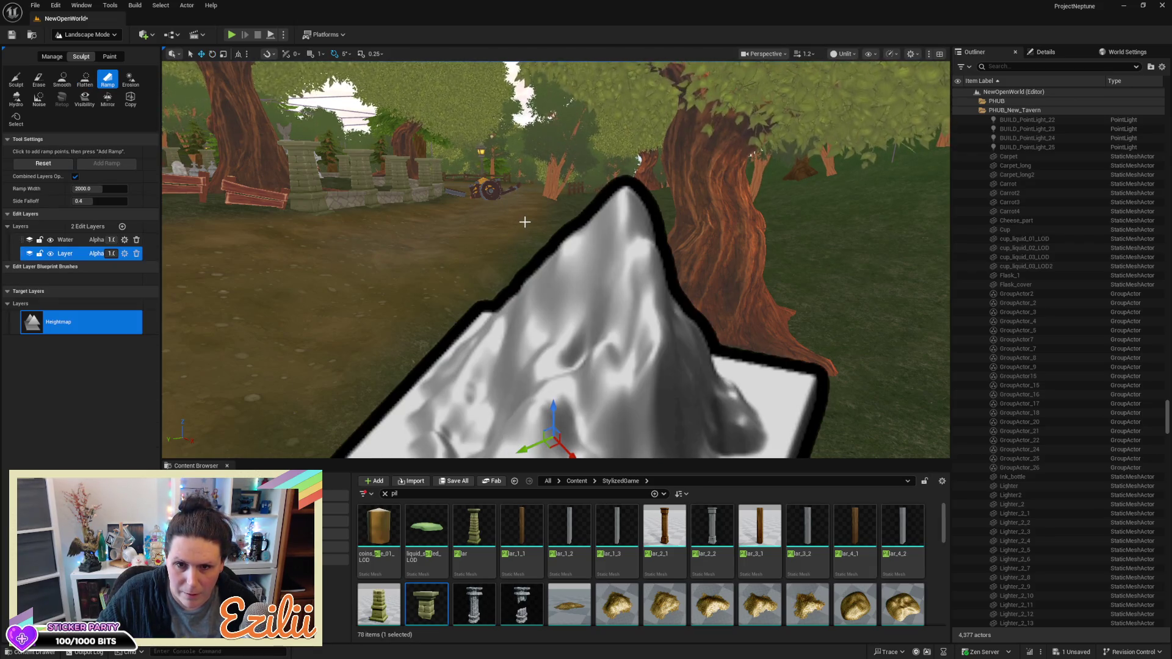
# Place both ramp points on the dirt path beside the wall, lowering one slightly
pyautogui.scroll(-5, 555, 259)
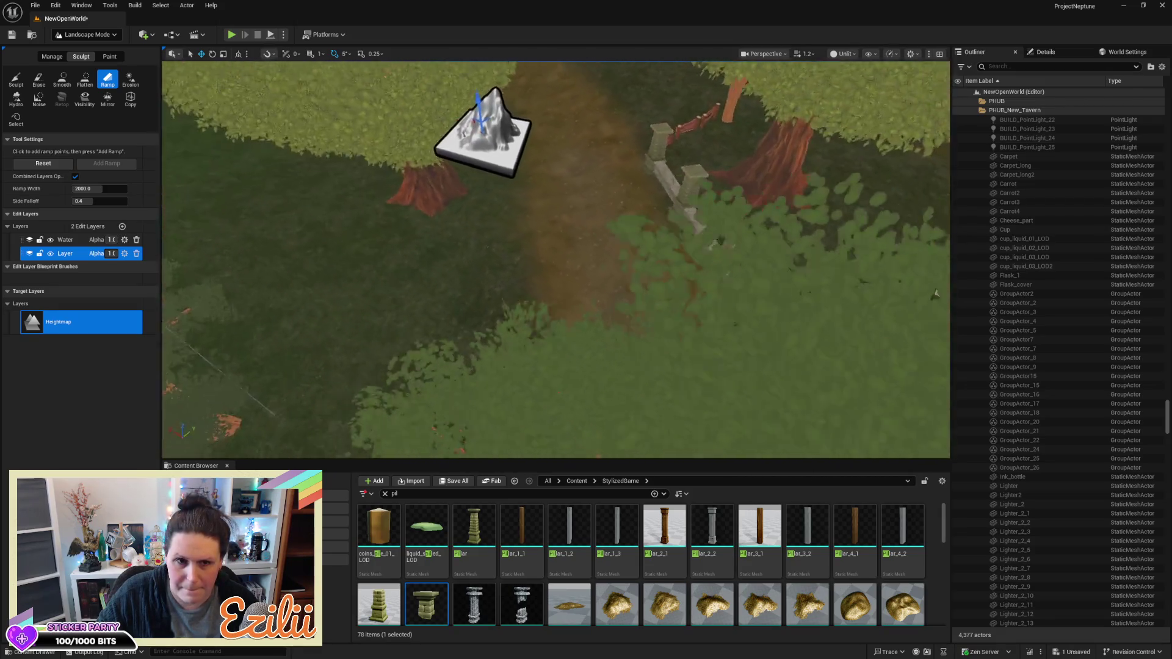
pyautogui.moveTo(935, 295); pyautogui.dragTo(684, 281)
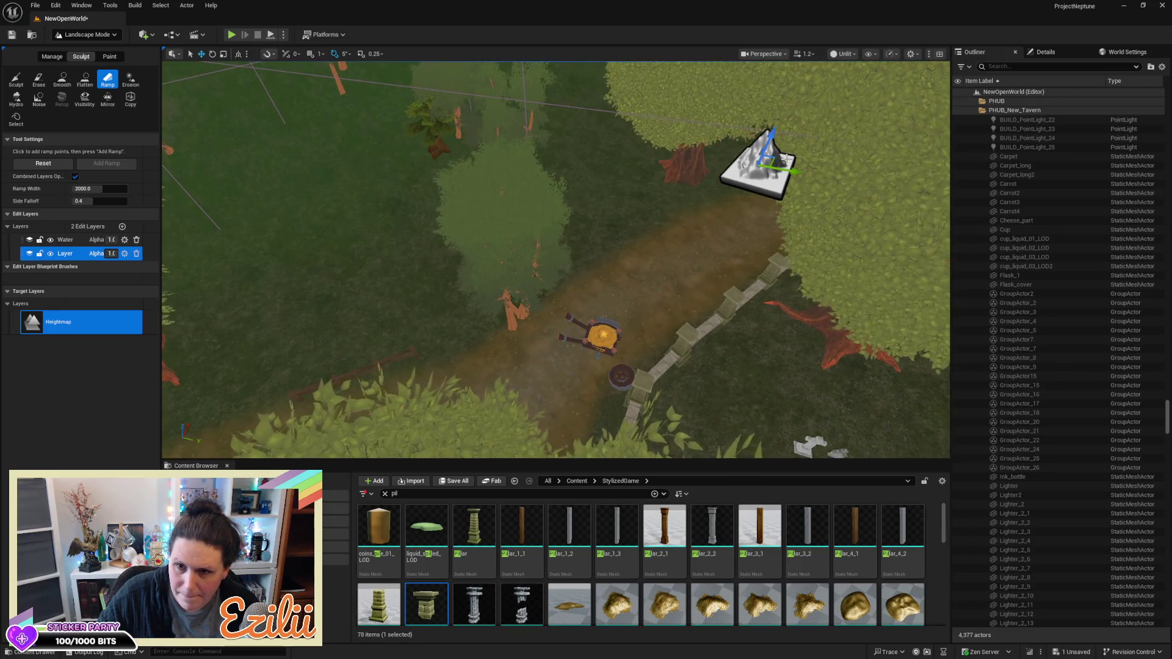
pyautogui.moveTo(714, 165)
pyautogui.mouseDown()
pyautogui.moveTo(683, 226)
pyautogui.moveTo(618, 301)
pyautogui.mouseUp()
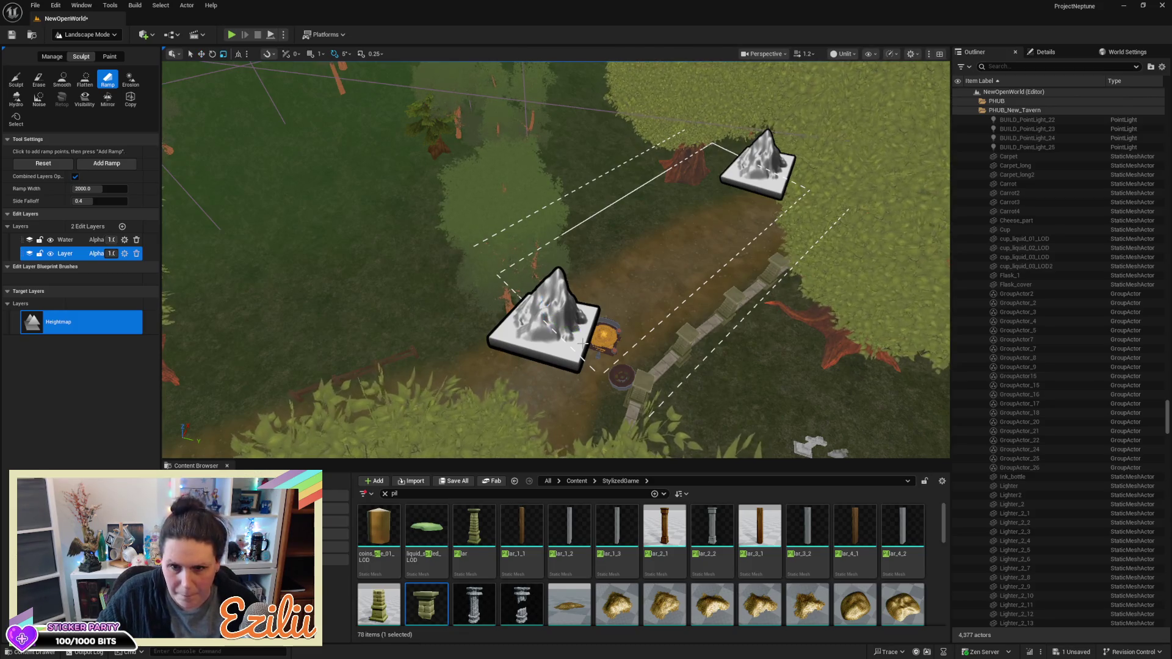
pyautogui.scroll(10, 599, 312)
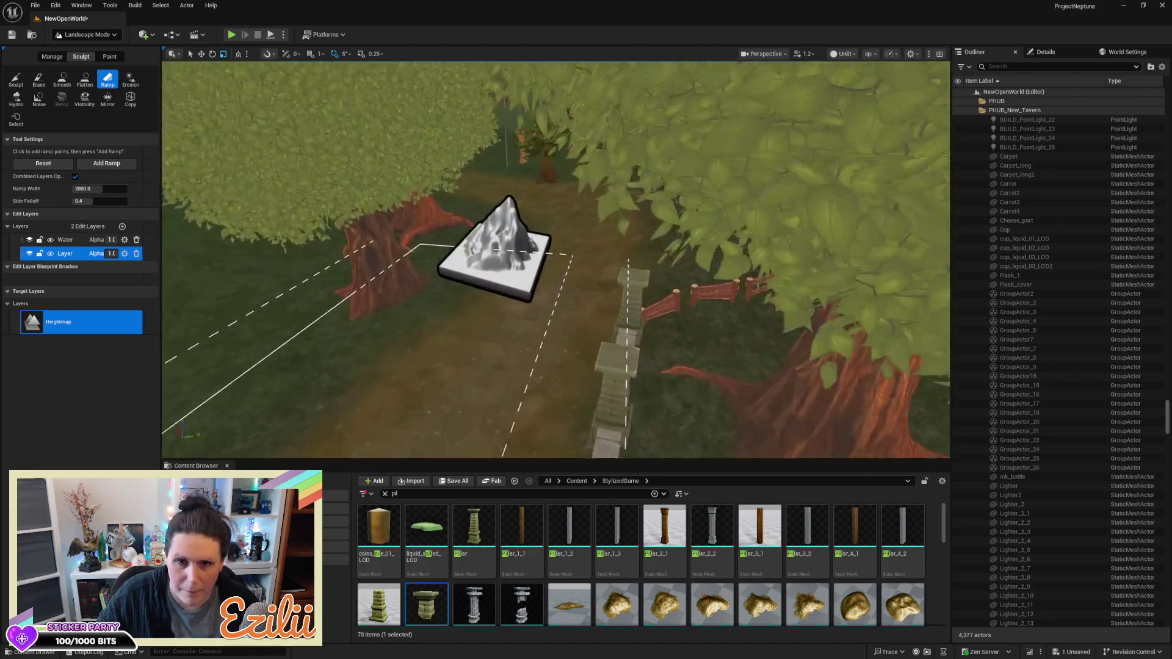
pyautogui.moveTo(555, 260)
pyautogui.mouseDown()
pyautogui.moveTo(524, 293)
pyautogui.moveTo(613, 316)
pyautogui.mouseUp()
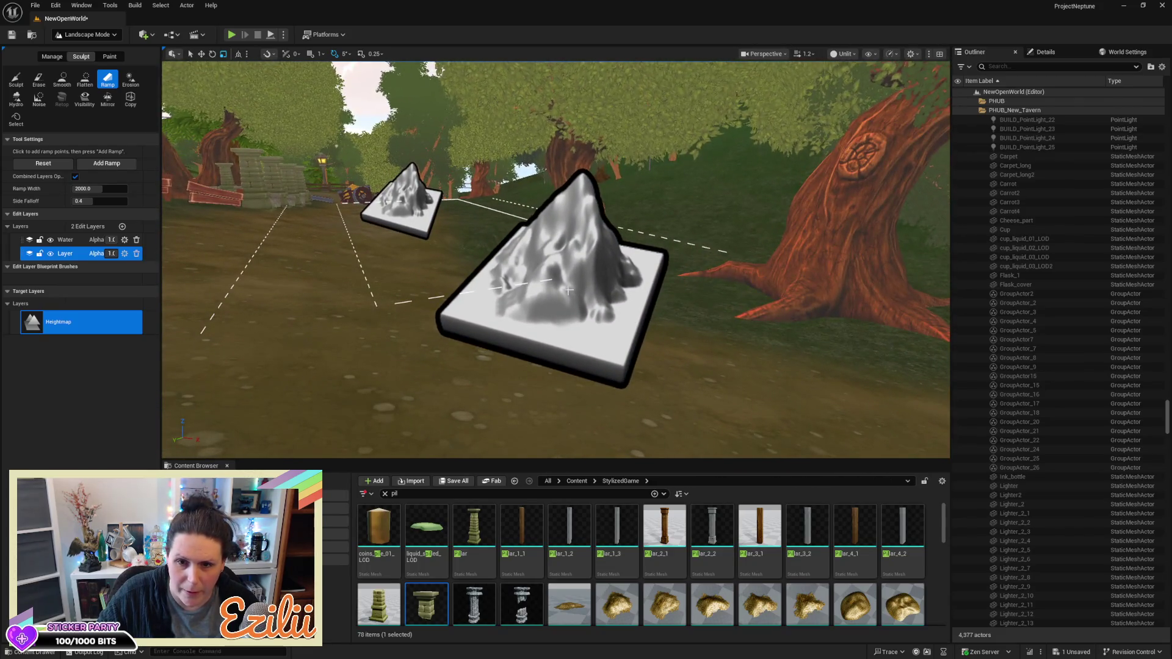
pyautogui.moveTo(553, 245); pyautogui.dragTo(553, 251)
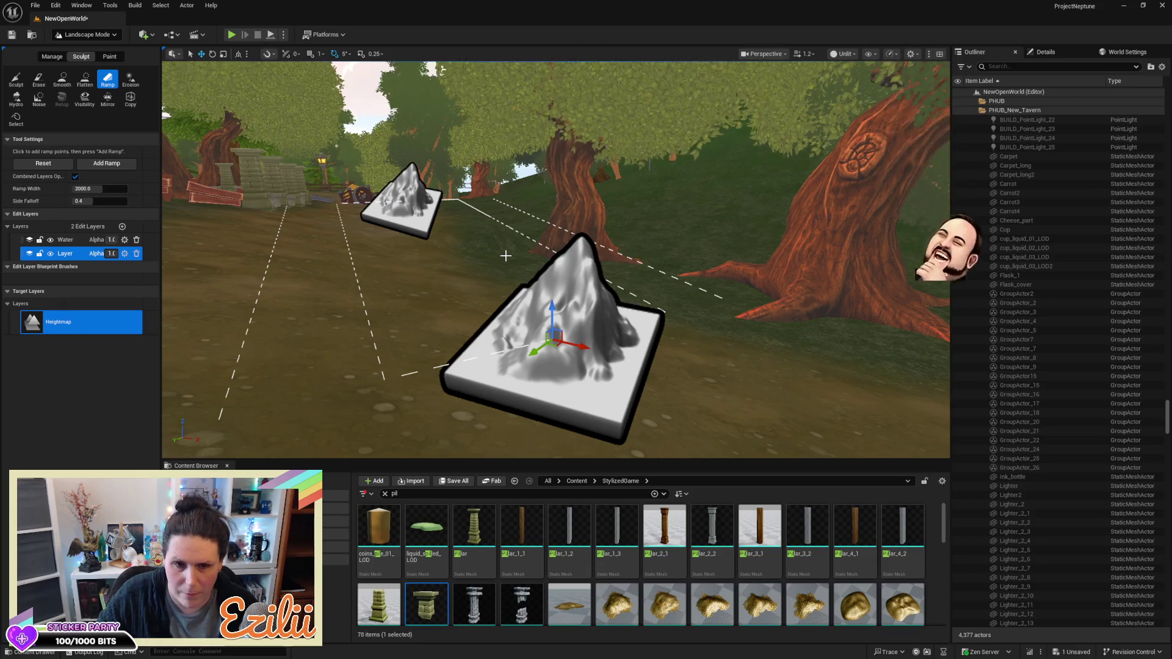
pyautogui.scroll(5, 505, 255)
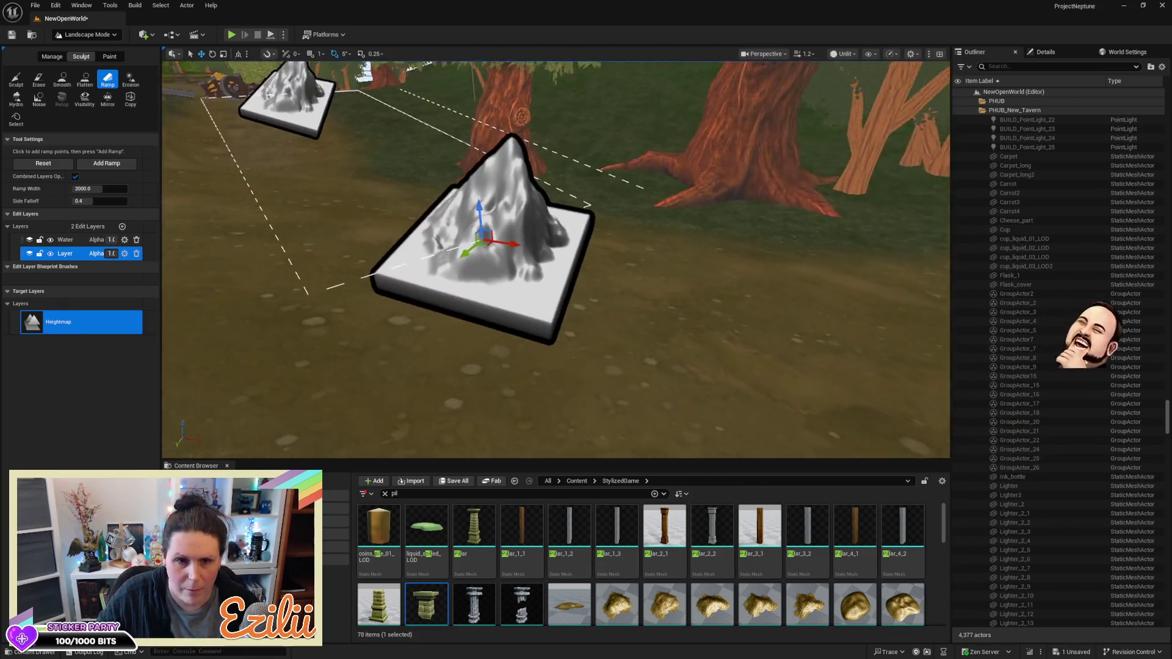
pyautogui.scroll(5, 555, 259)
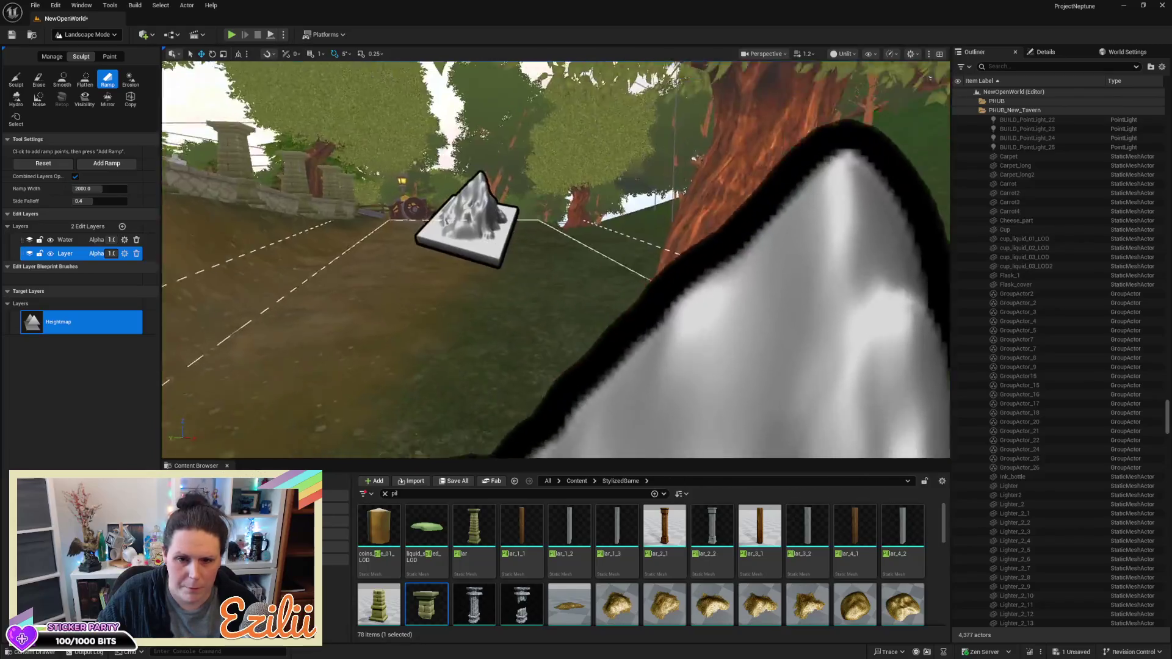
pyautogui.scroll(5, 556, 260)
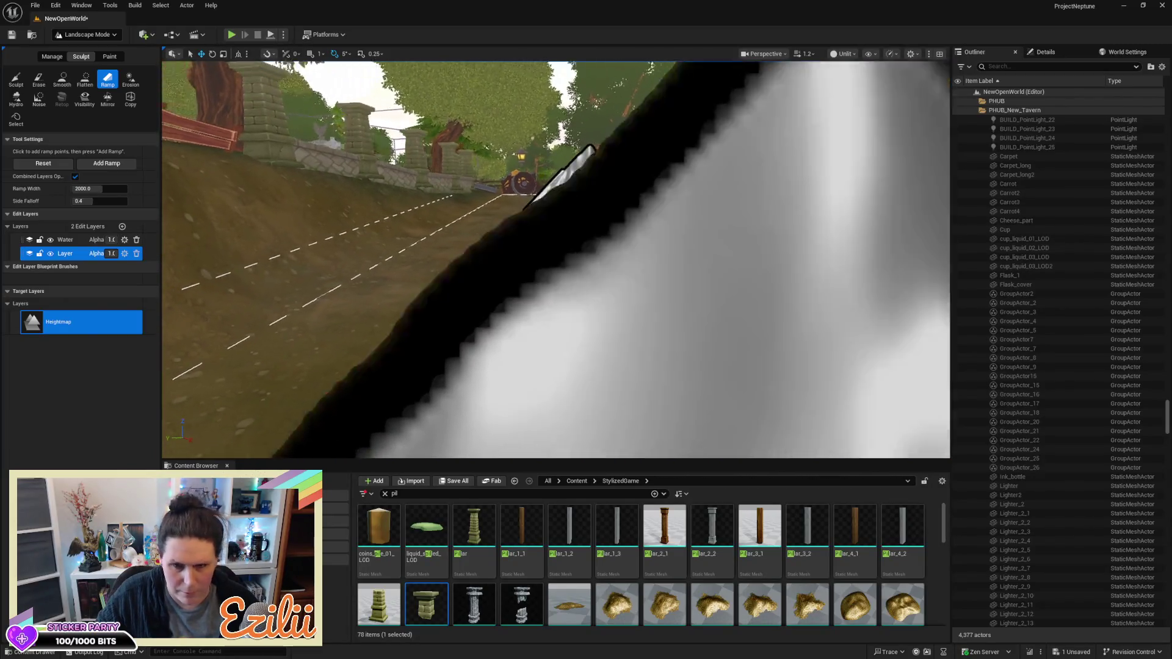
pyautogui.scroll(-5, 556, 259)
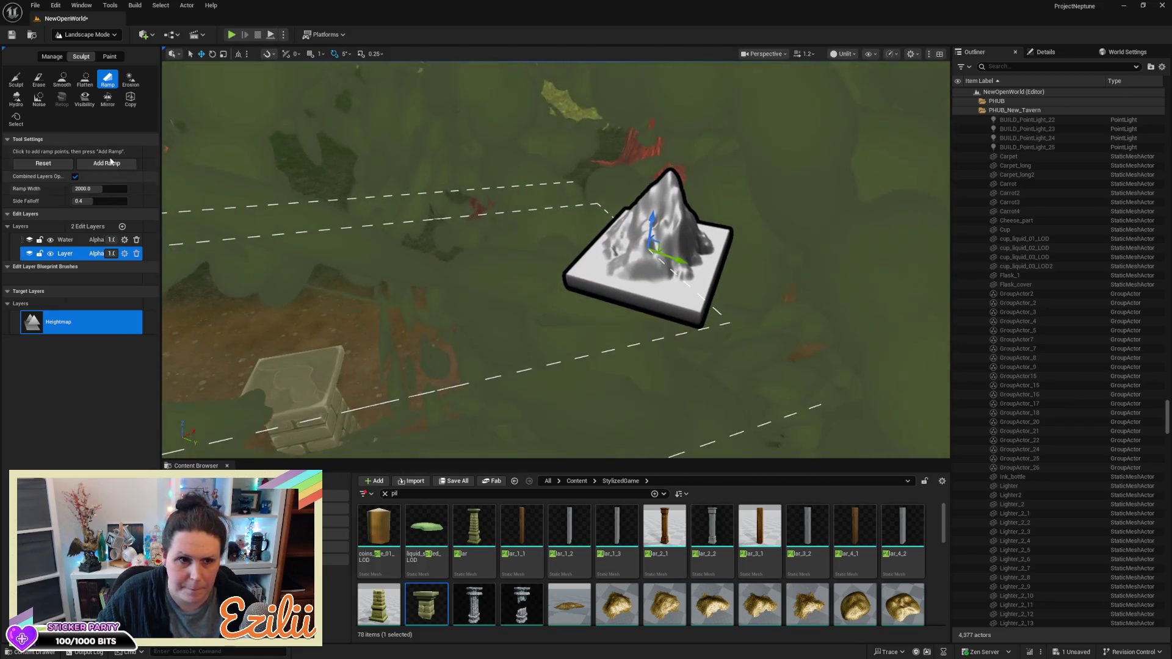
# Switch to the Flatten sculpt tool and frame the forest dirt path
pyautogui.click(85, 82)
pyautogui.scroll(10, 434, 246)
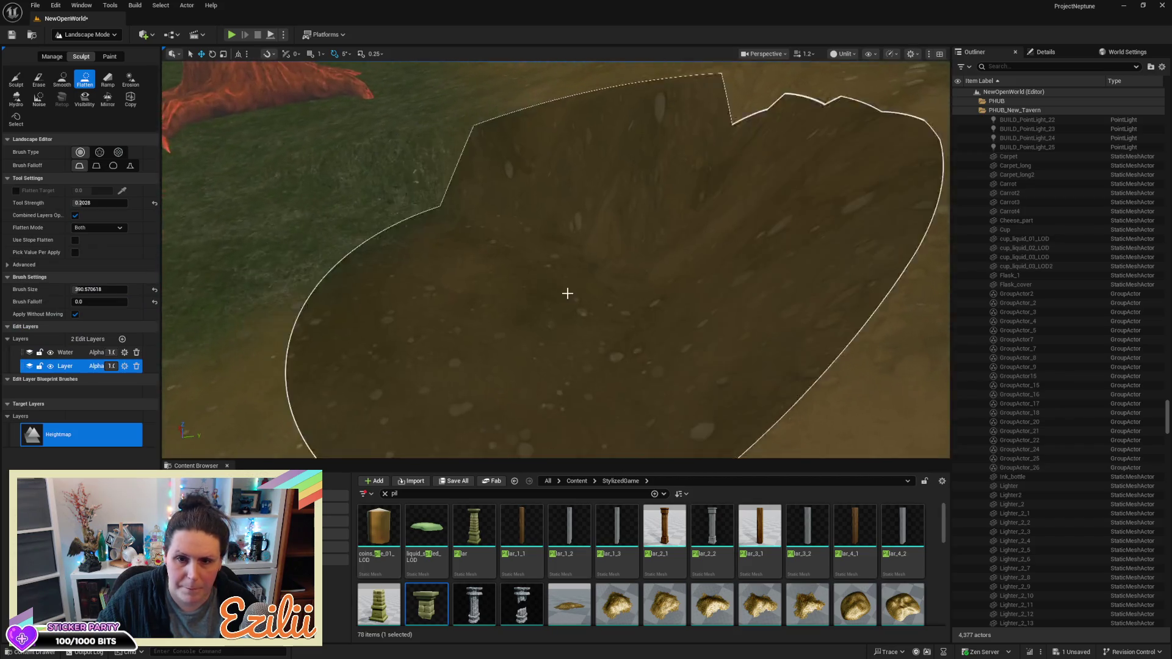
pyautogui.scroll(3, 410, 297)
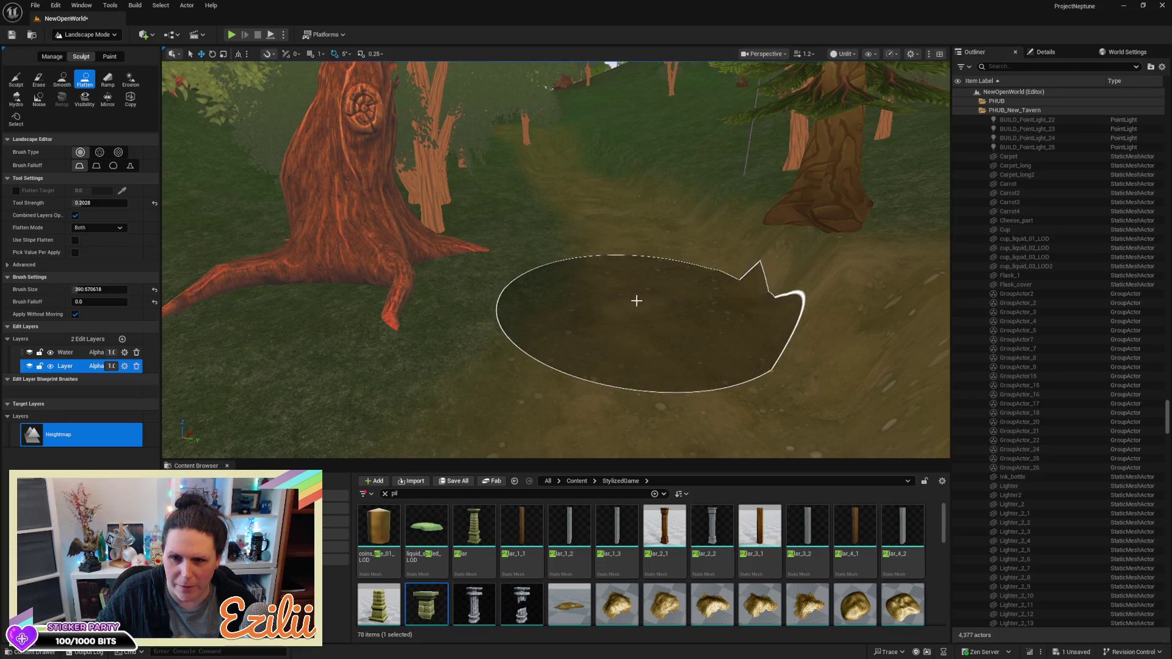
pyautogui.scroll(10, 637, 301)
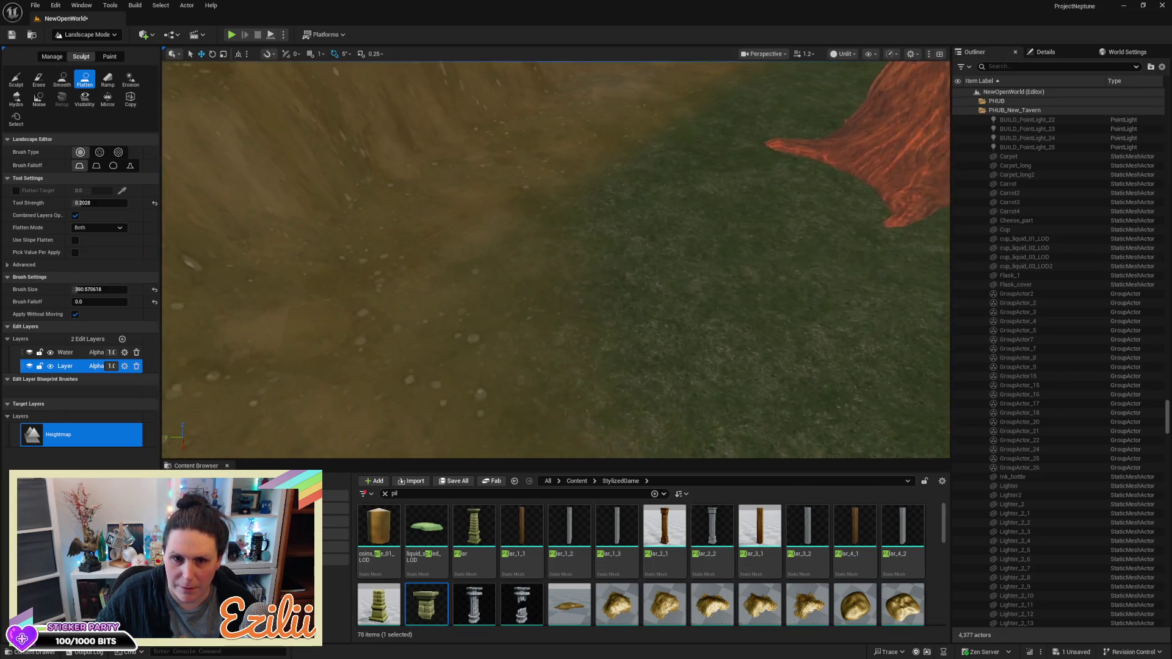
pyautogui.scroll(-8, 556, 259)
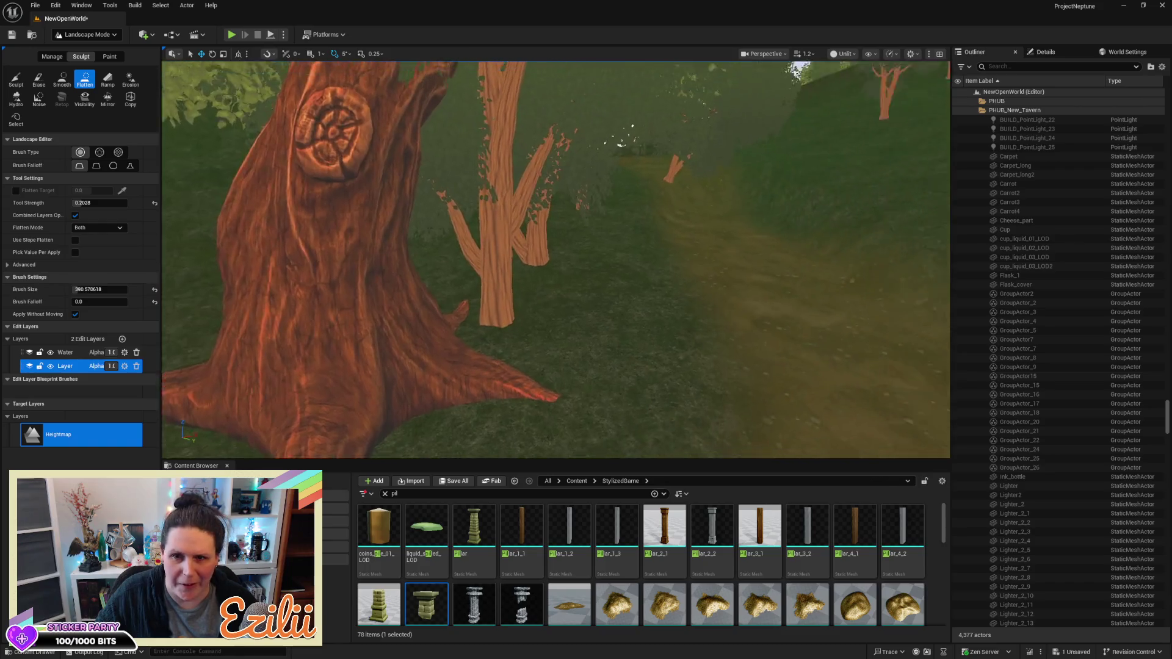
pyautogui.scroll(8, 621, 143)
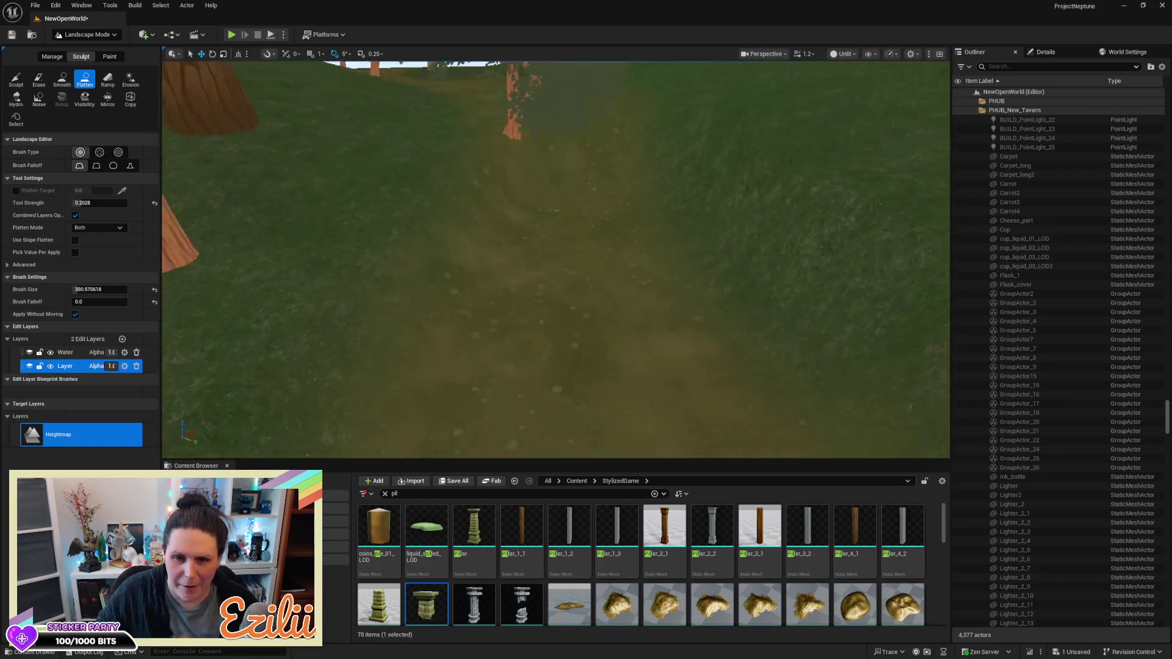
pyautogui.scroll(-5, 555, 259)
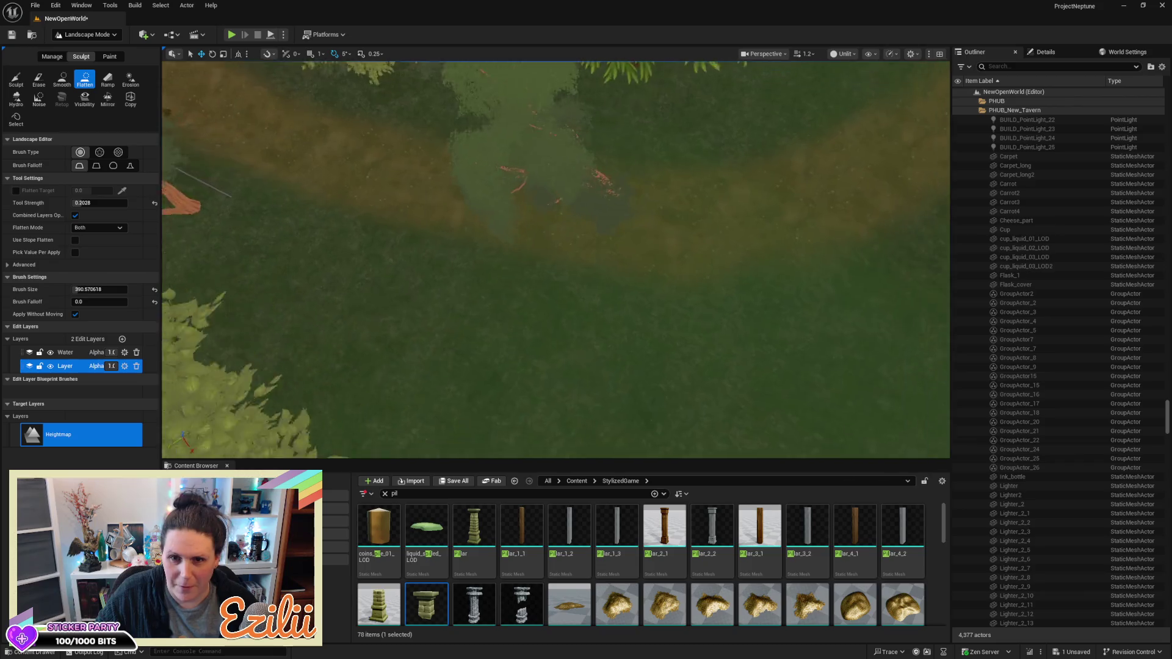
pyautogui.scroll(3, 395, 211)
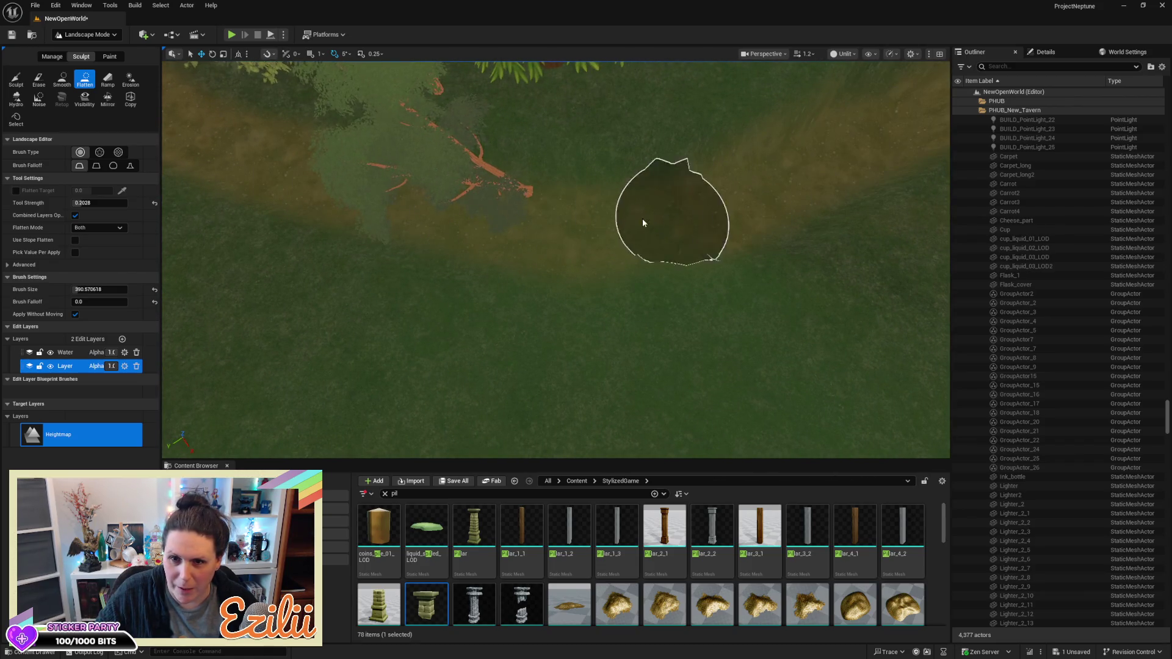
# Flatten the ground across the dirt path and the ridge at the terrain edge
pyautogui.moveTo(759, 195)
pyautogui.mouseDown()
pyautogui.moveTo(756, 134)
pyautogui.moveTo(669, 296)
pyautogui.mouseUp()
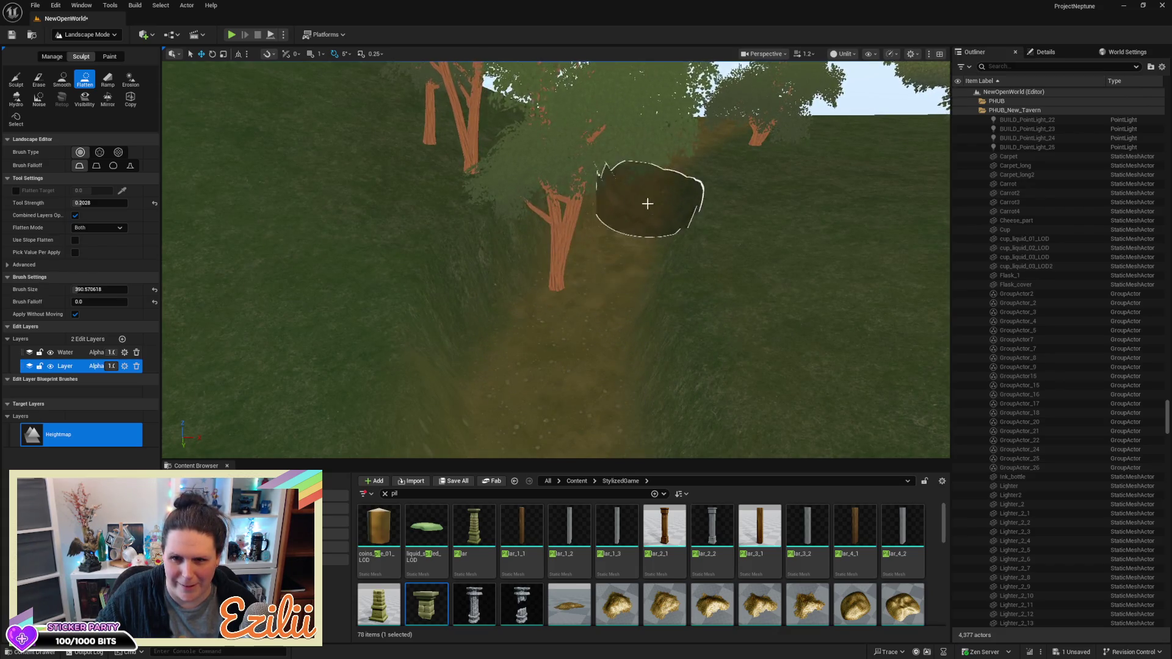
pyautogui.moveTo(683, 154); pyautogui.dragTo(486, 218)
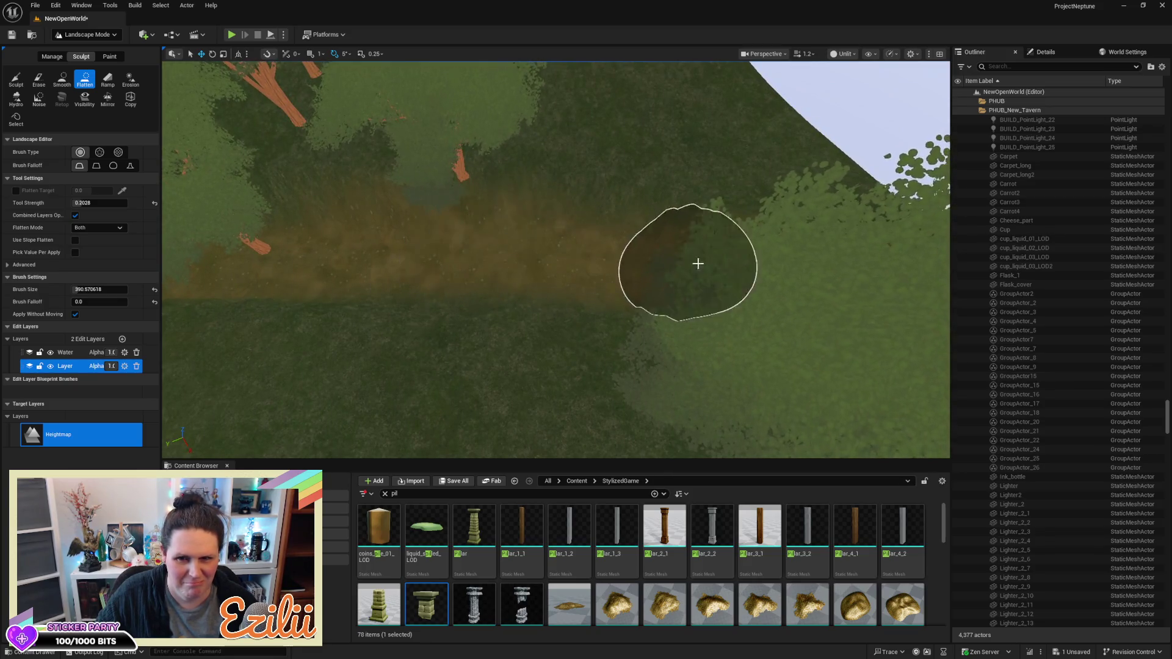
pyautogui.moveTo(774, 282)
pyautogui.mouseDown()
pyautogui.moveTo(769, 244)
pyautogui.moveTo(414, 281)
pyautogui.mouseUp()
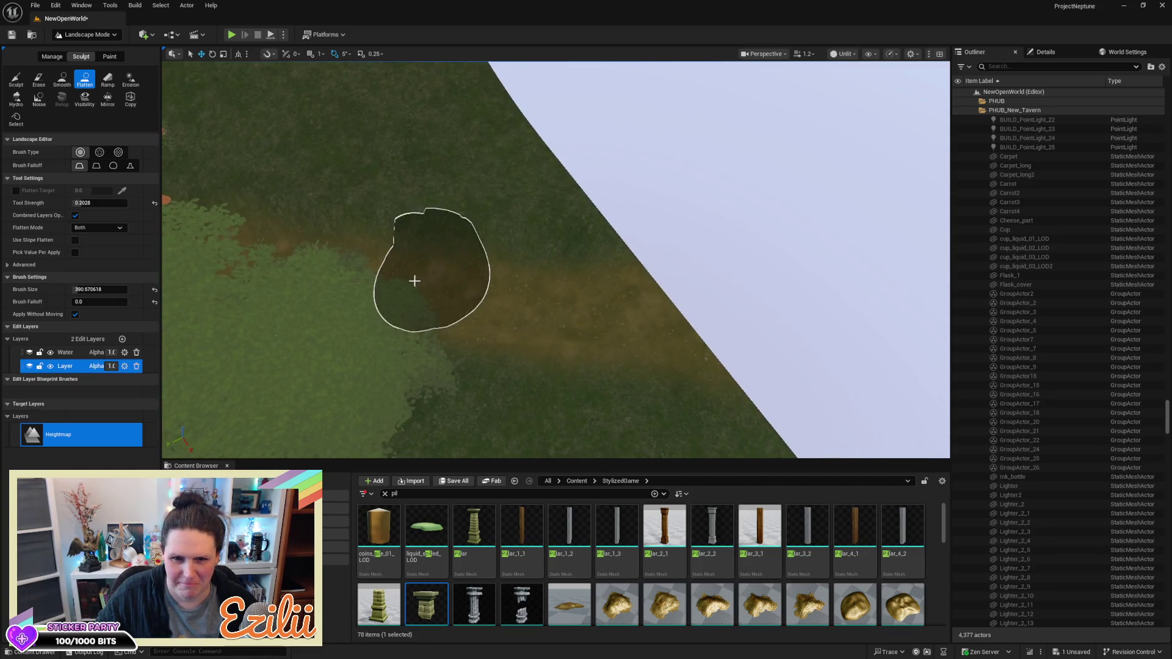
pyautogui.moveTo(532, 300); pyautogui.dragTo(702, 327)
pyautogui.moveTo(578, 277)
pyautogui.mouseDown()
pyautogui.moveTo(583, 378)
pyautogui.moveTo(572, 276)
pyautogui.mouseUp()
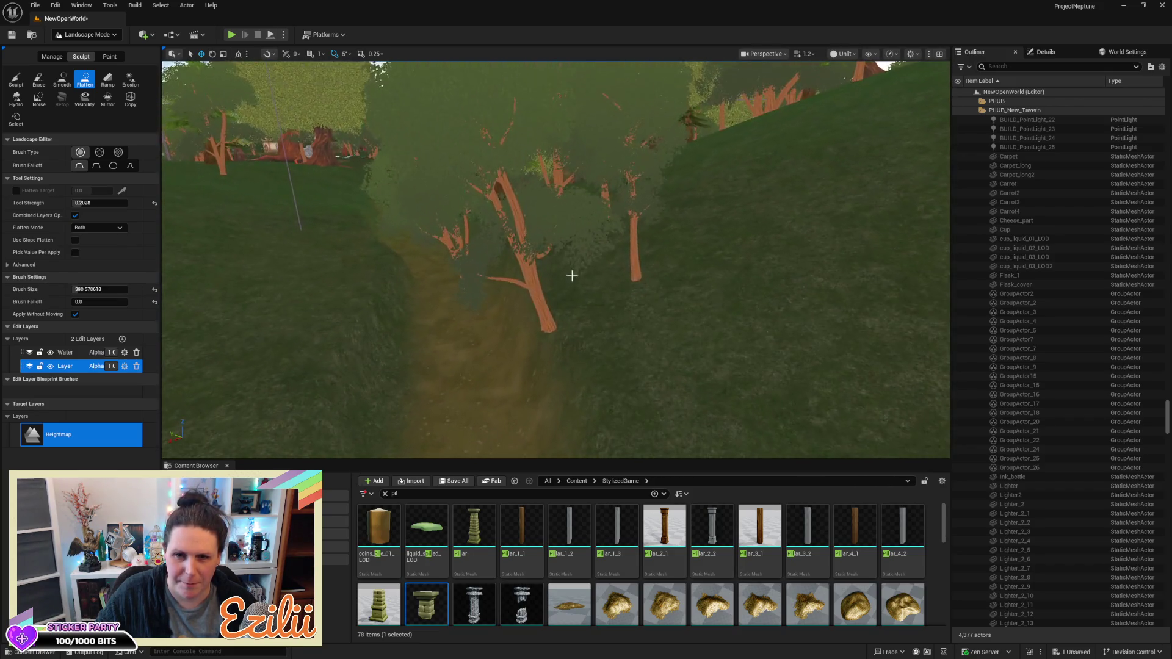
# Switch to the Smooth sculpt tool and smooth the terrain along and beside the path
pyautogui.click(61, 80)
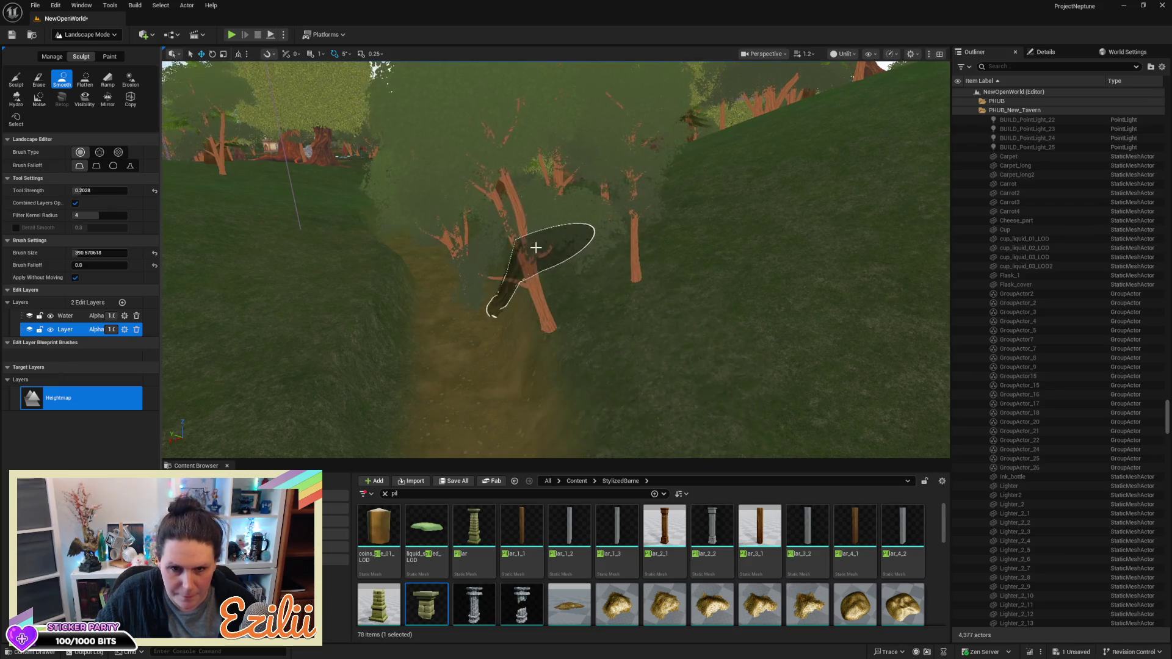
pyautogui.moveTo(588, 372); pyautogui.dragTo(588, 428)
pyautogui.moveTo(414, 247); pyautogui.dragTo(413, 247)
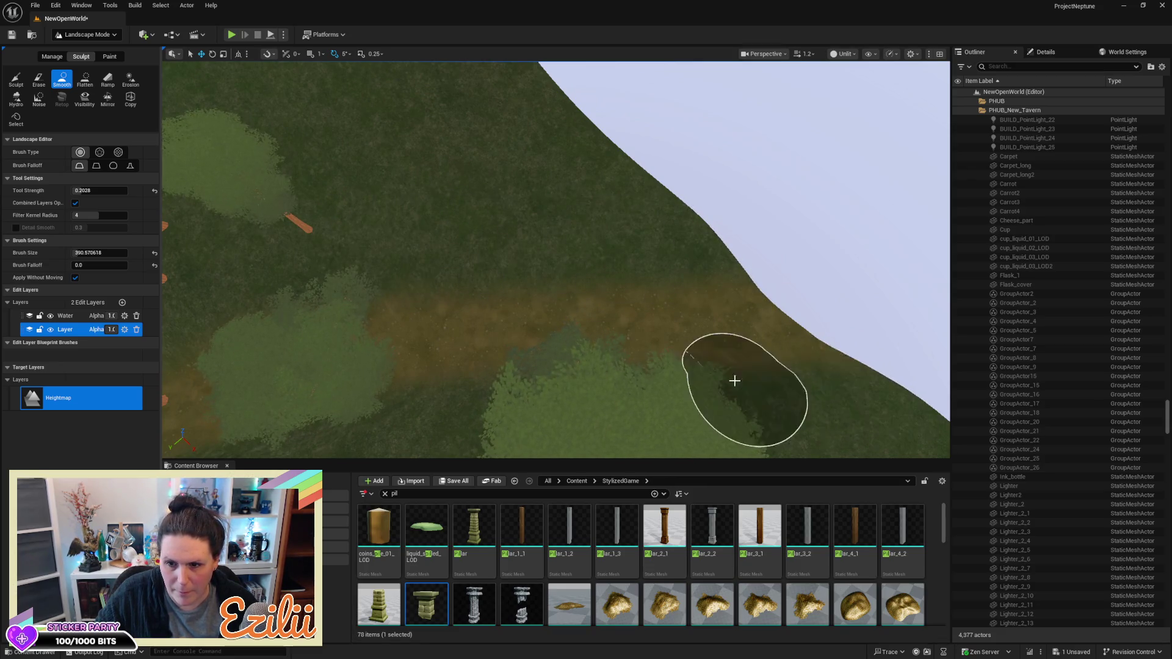
pyautogui.moveTo(678, 387); pyautogui.dragTo(649, 374)
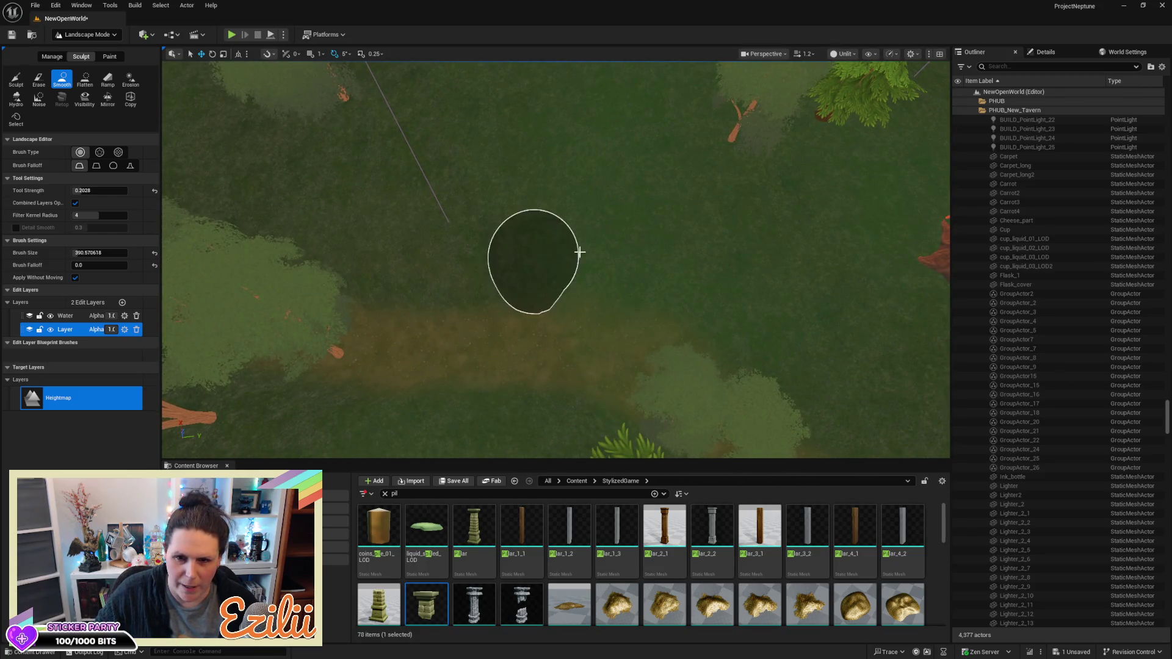
# Fly the camera over the grass path and down among the trees to inspect the ground
pyautogui.moveTo(311, 256); pyautogui.dragTo(311, 256)
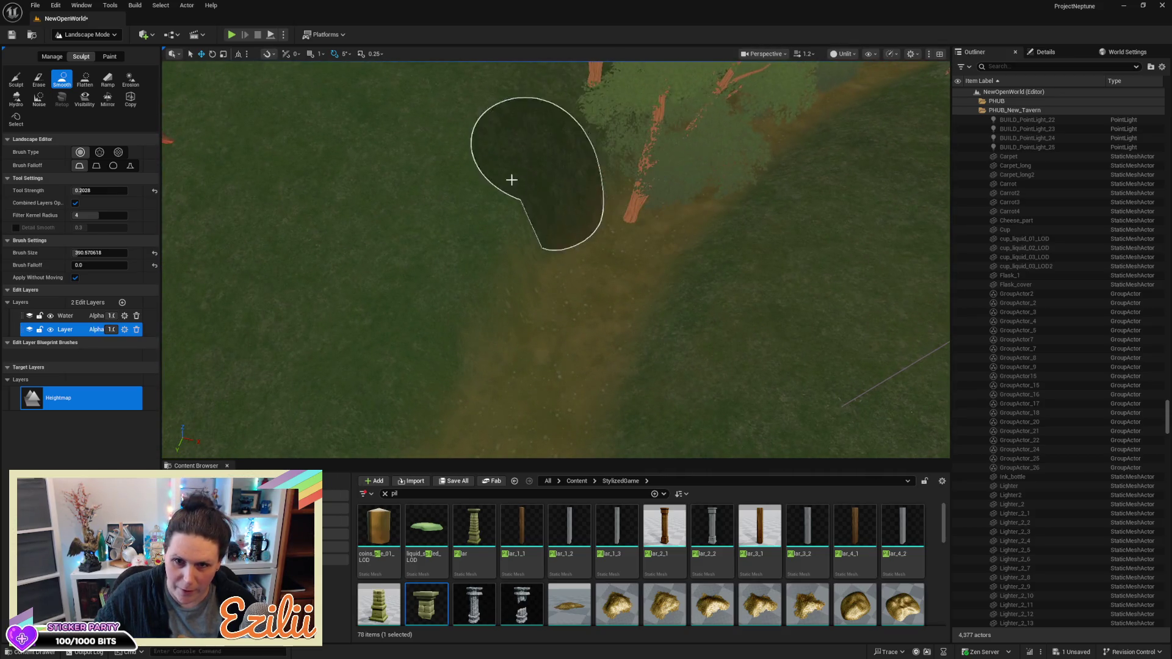
pyautogui.moveTo(439, 283); pyautogui.dragTo(440, 283)
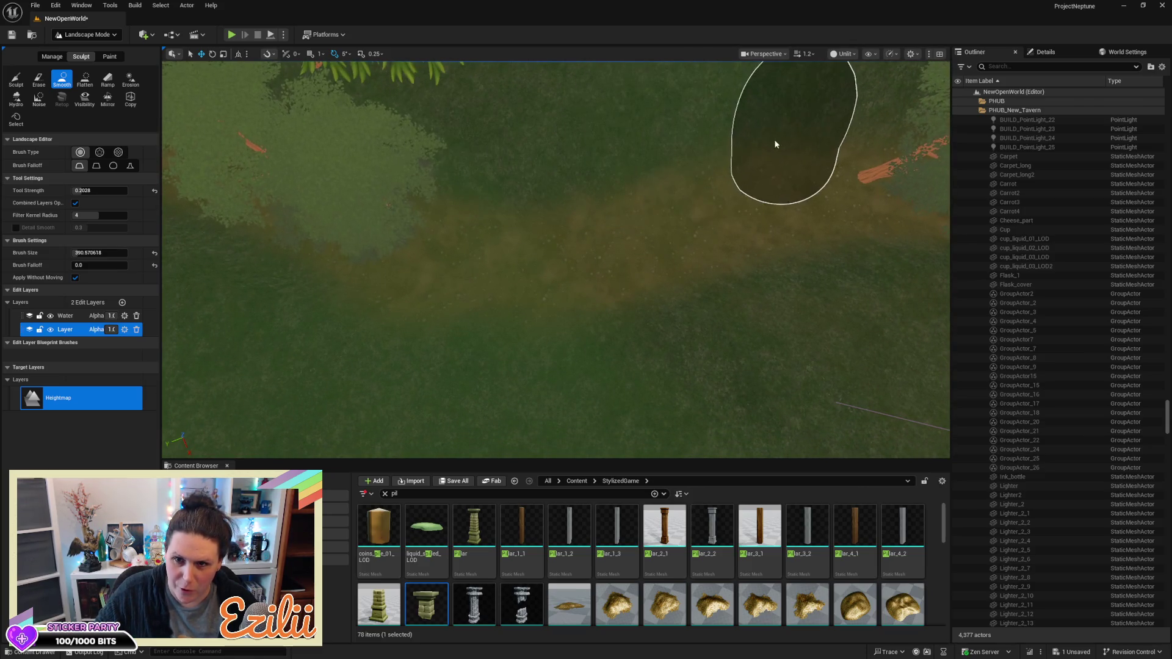
pyautogui.moveTo(502, 163); pyautogui.dragTo(501, 163)
pyautogui.moveTo(733, 176); pyautogui.dragTo(733, 176)
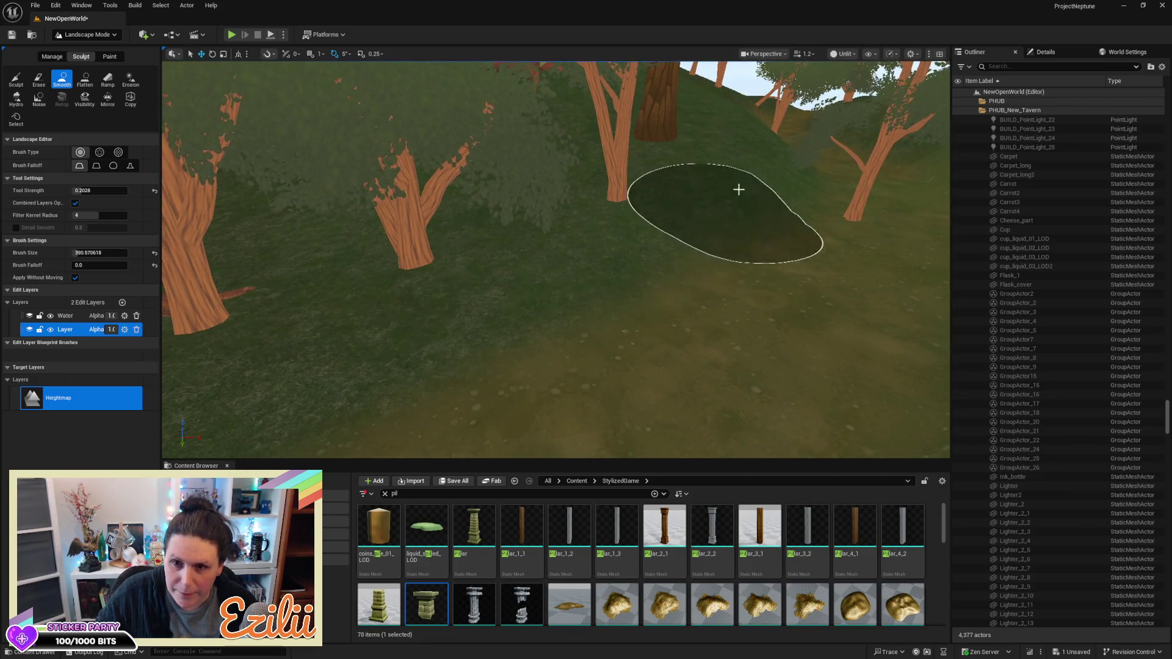
pyautogui.moveTo(509, 277); pyautogui.dragTo(527, 343)
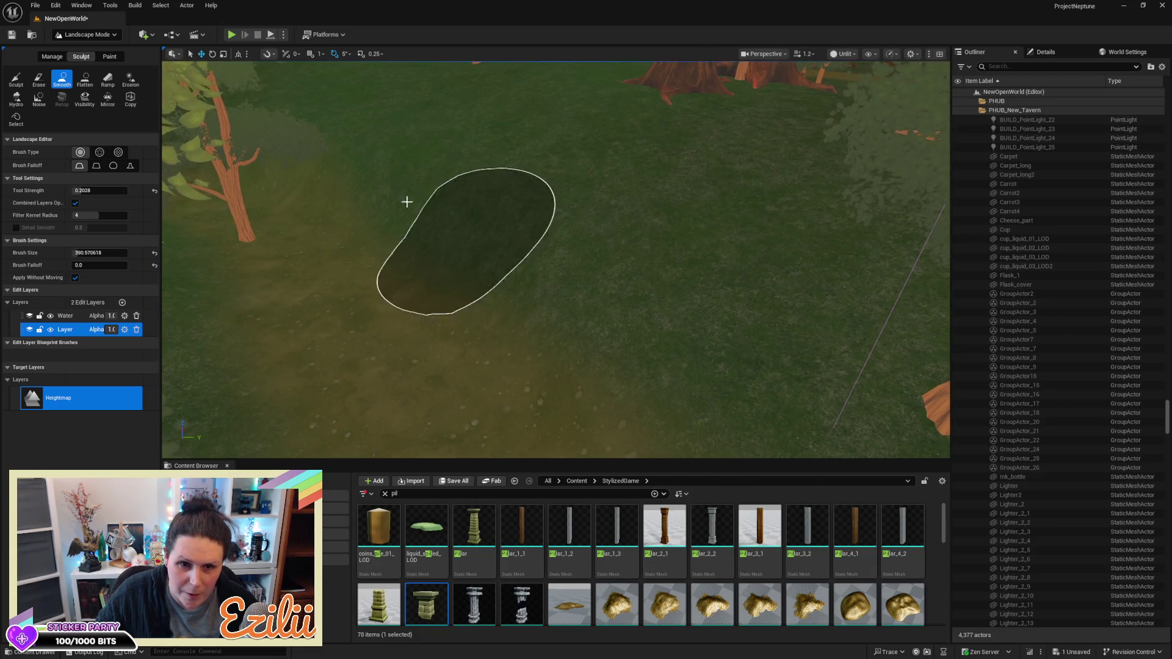
pyautogui.moveTo(617, 354); pyautogui.dragTo(591, 263)
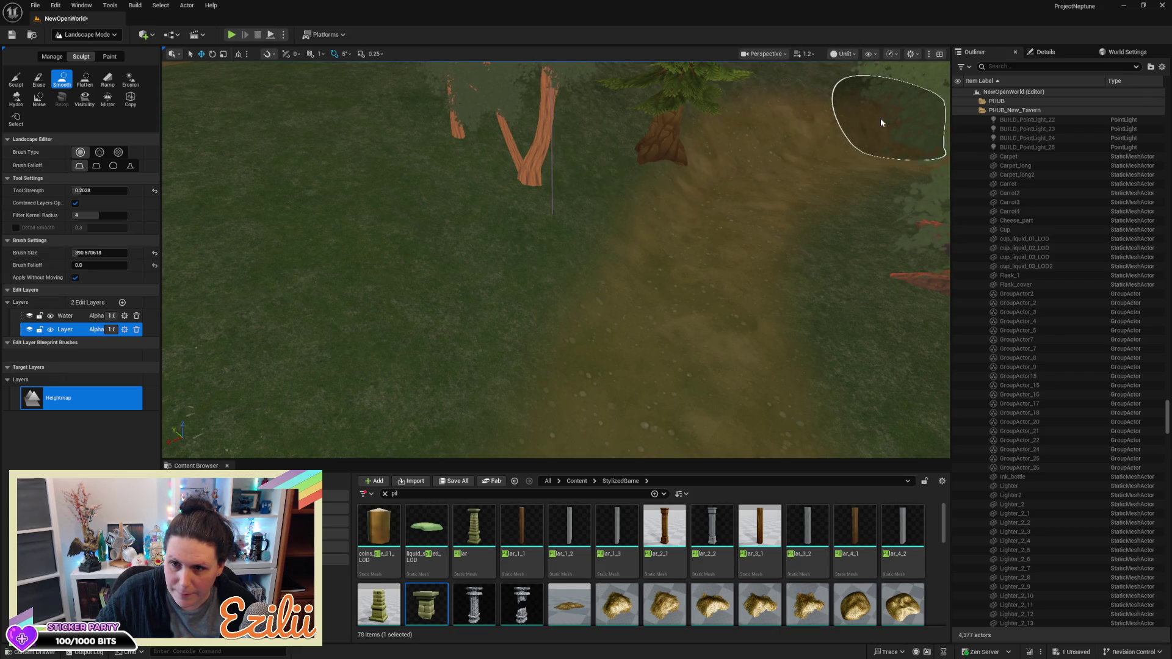
pyautogui.moveTo(554, 246)
pyautogui.mouseDown()
pyautogui.moveTo(397, 287)
pyautogui.moveTo(549, 342)
pyautogui.moveTo(783, 397)
pyautogui.mouseUp()
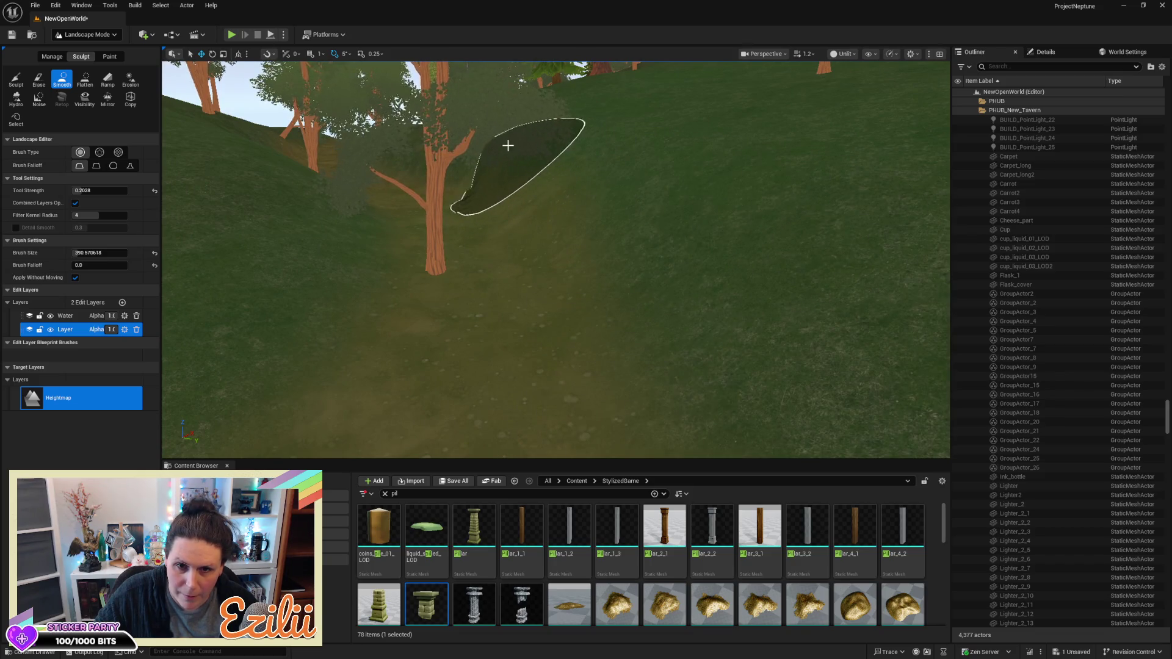
pyautogui.moveTo(522, 132)
pyautogui.mouseDown()
pyautogui.moveTo(531, 201)
pyautogui.moveTo(549, 171)
pyautogui.moveTo(393, 319)
pyautogui.mouseUp()
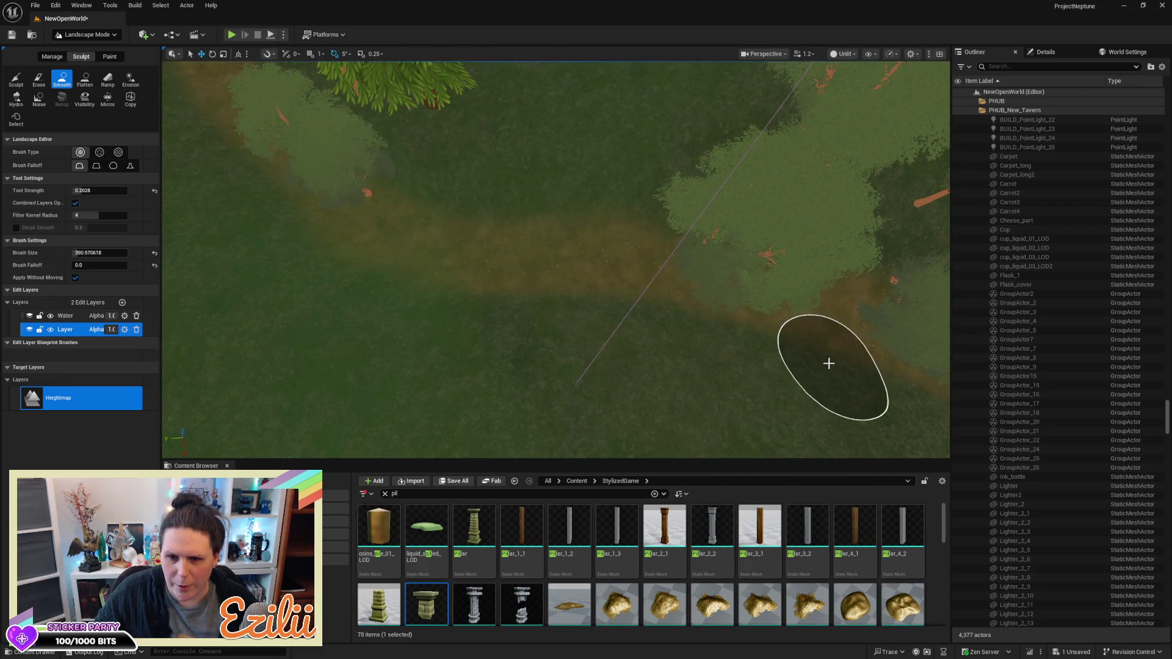
pyautogui.moveTo(845, 382); pyautogui.dragTo(756, 358)
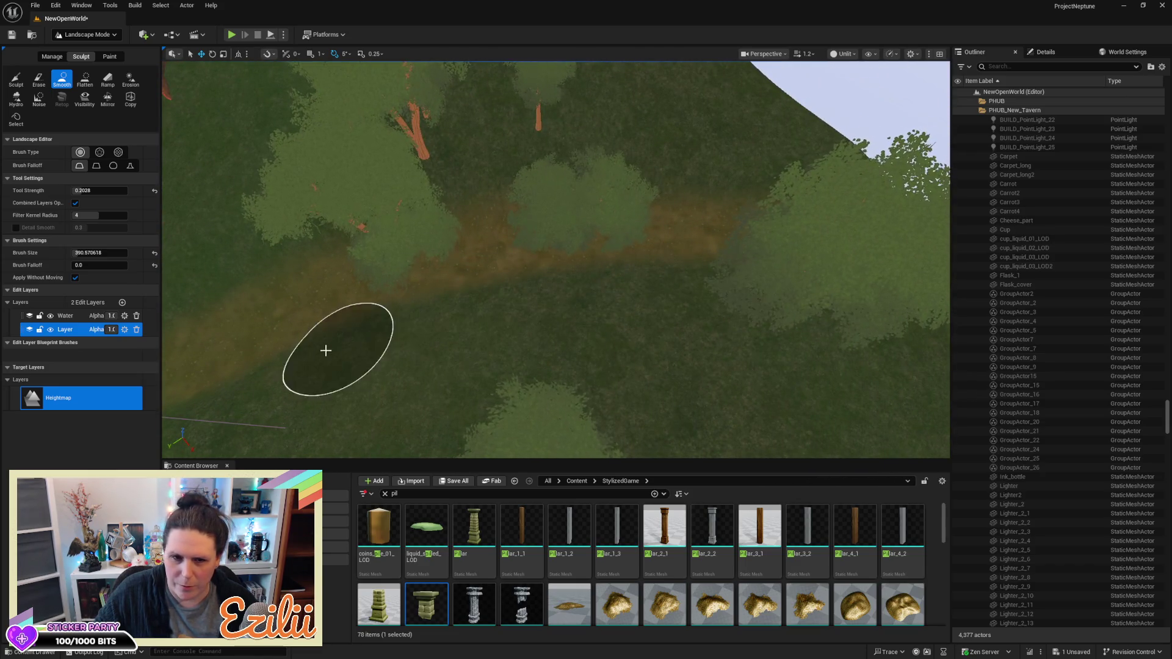
pyautogui.moveTo(995, 242); pyautogui.dragTo(955, 365)
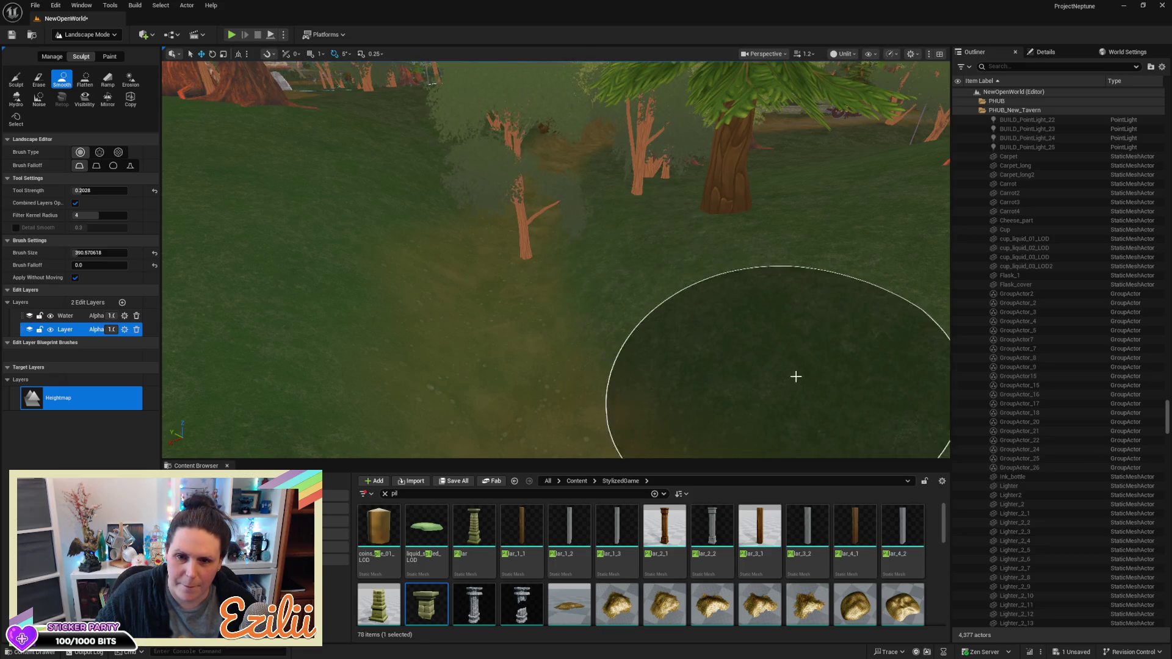
pyautogui.moveTo(897, 385); pyautogui.dragTo(832, 348)
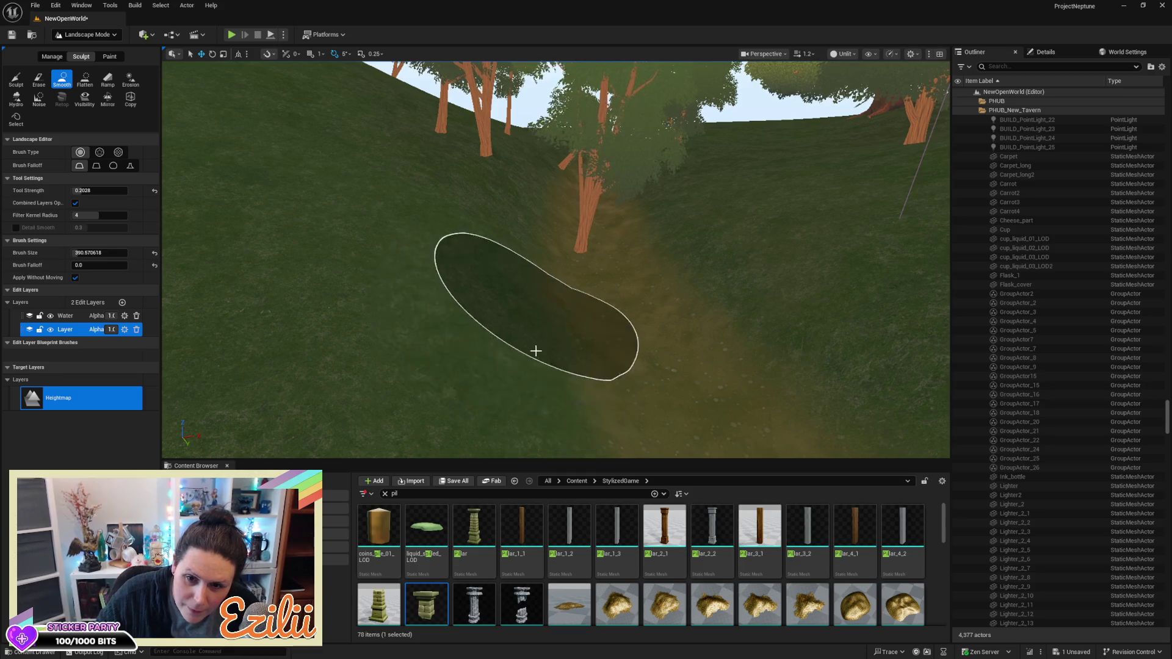
pyautogui.moveTo(761, 272)
pyautogui.mouseDown()
pyautogui.moveTo(732, 183)
pyautogui.moveTo(709, 319)
pyautogui.mouseUp()
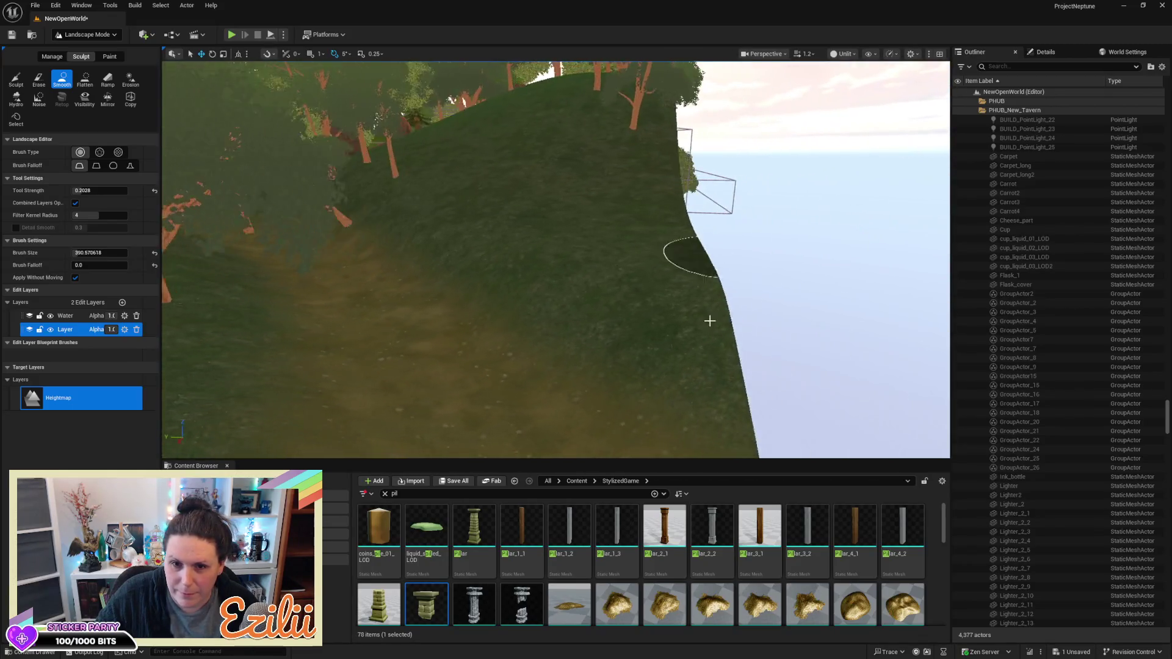
pyautogui.moveTo(695, 251); pyautogui.dragTo(845, 269)
# Move to the orange-tree hillside and smooth the bumps along the dirt path
pyautogui.moveTo(340, 164)
pyautogui.mouseDown()
pyautogui.moveTo(390, 196)
pyautogui.moveTo(340, 164)
pyautogui.mouseUp()
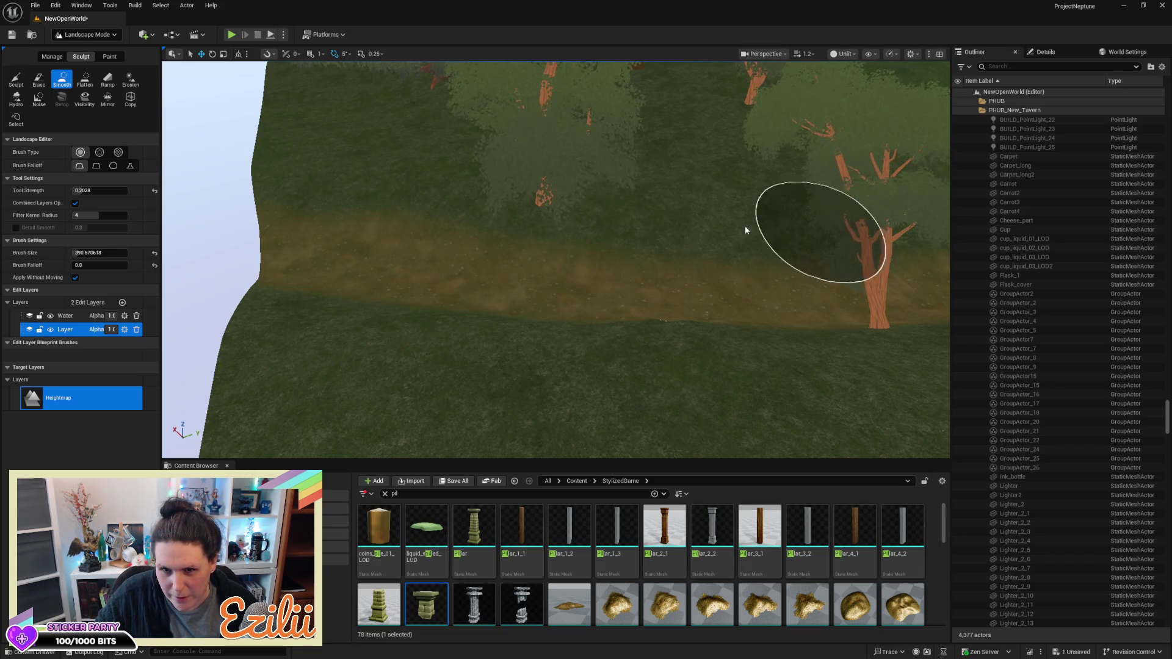
pyautogui.moveTo(358, 193); pyautogui.dragTo(366, 202)
pyautogui.moveTo(555, 256); pyautogui.dragTo(641, 209)
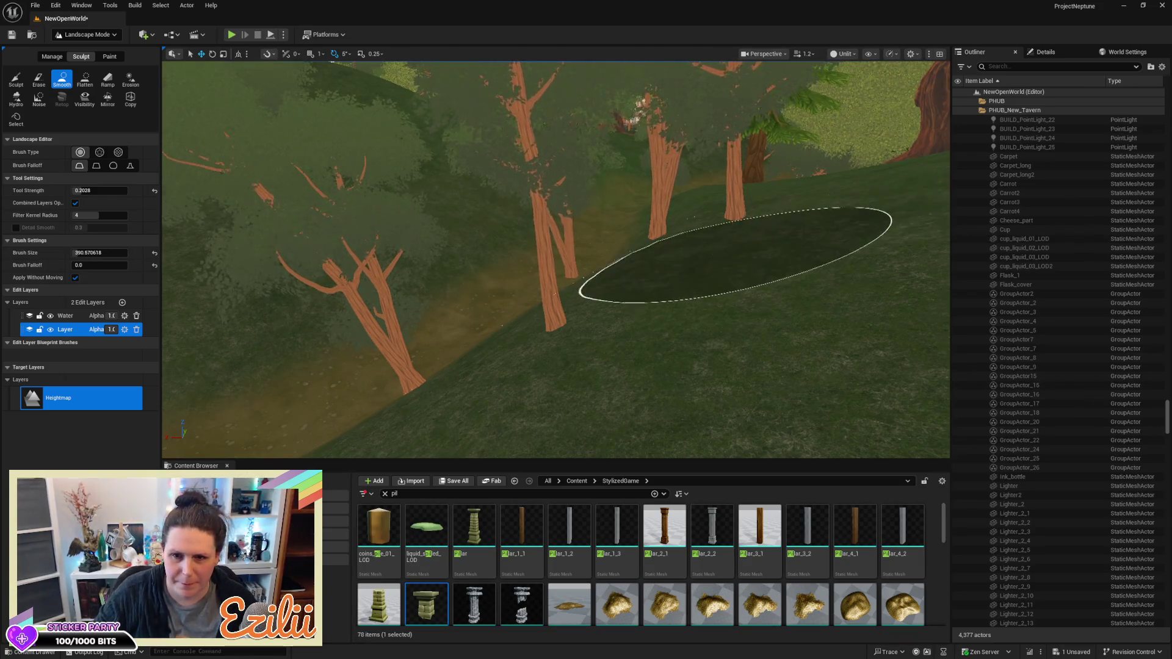
pyautogui.scroll(5, 727, 262)
pyautogui.scroll(3, 555, 260)
pyautogui.scroll(-5, 556, 259)
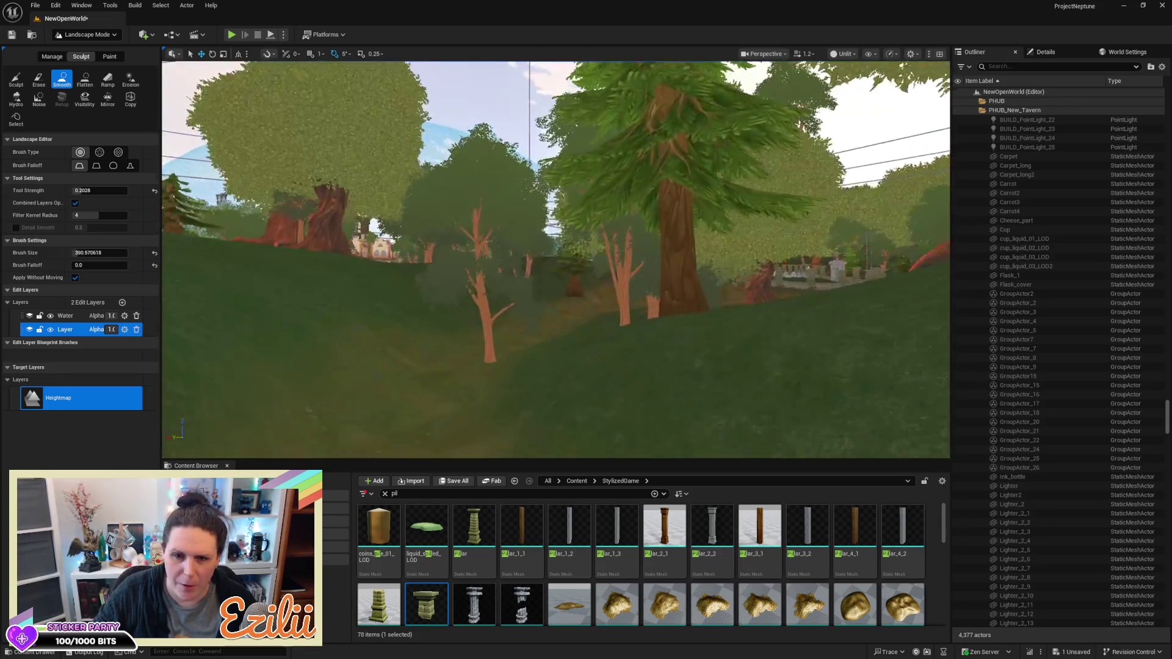
pyautogui.scroll(5, 555, 259)
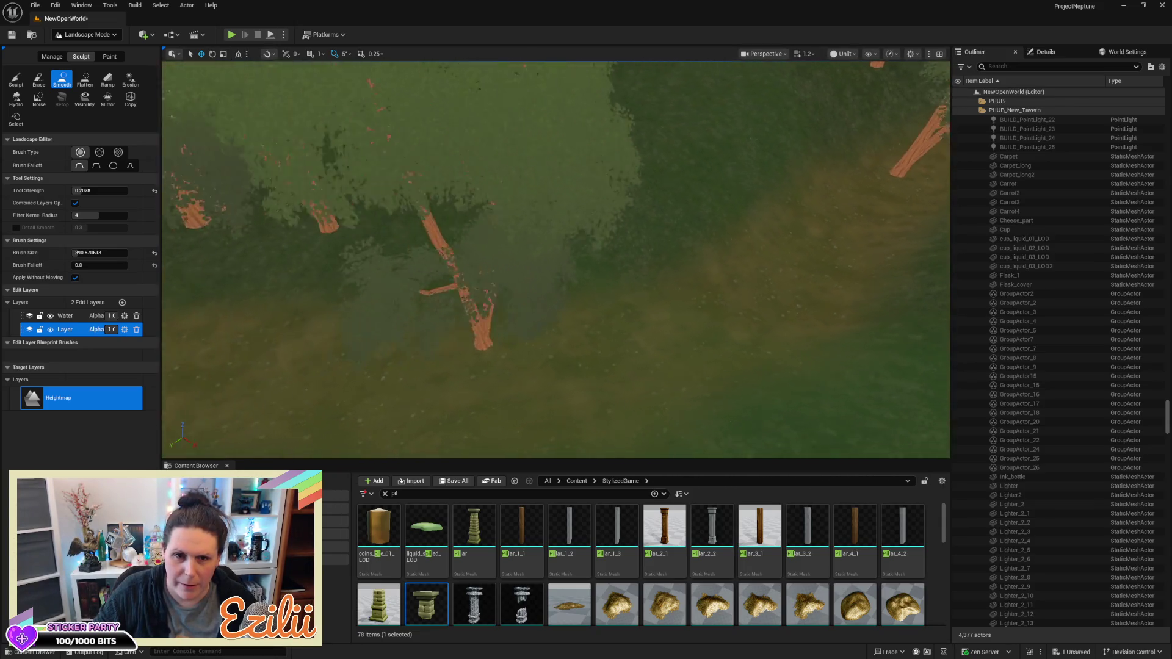
pyautogui.scroll(-3, 532, 227)
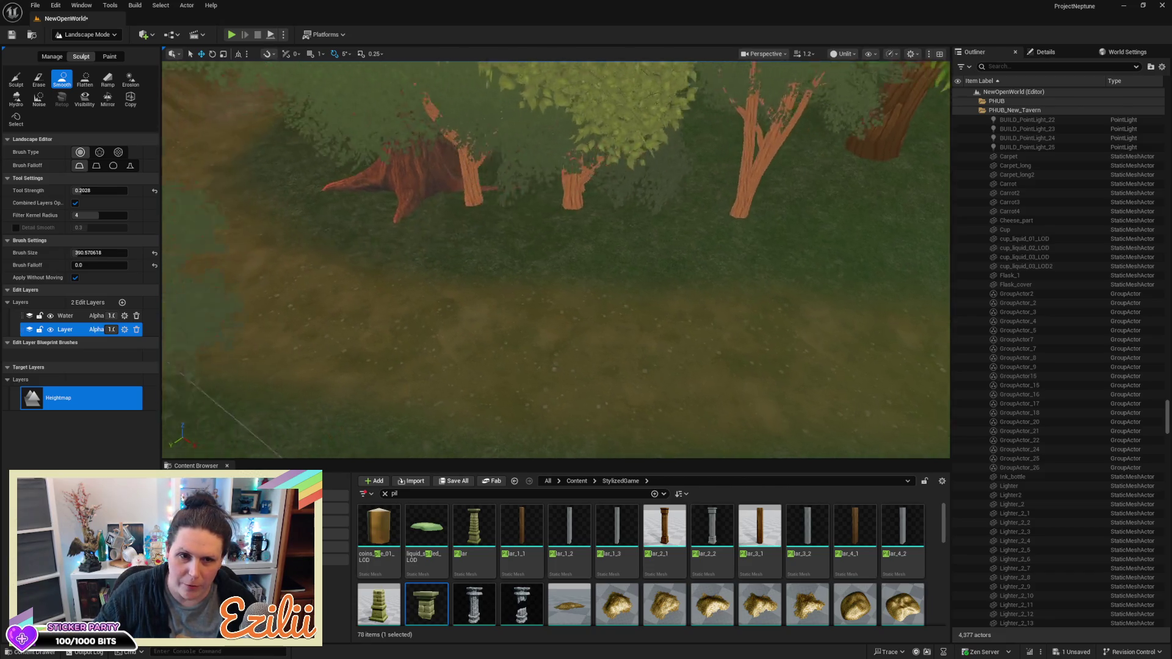
pyautogui.scroll(5, 276, 223)
pyautogui.scroll(-5, 555, 256)
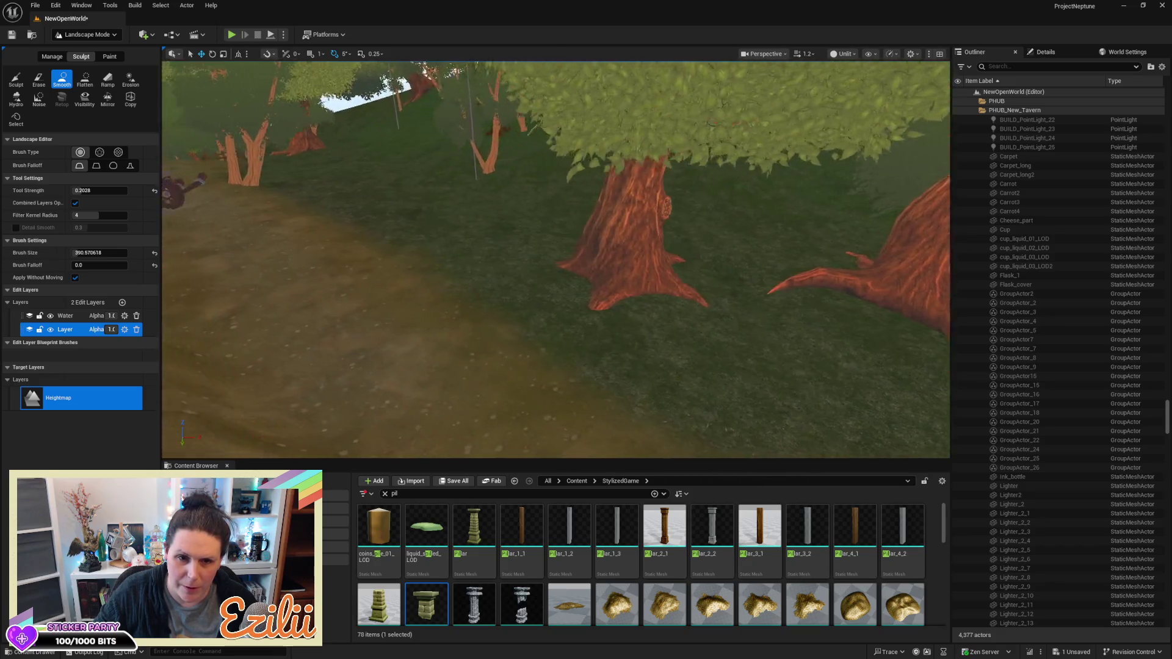
pyautogui.scroll(-5, 421, 257)
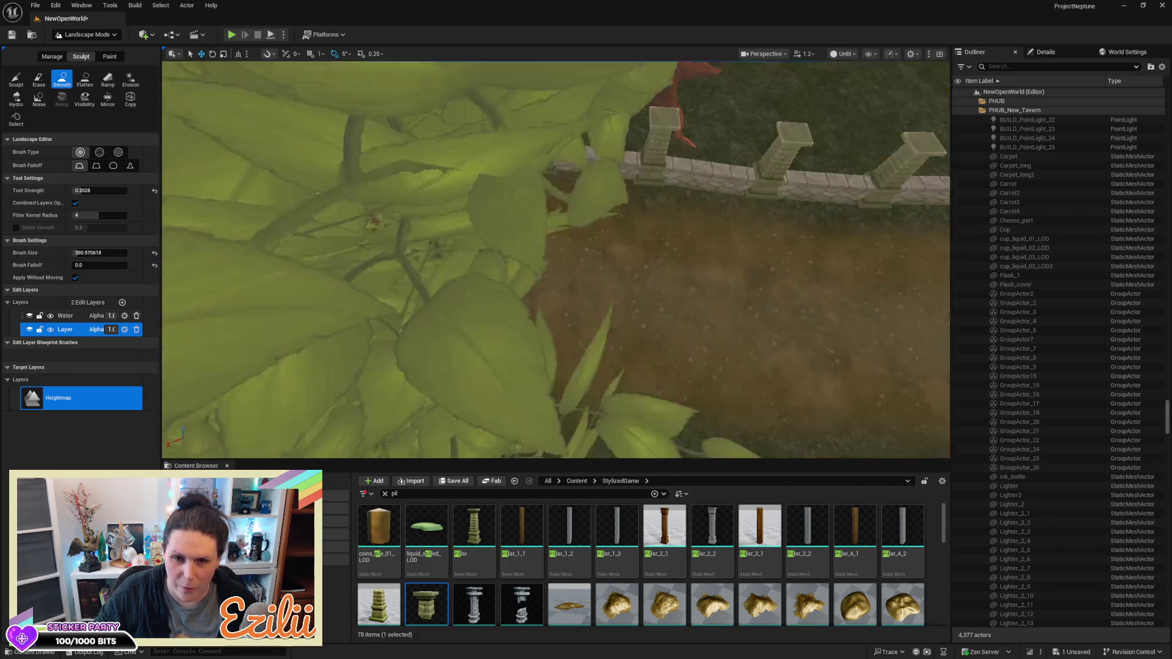
pyautogui.moveTo(420, 257)
pyautogui.mouseDown()
pyautogui.moveTo(575, 356)
pyautogui.moveTo(536, 265)
pyautogui.moveTo(451, 176)
pyautogui.moveTo(659, 318)
pyautogui.mouseUp()
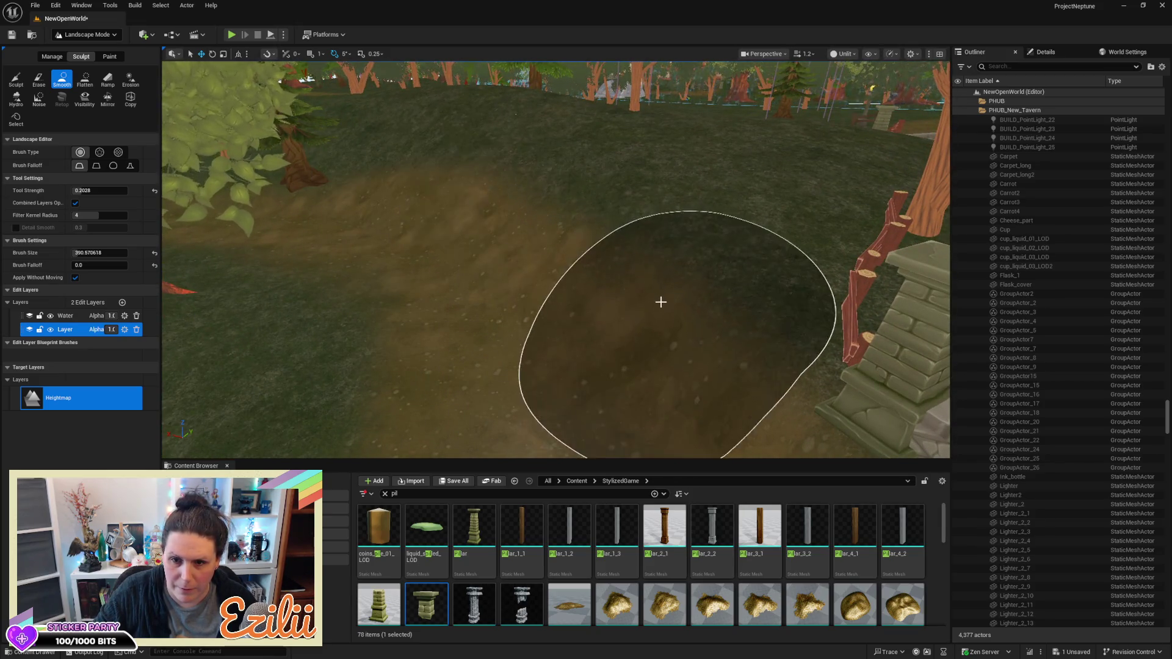
pyautogui.scroll(-5, 659, 318)
pyautogui.scroll(-3, 659, 317)
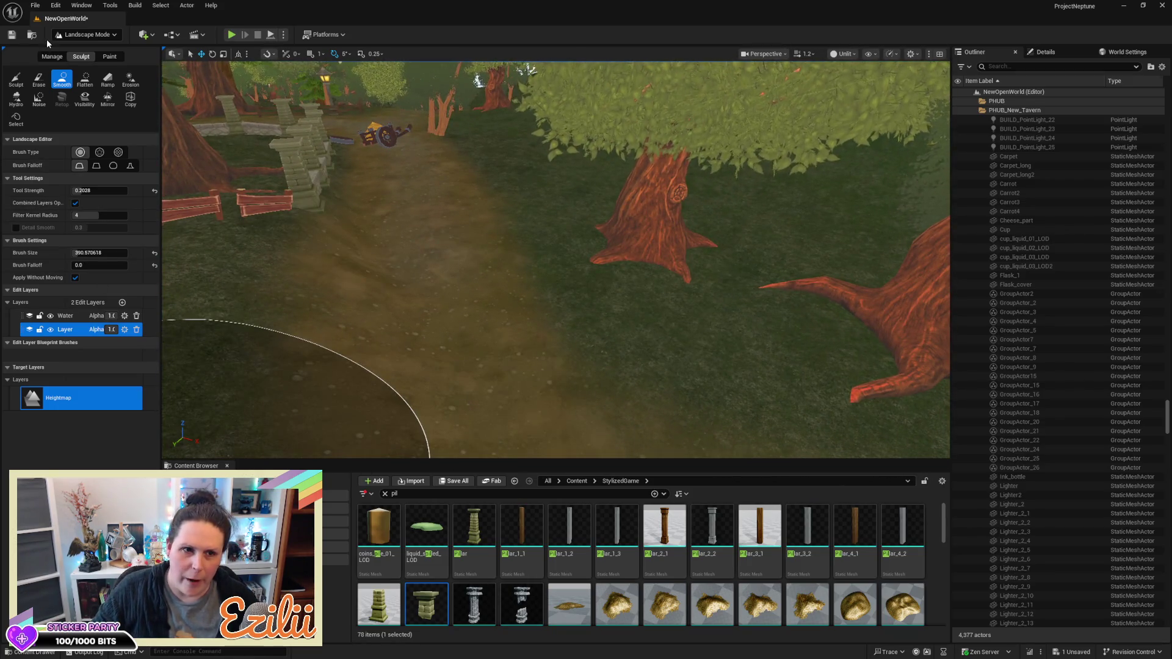
pyautogui.click(74, 37)
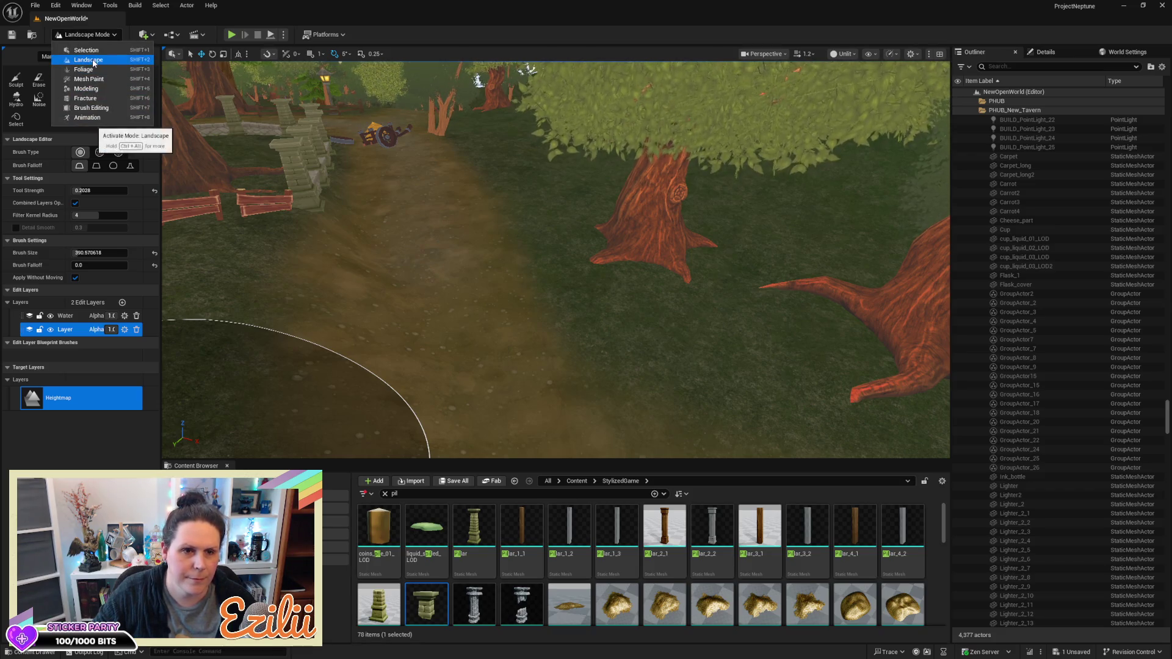
# Switch the editor to Landscape mode and open the Paint tools
pyautogui.click(91, 60)
pyautogui.click(108, 57)
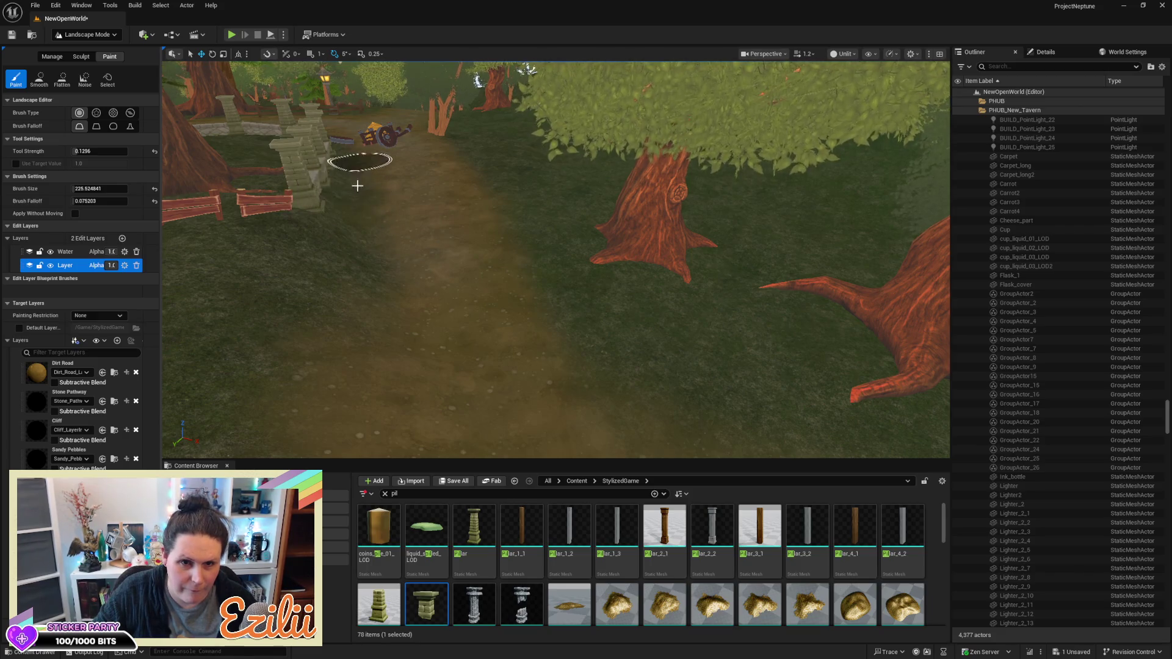
pyautogui.scroll(5, 330, 354)
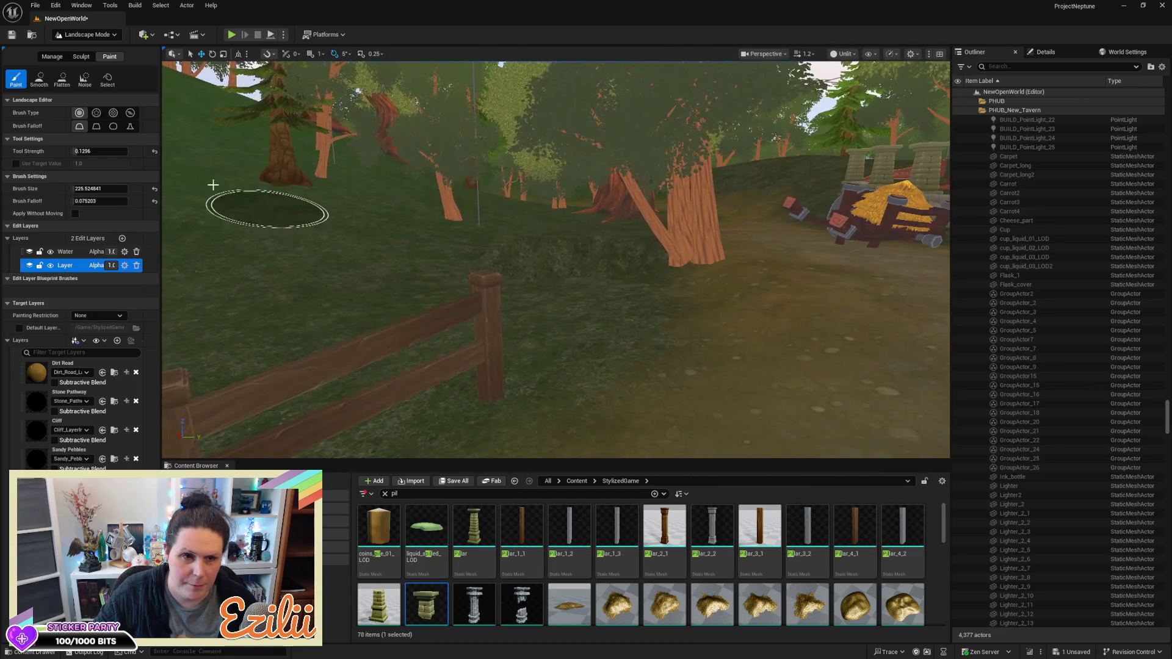
pyautogui.click(81, 56)
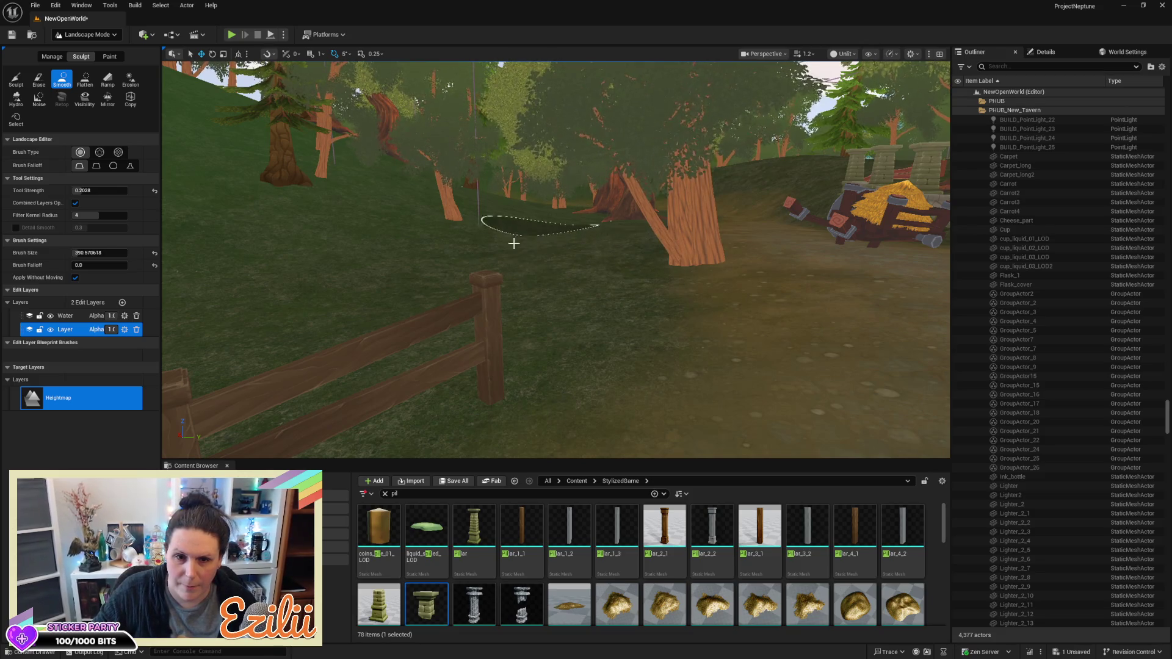
pyautogui.rightClick(666, 298)
pyautogui.press('w')
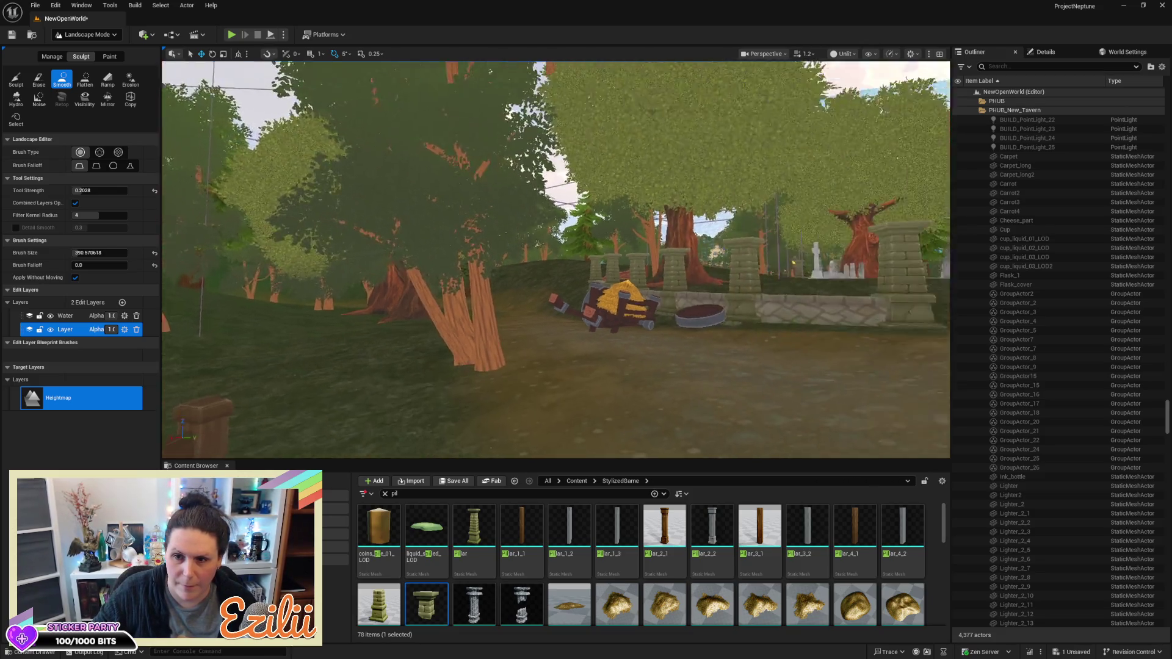
pyautogui.press('s')
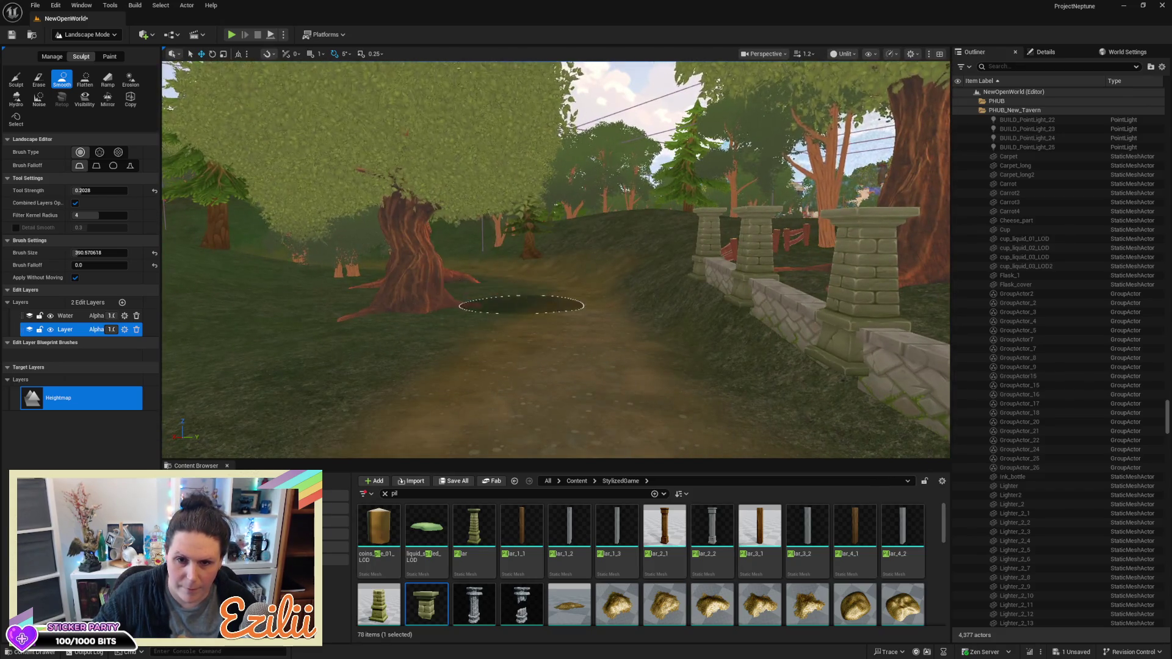
pyautogui.rightClick(486, 294)
pyautogui.press('w')
pyautogui.press('s')
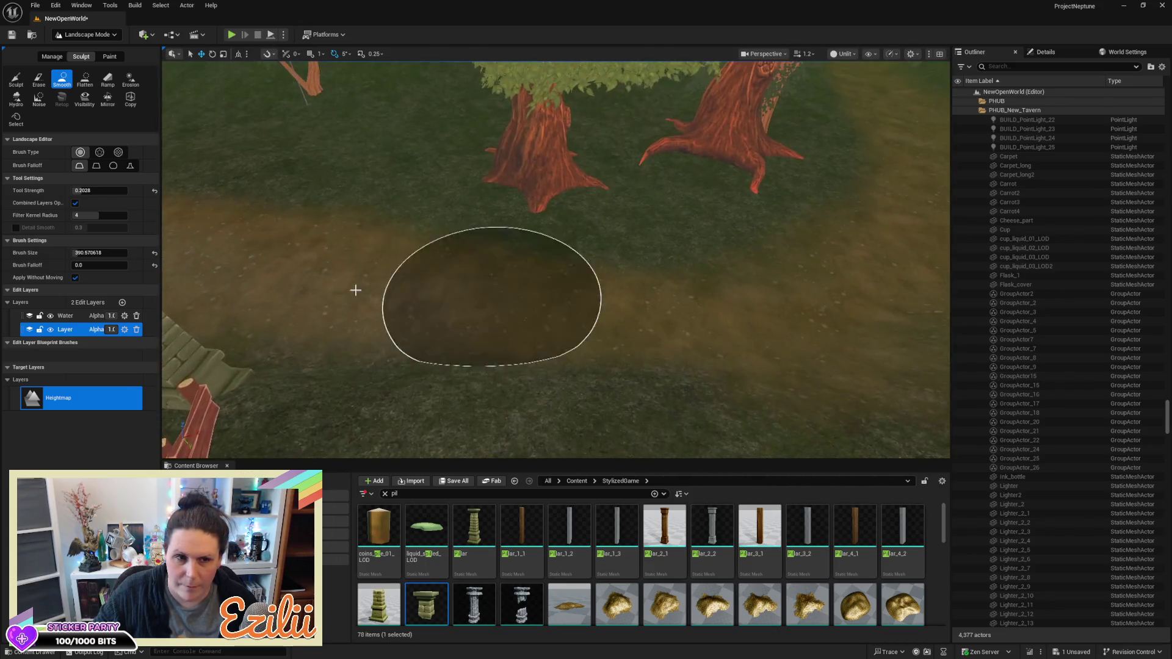
pyautogui.click(110, 56)
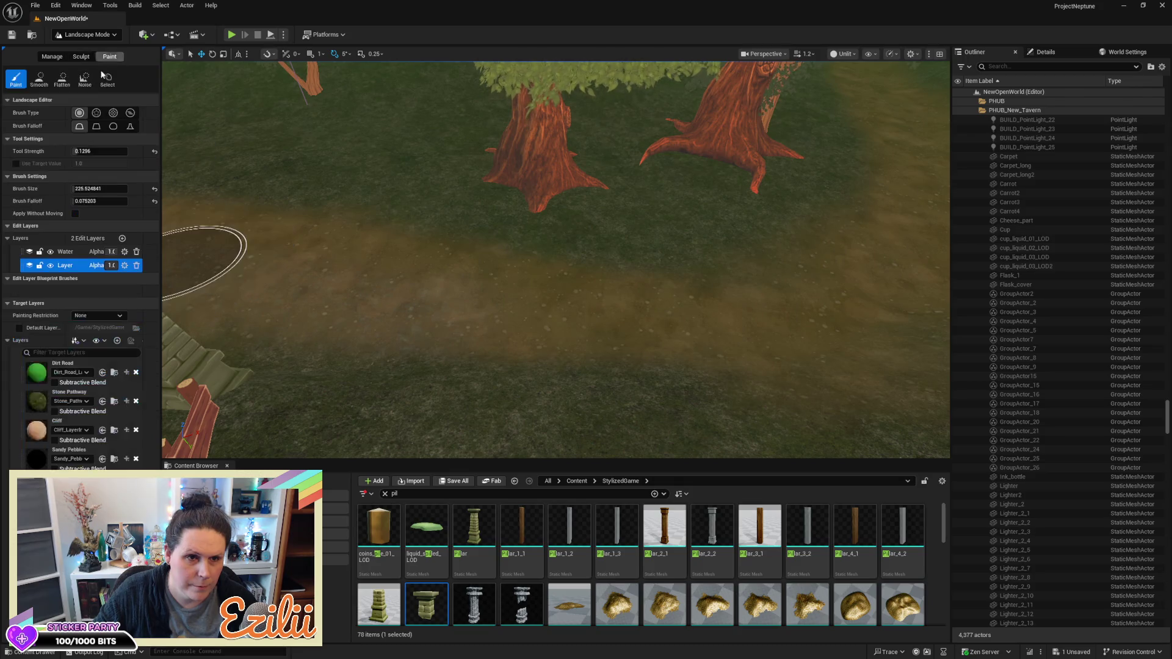
# Select the Dirt Road layer and paint it over the forest clearing at strength 0.1624
pyautogui.click(67, 367)
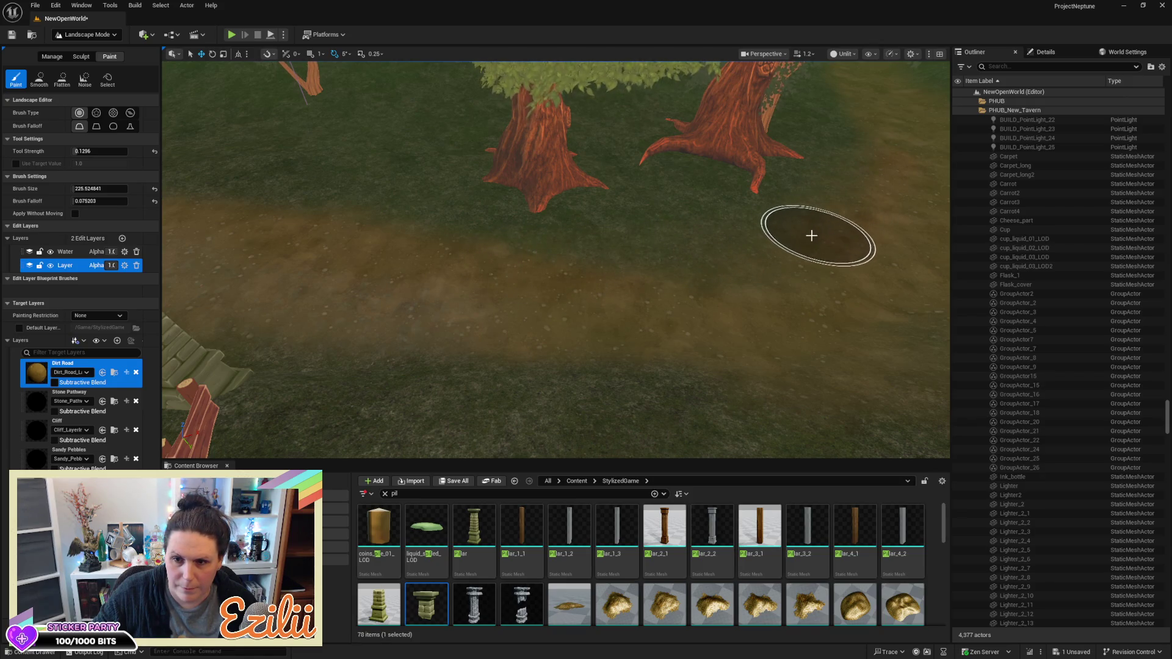
pyautogui.moveTo(639, 254)
pyautogui.mouseDown()
pyautogui.moveTo(622, 184)
pyautogui.moveTo(588, 332)
pyautogui.mouseUp()
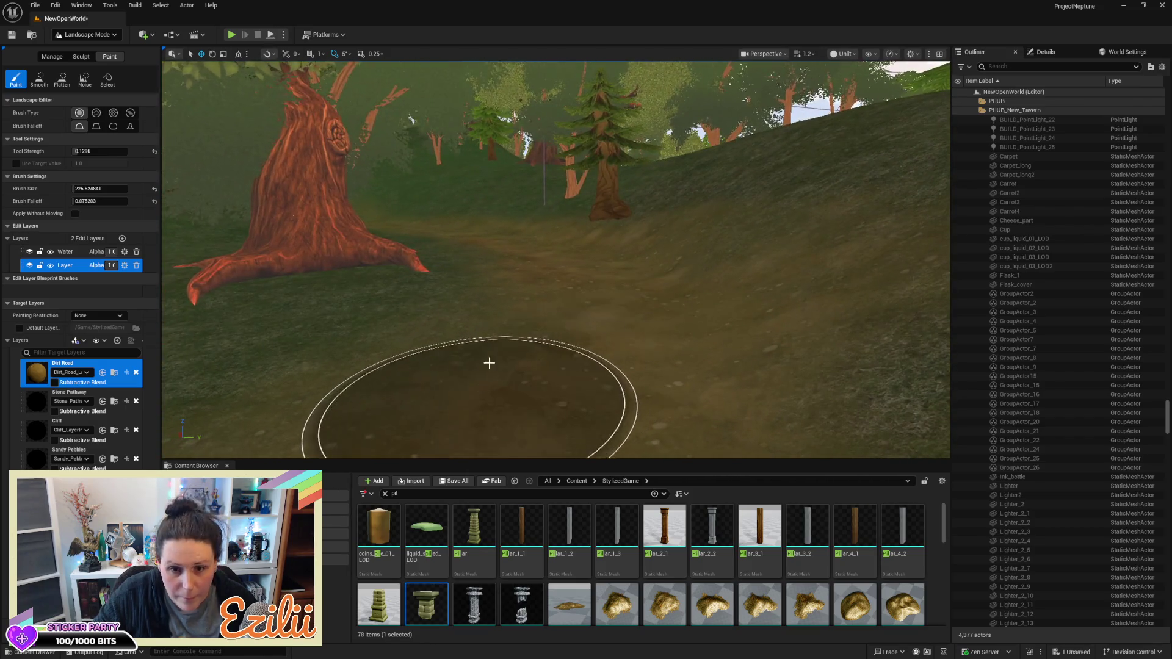
pyautogui.moveTo(471, 313)
pyautogui.mouseDown()
pyautogui.moveTo(431, 360)
pyautogui.moveTo(467, 288)
pyautogui.moveTo(492, 301)
pyautogui.moveTo(519, 287)
pyautogui.moveTo(518, 256)
pyautogui.moveTo(575, 275)
pyautogui.mouseUp()
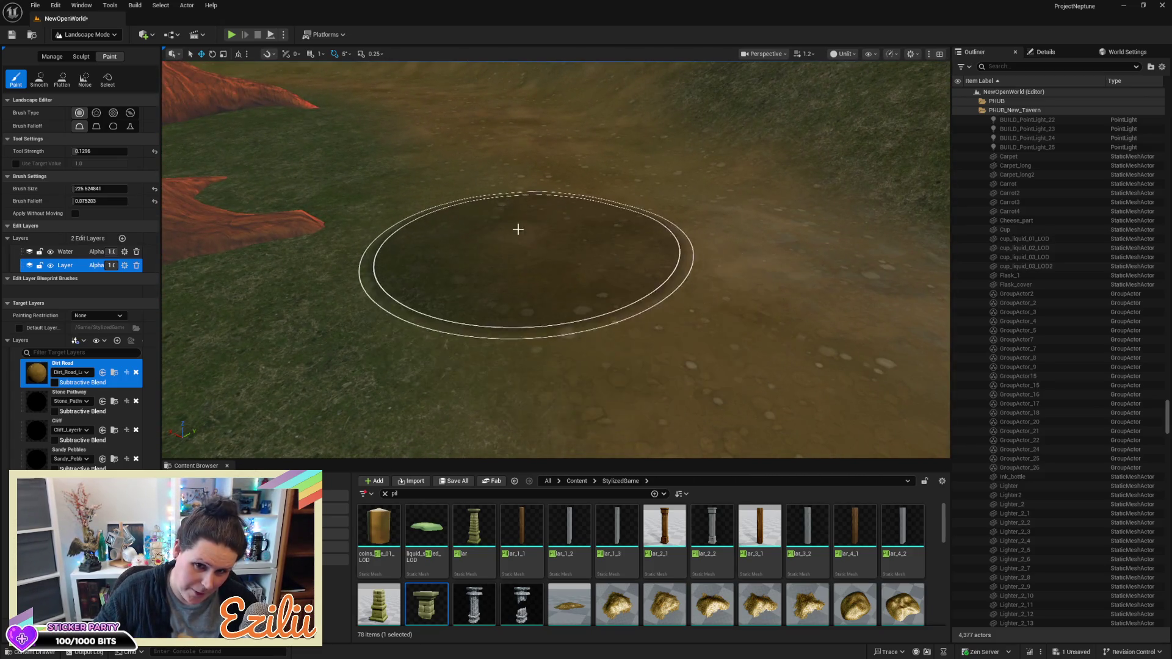
pyautogui.moveTo(550, 227)
pyautogui.mouseDown()
pyautogui.moveTo(549, 177)
pyautogui.moveTo(549, 230)
pyautogui.mouseUp()
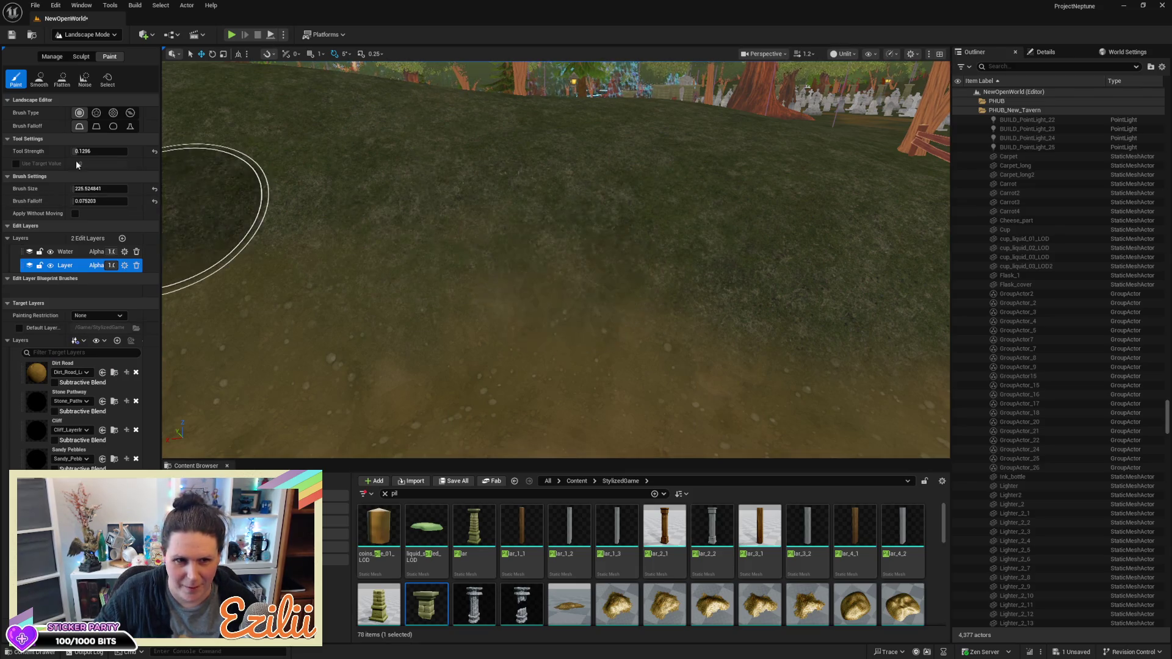
pyautogui.moveTo(100, 151); pyautogui.dragTo(107, 151)
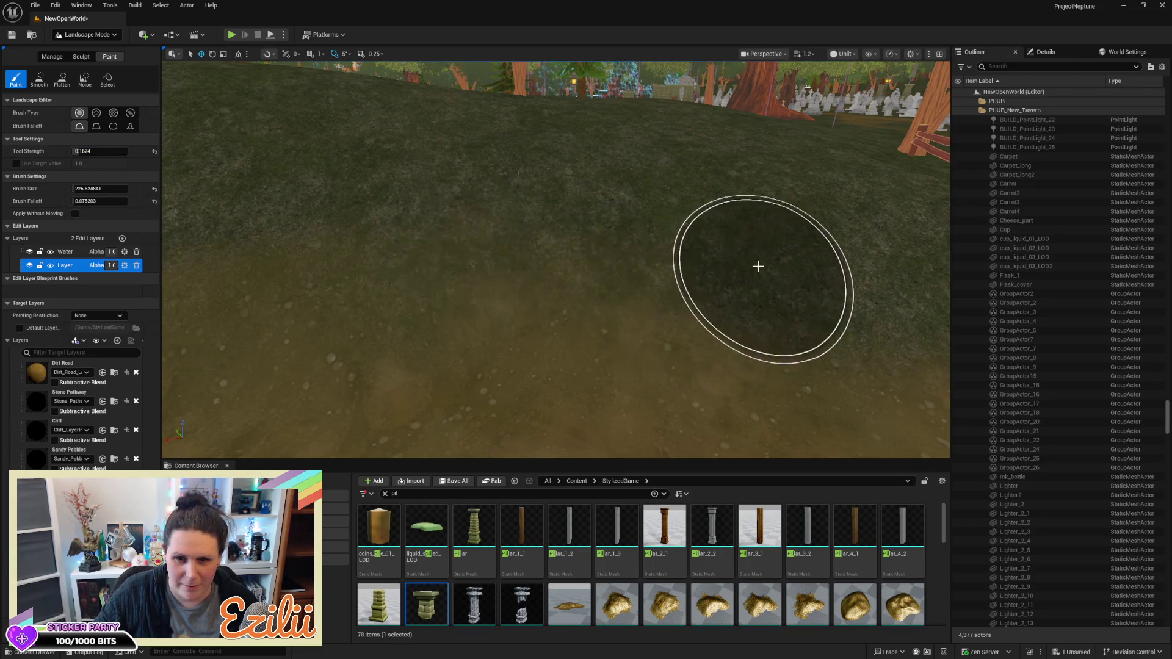
pyautogui.moveTo(482, 285)
pyautogui.mouseDown()
pyautogui.moveTo(805, 368)
pyautogui.moveTo(444, 353)
pyautogui.moveTo(464, 305)
pyautogui.mouseUp()
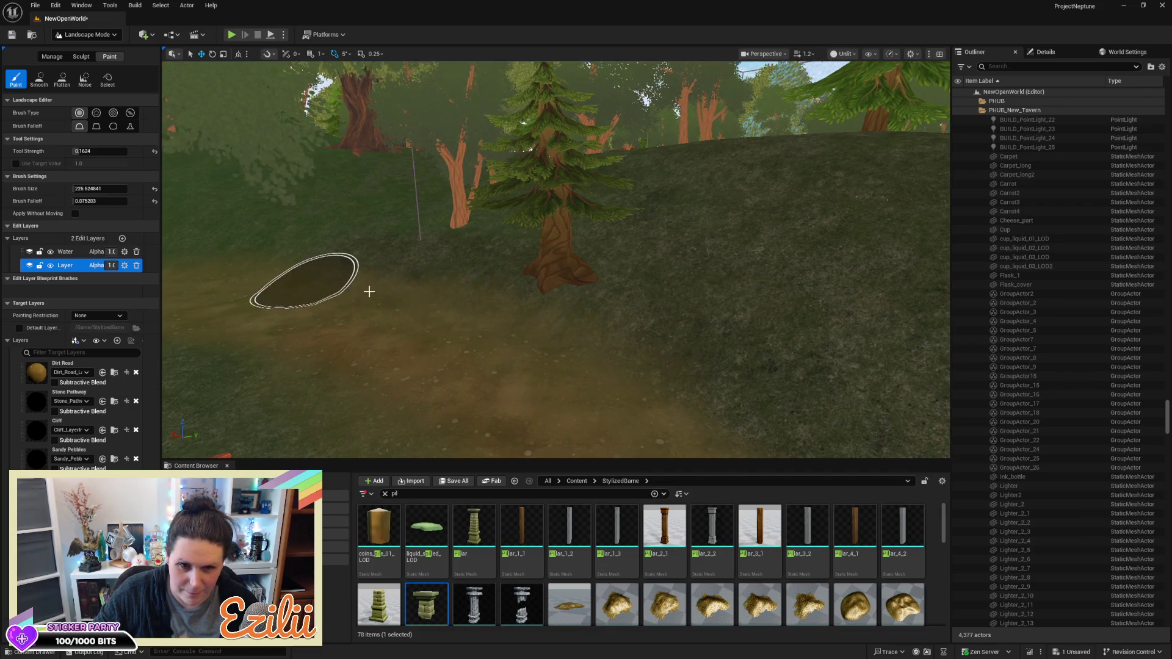
# Lower the paint strength to 0.0536 and frame the forest path by the graveyard fence
pyautogui.moveTo(641, 363); pyautogui.dragTo(641, 363)
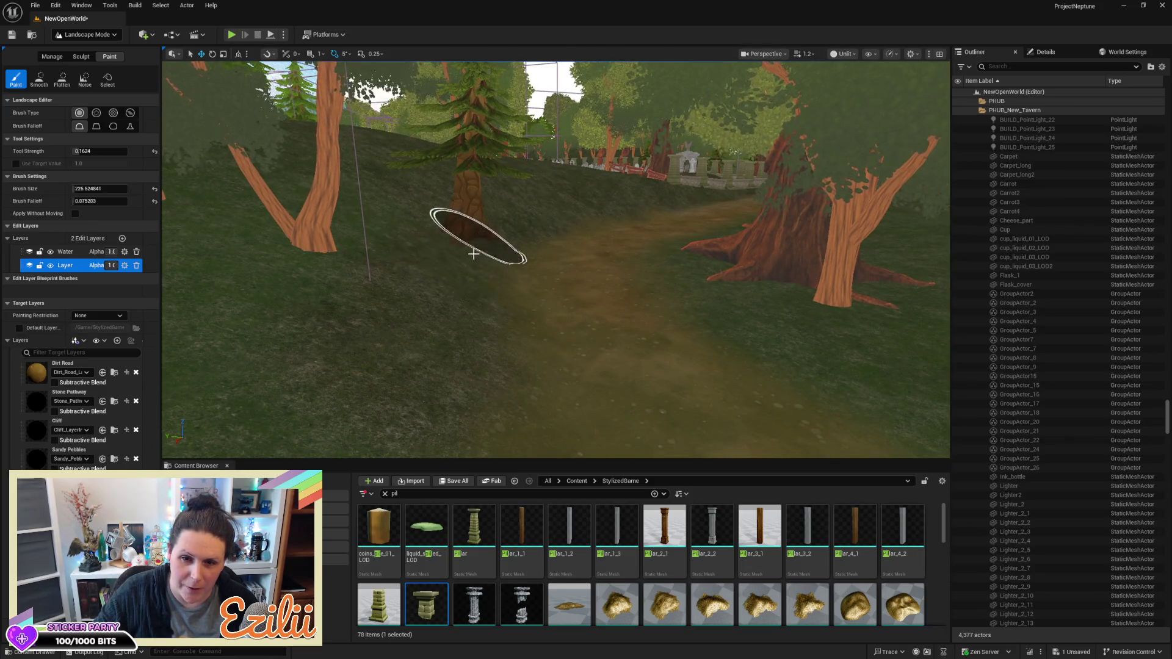
pyautogui.moveTo(262, 436); pyautogui.dragTo(263, 436)
pyautogui.moveTo(359, 237)
pyautogui.mouseDown()
pyautogui.moveTo(474, 248)
pyautogui.moveTo(782, 239)
pyautogui.mouseUp()
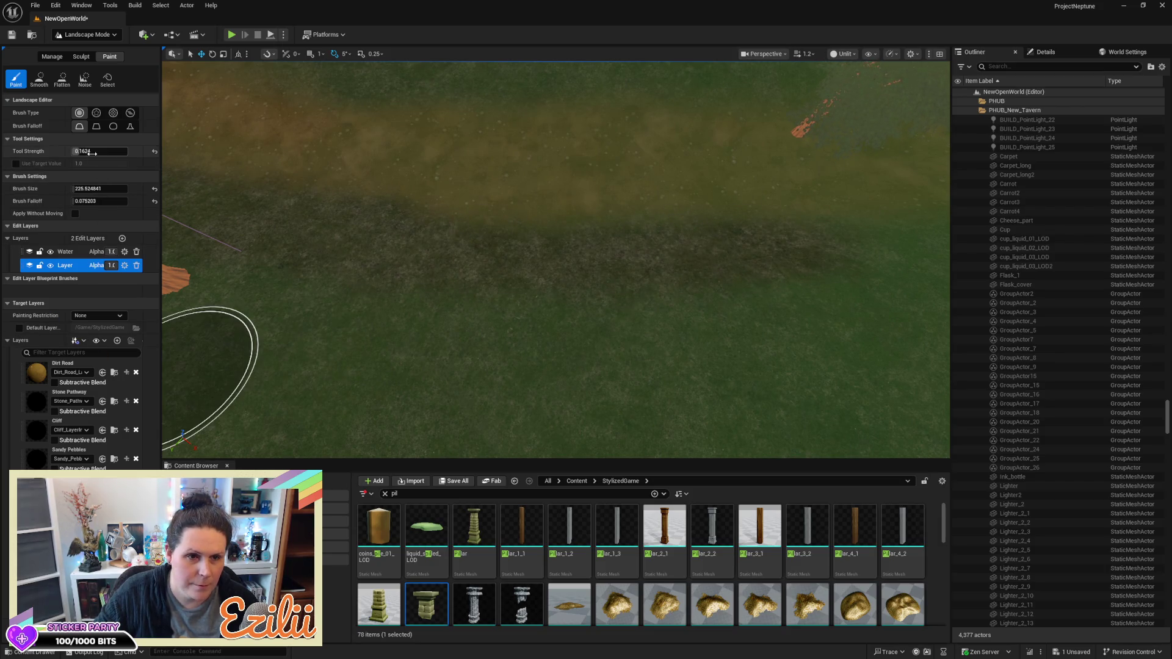
pyautogui.write('0.0536')
pyautogui.write('0.0836')
pyautogui.press('Return')
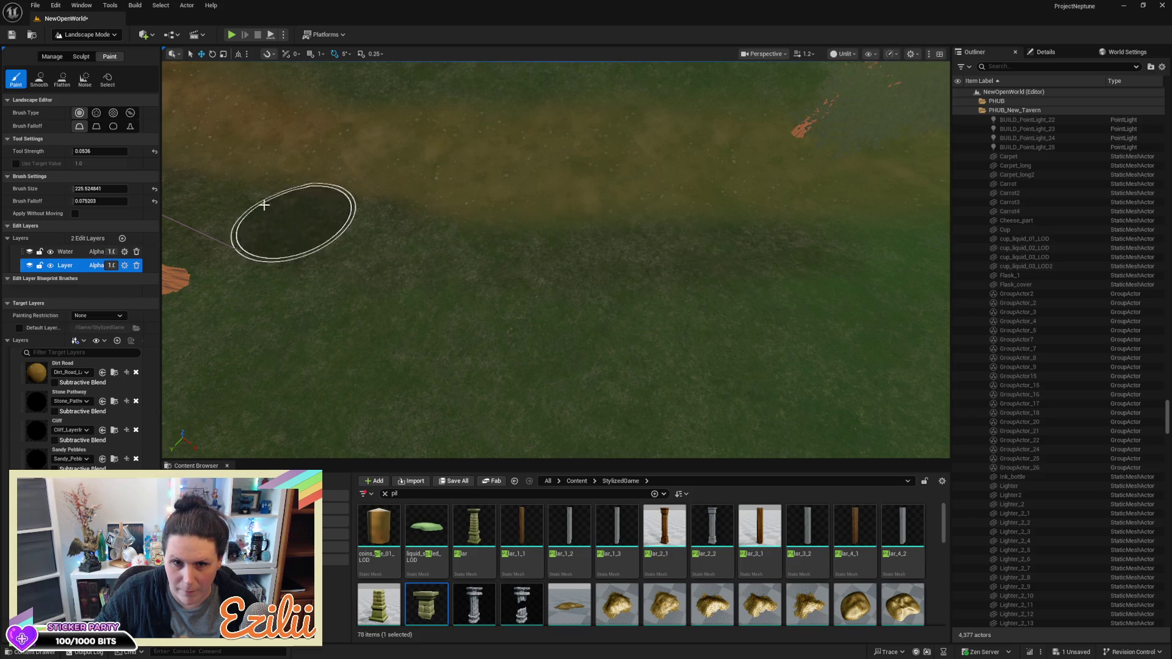
pyautogui.scroll(5, 241, 202)
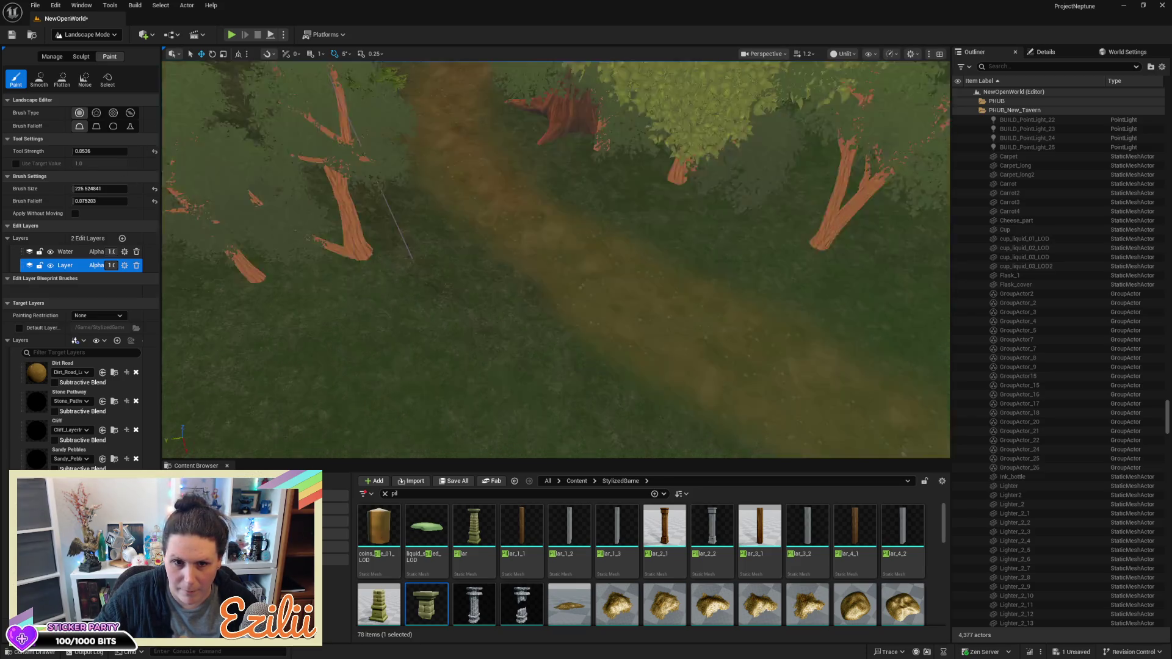
pyautogui.scroll(3, 374, 301)
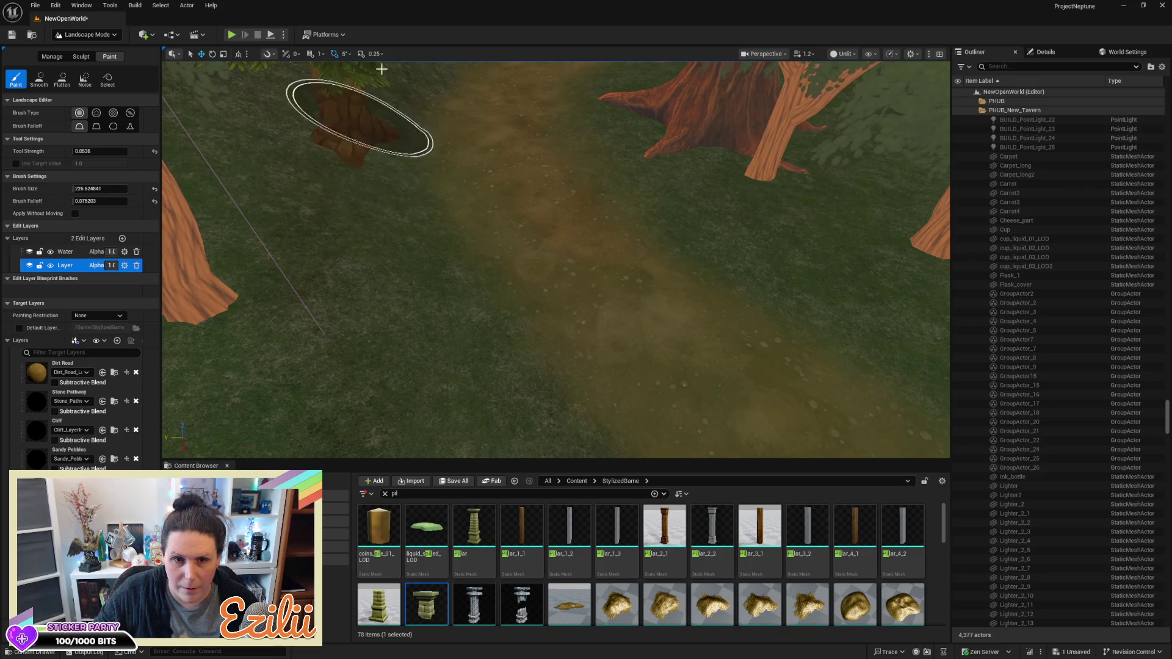
pyautogui.moveTo(377, 190)
pyautogui.mouseDown()
pyautogui.moveTo(366, 141)
pyautogui.moveTo(293, 230)
pyautogui.mouseUp()
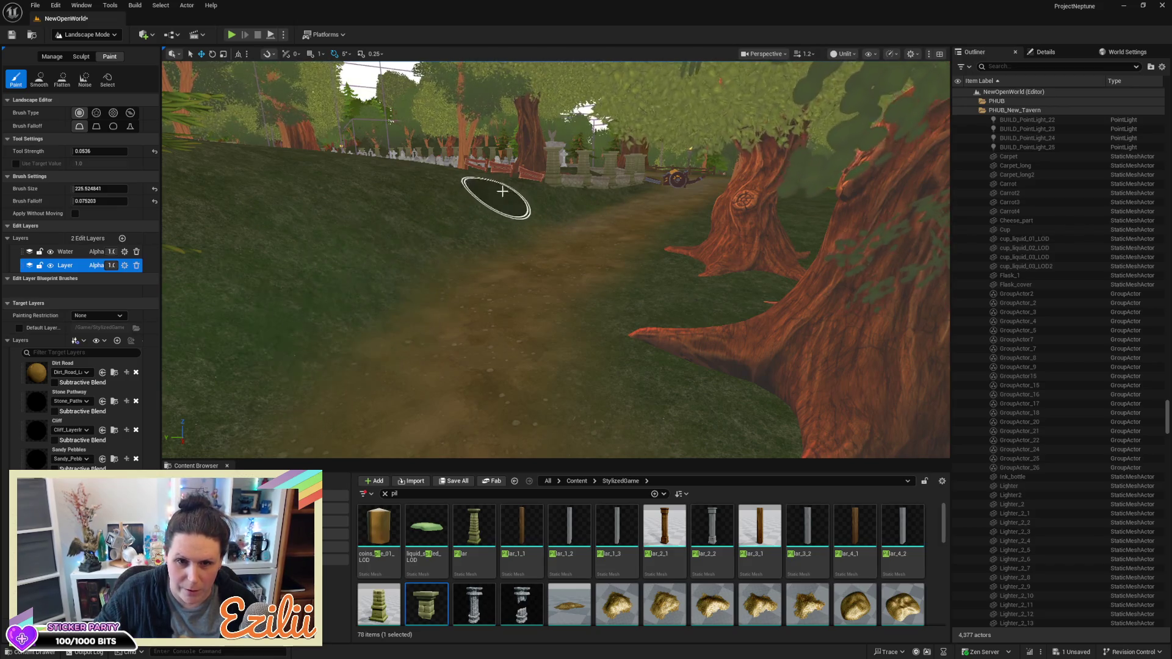
pyautogui.moveTo(446, 228); pyautogui.dragTo(494, 314)
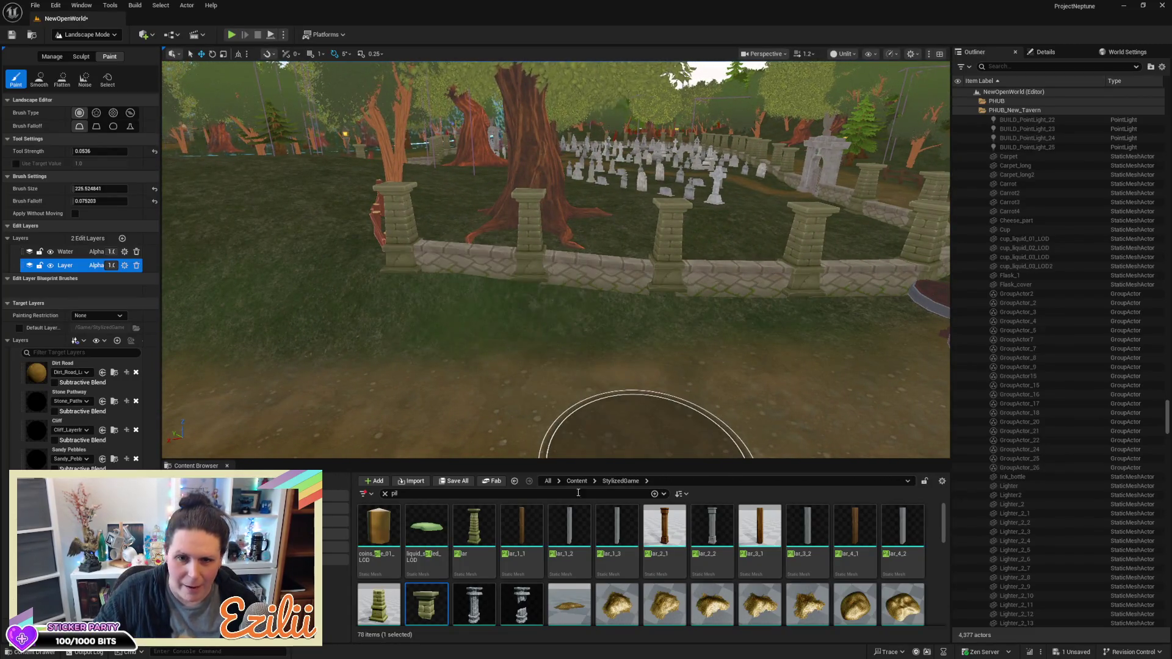
pyautogui.click(85, 57)
# Choose the Smooth sculpt tool and face the stone wall beside the cart
pyautogui.click(69, 83)
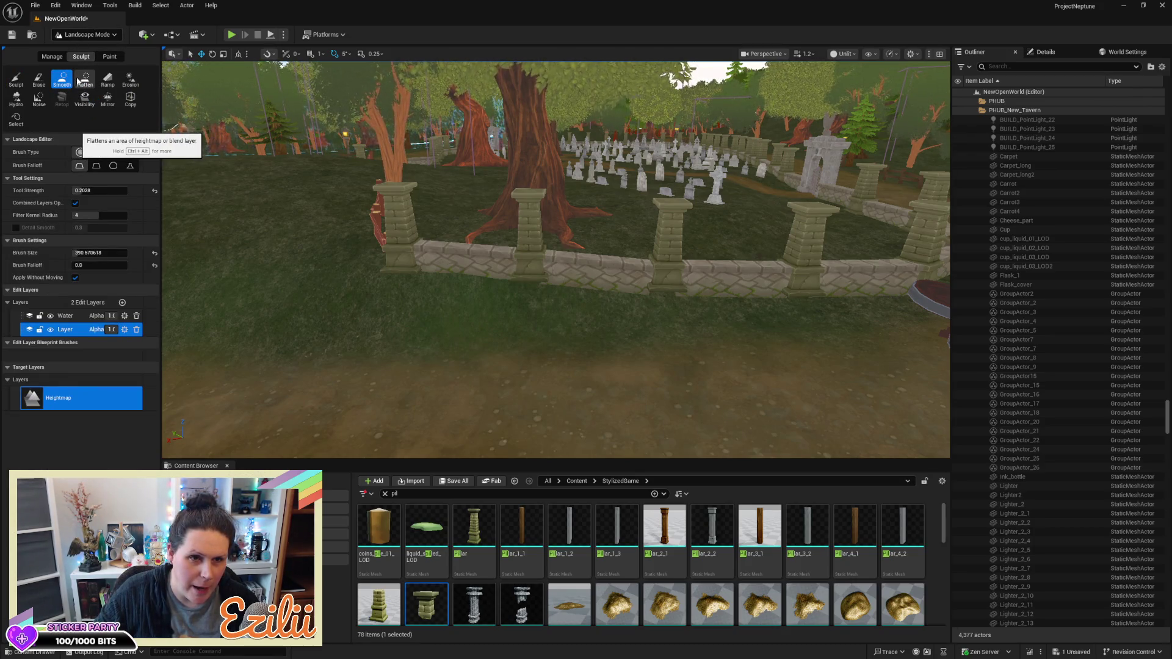
pyautogui.click(78, 80)
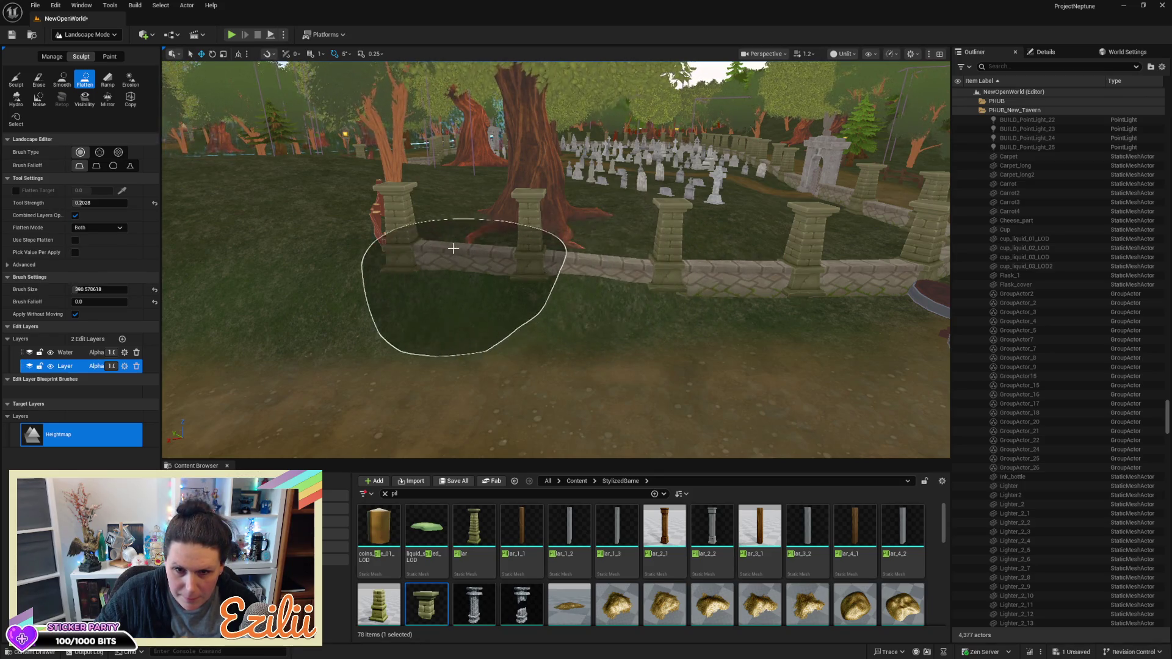
pyautogui.click(62, 79)
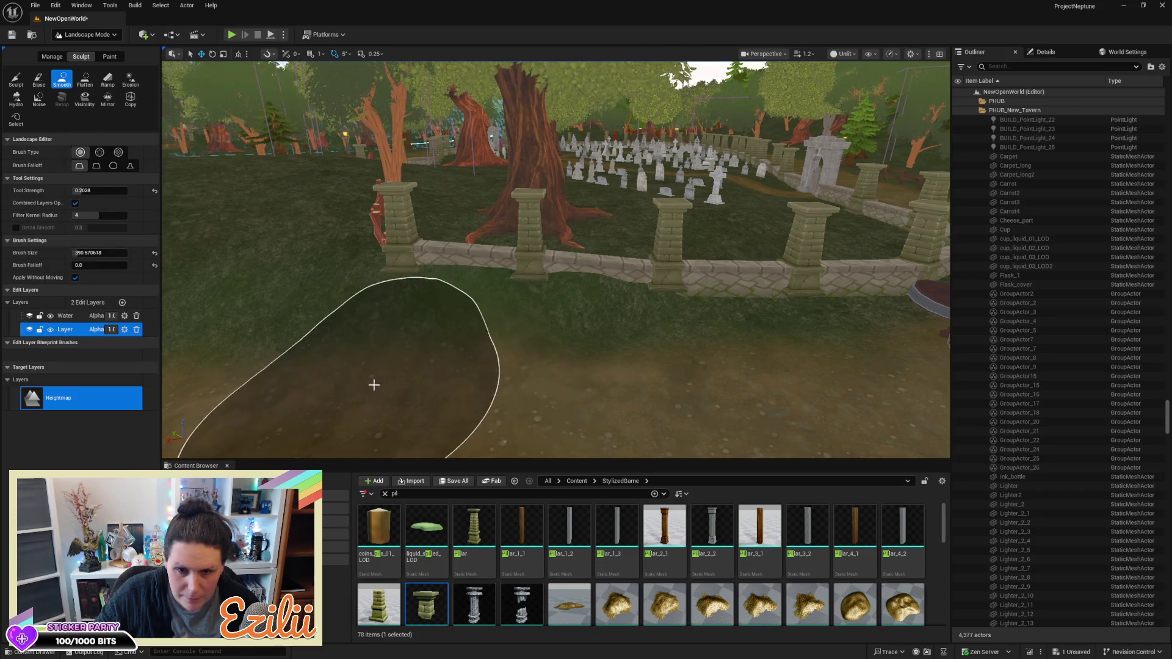
pyautogui.scroll(3, 374, 385)
pyautogui.scroll(-3, 528, 356)
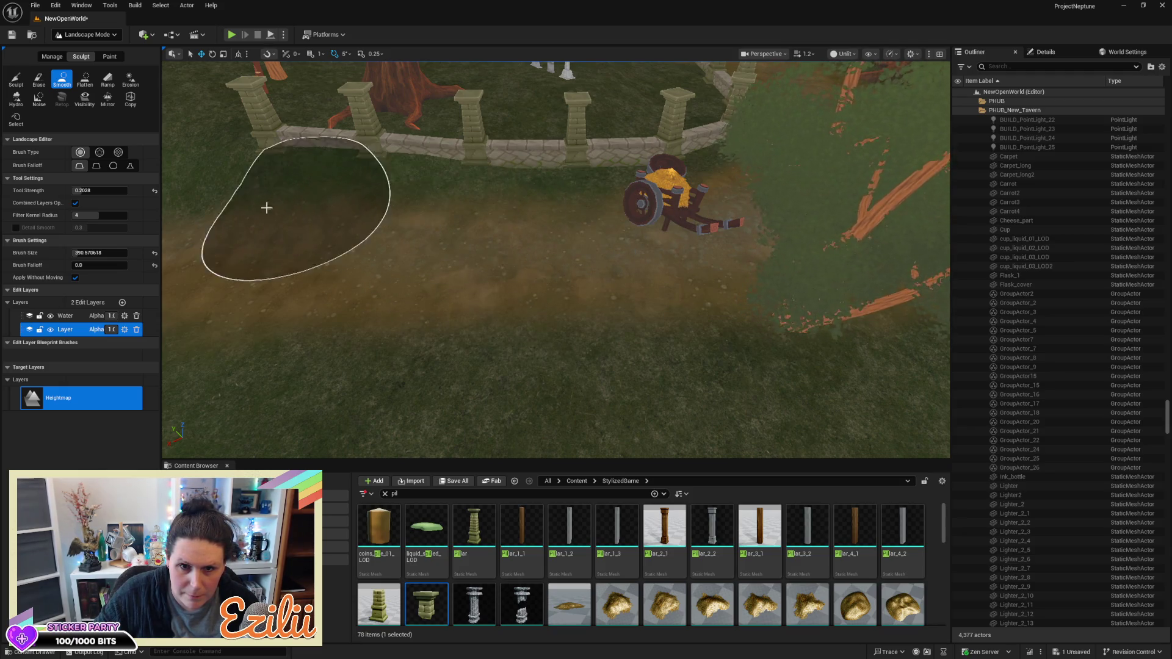
pyautogui.moveTo(580, 317); pyautogui.dragTo(580, 317)
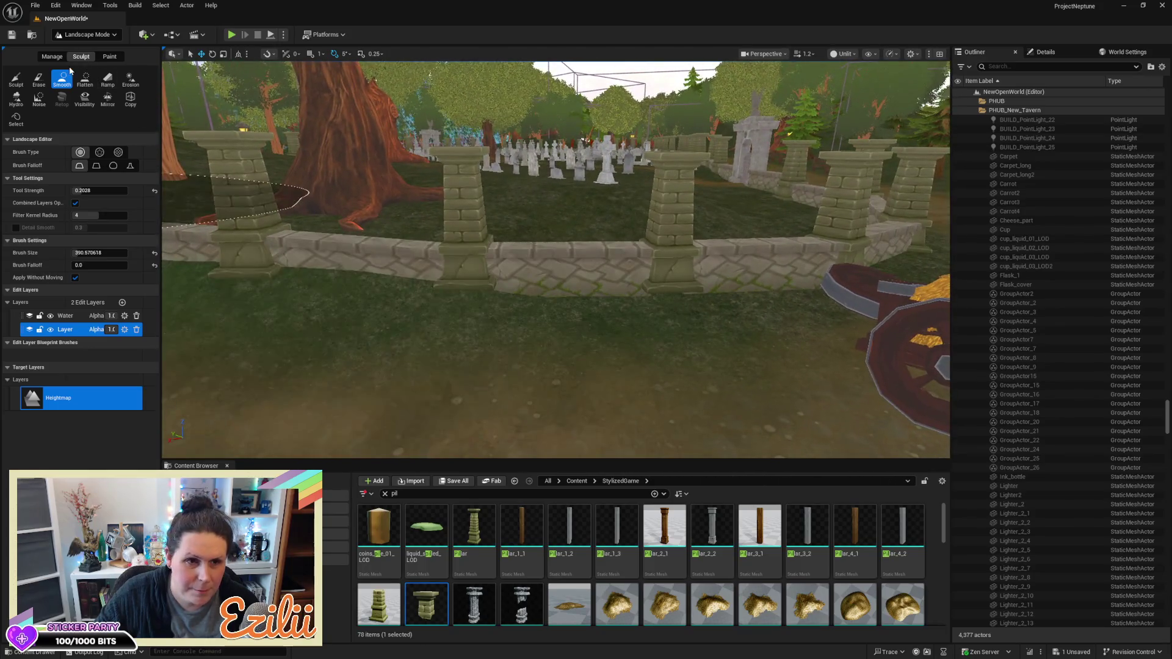
# Select the Flatten tool, resize its brush to about 134.21, and frame the stone wall's base
pyautogui.click(85, 80)
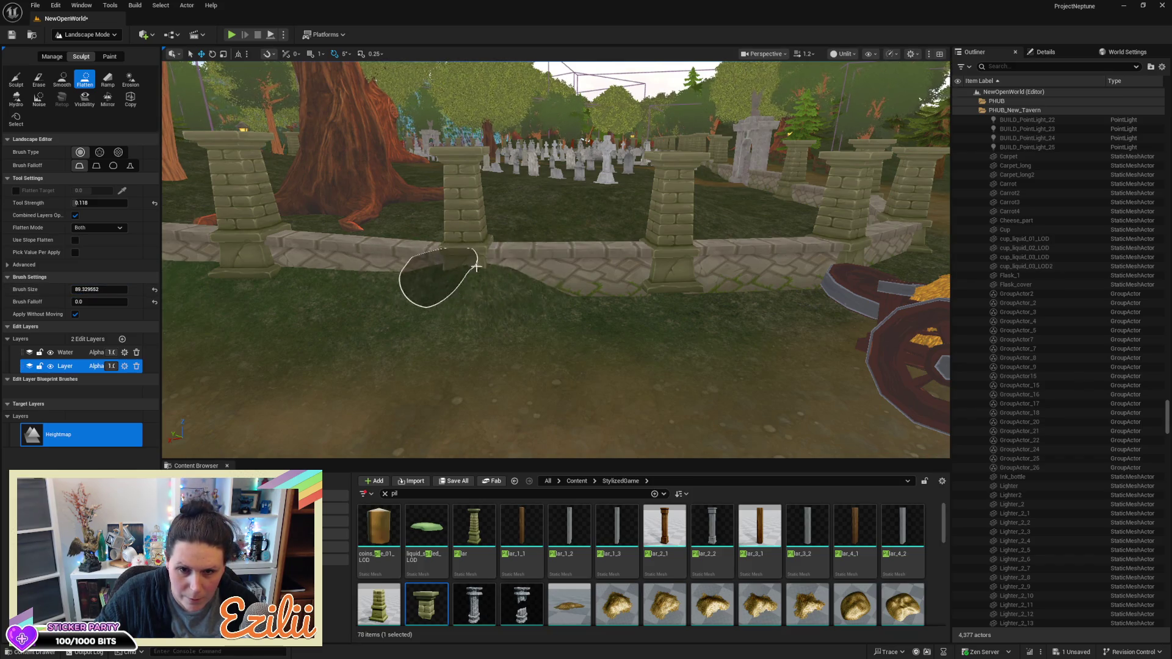
pyautogui.press('d')
pyautogui.press('d')
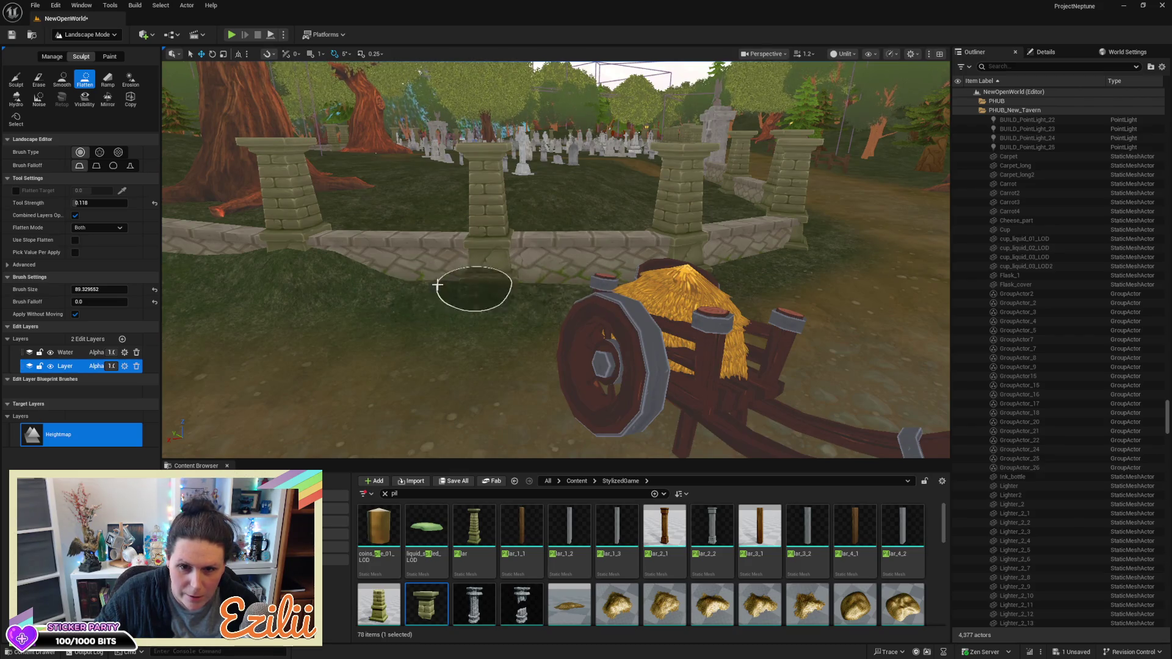
pyautogui.press('d')
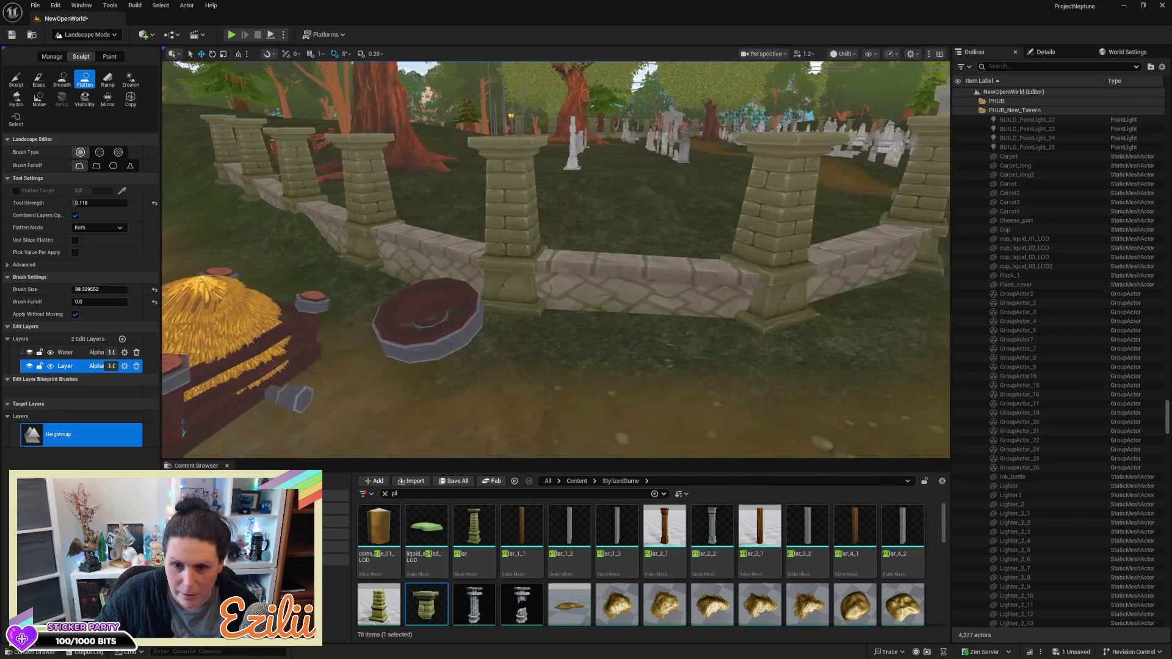
pyautogui.press('a')
pyautogui.press('s')
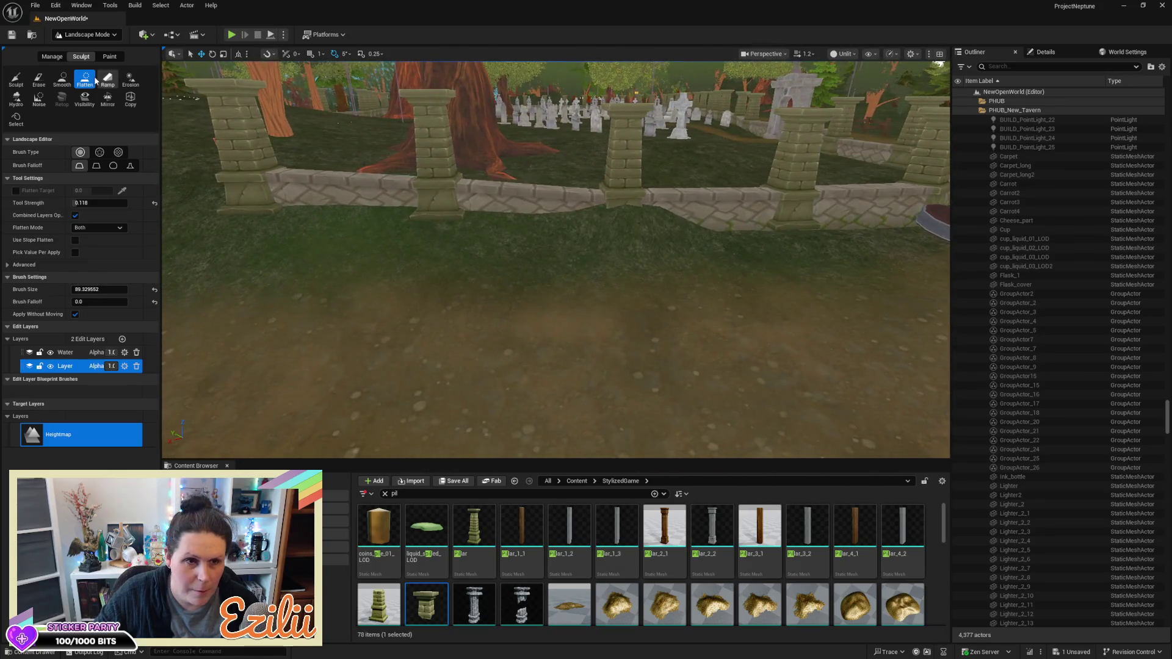
pyautogui.click(61, 80)
pyautogui.press('w')
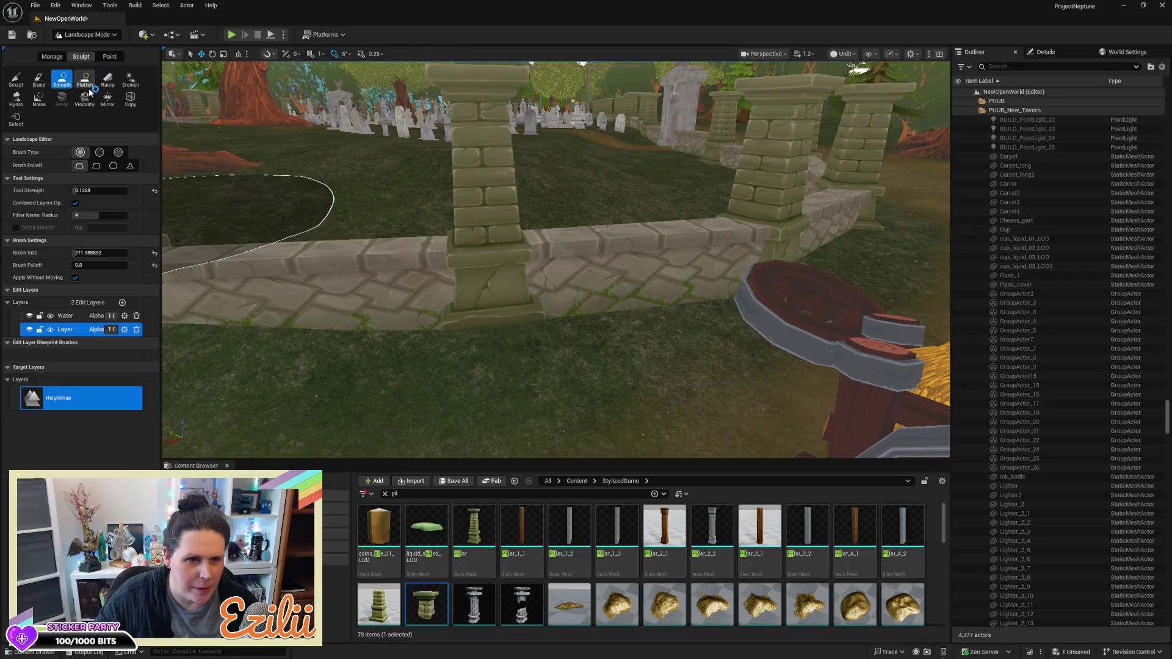
pyautogui.click(85, 78)
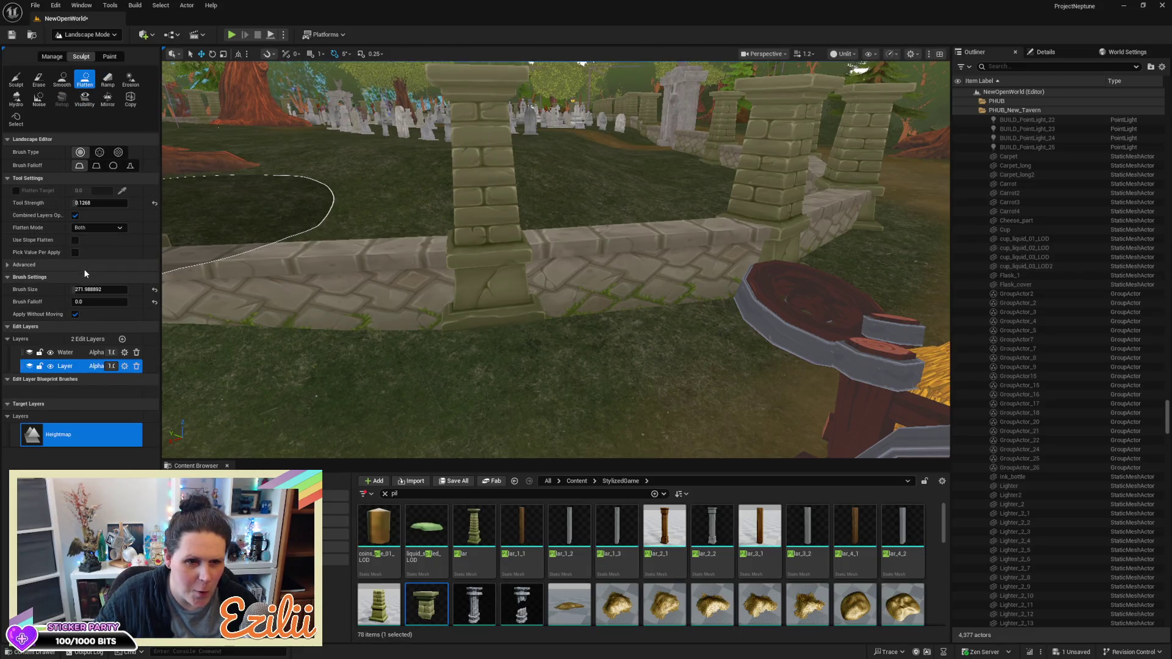
pyautogui.write('1')
pyautogui.press('Return')
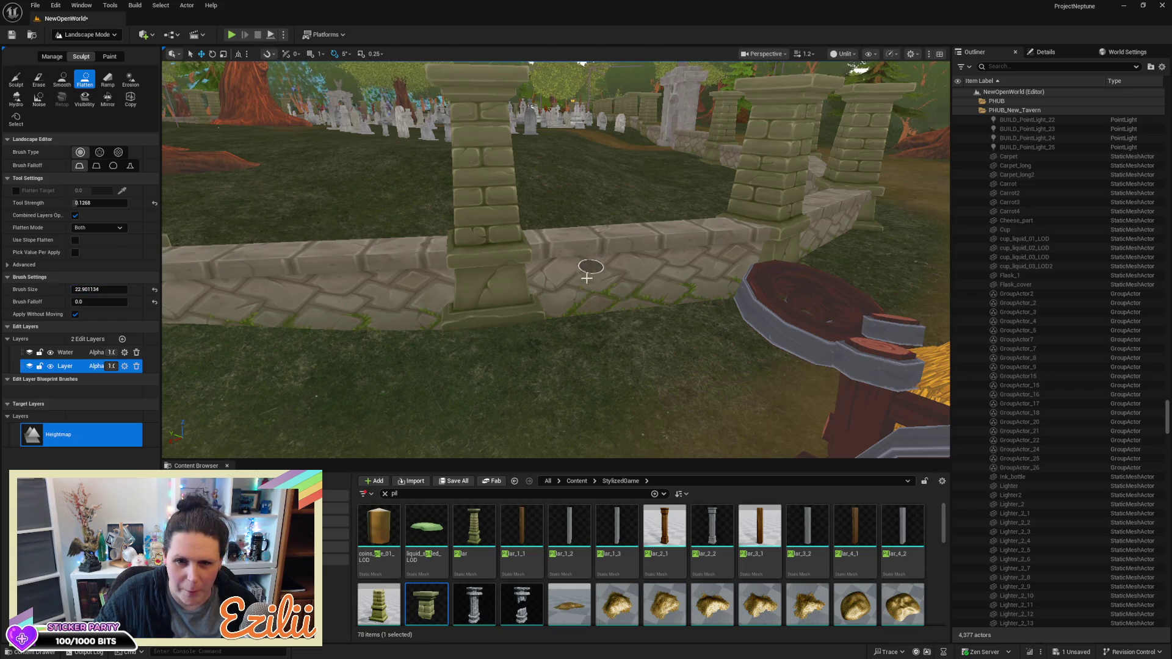
pyautogui.moveTo(578, 308)
pyautogui.mouseDown()
pyautogui.moveTo(578, 384)
pyautogui.moveTo(604, 379)
pyautogui.moveTo(604, 342)
pyautogui.moveTo(635, 348)
pyautogui.moveTo(634, 366)
pyautogui.moveTo(583, 308)
pyautogui.mouseUp()
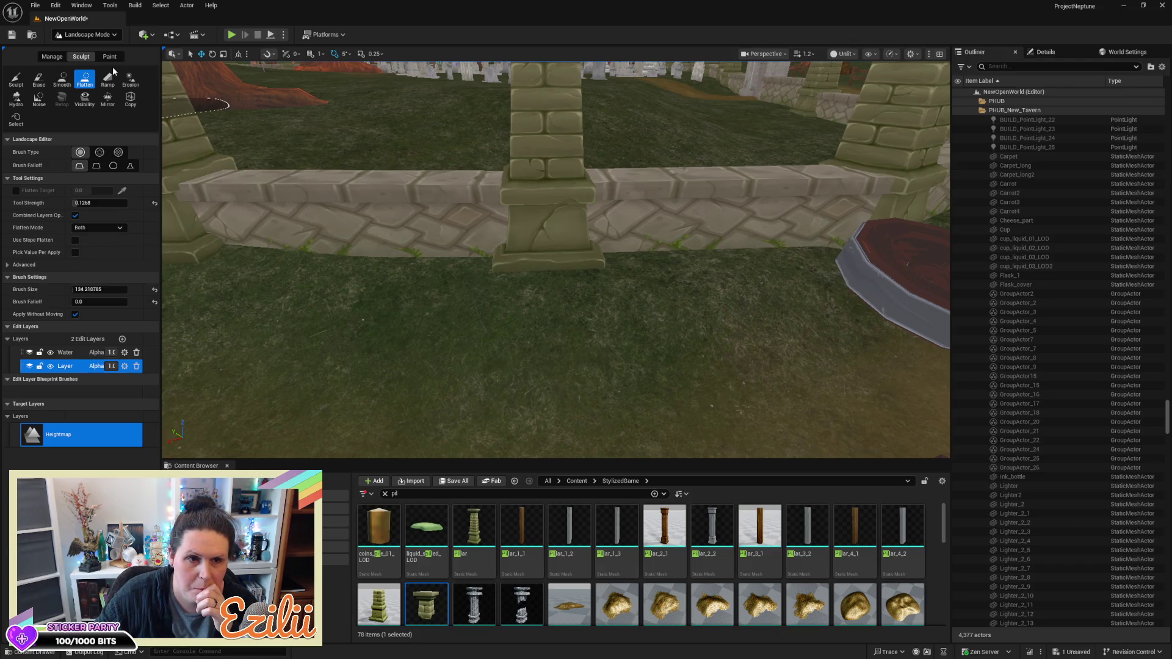
# Select the Smooth tool, fly over to the wooded hill, and open the editor modes list
pyautogui.click(62, 84)
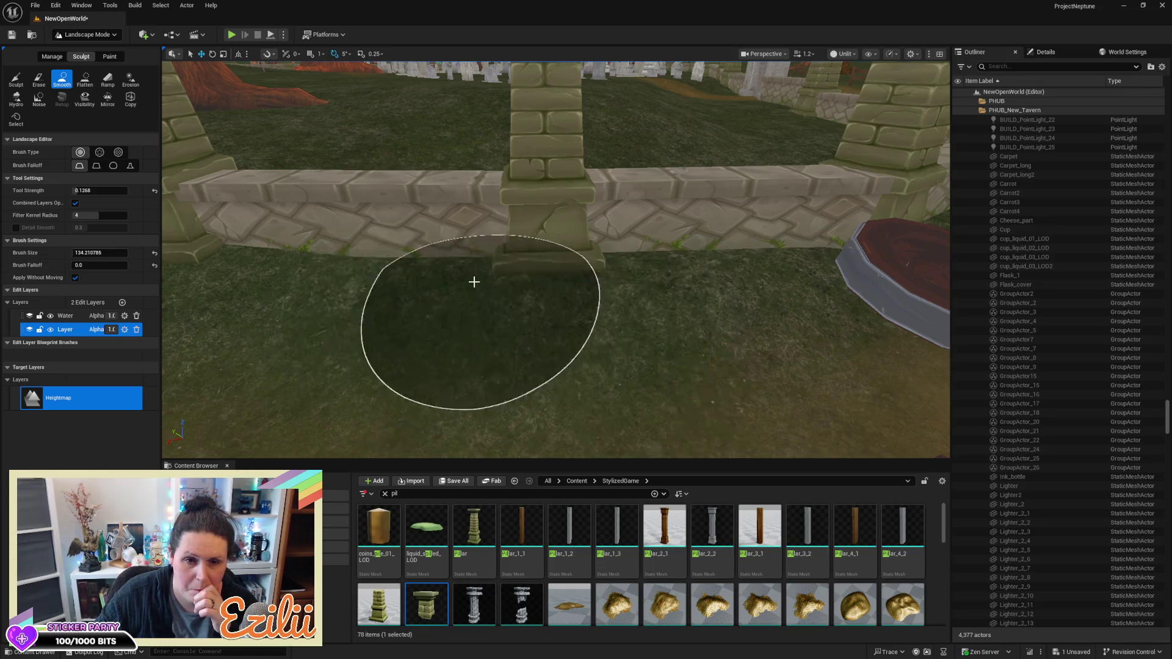
pyautogui.rightClick(858, 366)
pyautogui.moveTo(858, 366)
pyautogui.mouseDown()
pyautogui.moveTo(809, 334)
pyautogui.moveTo(809, 384)
pyautogui.moveTo(382, 265)
pyautogui.mouseUp()
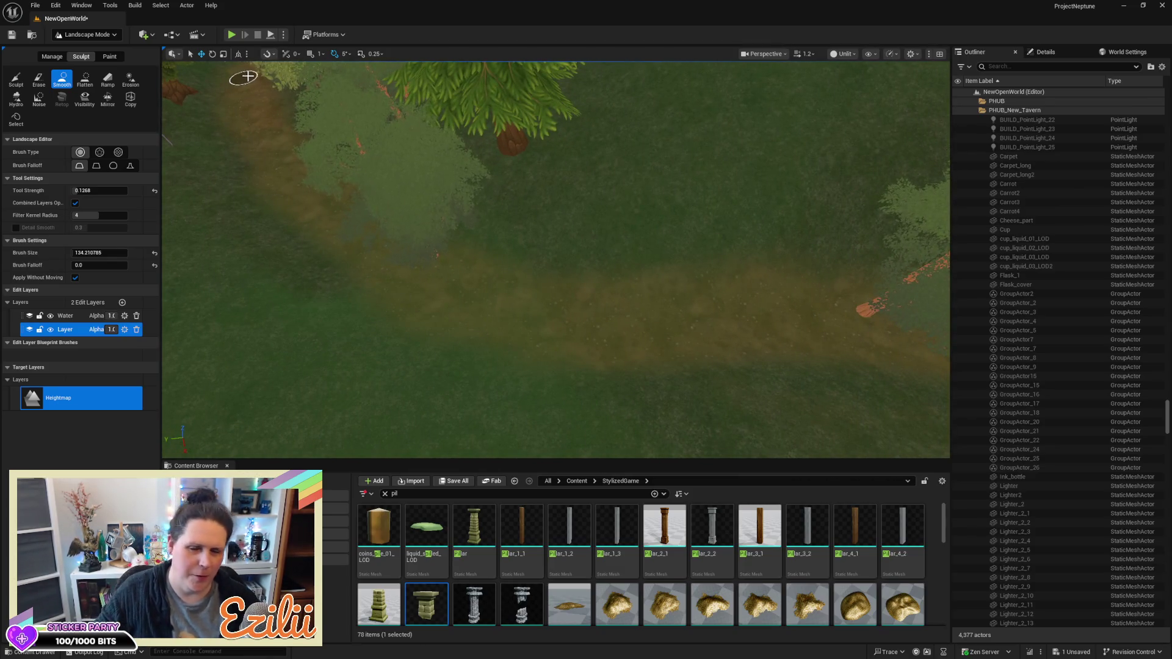
pyautogui.click(104, 36)
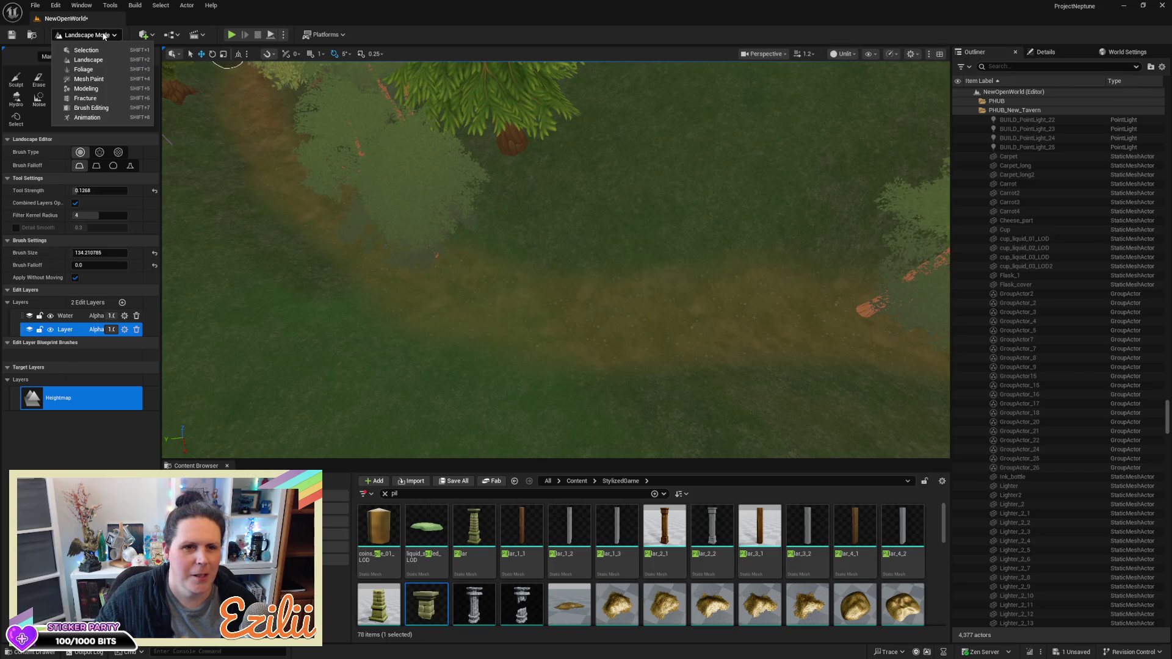
# Switch to Foliage mode and move the selected tree cluster to the left above the path
pyautogui.click(109, 72)
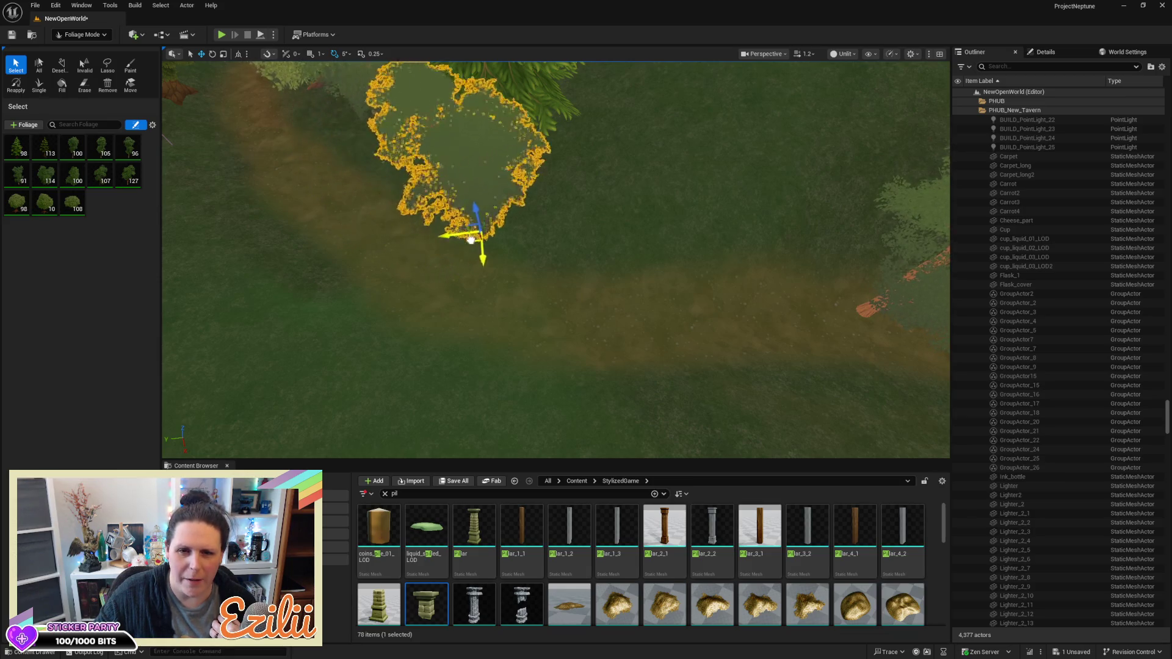
pyautogui.moveTo(638, 313); pyautogui.dragTo(638, 201)
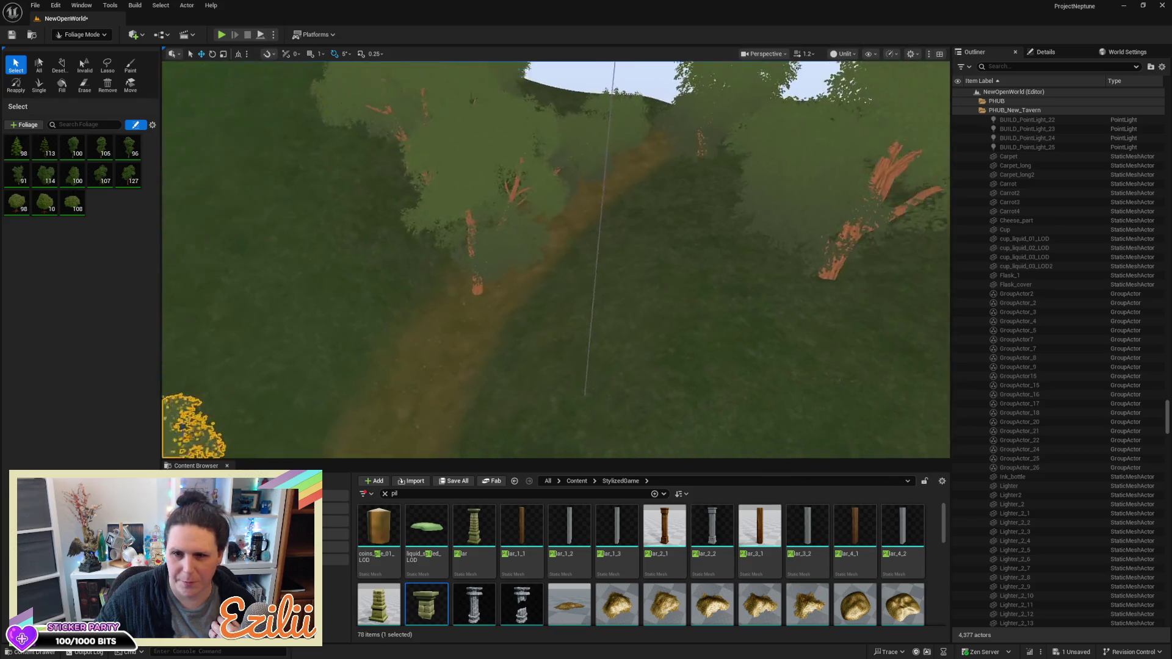
pyautogui.moveTo(507, 296)
pyautogui.mouseDown()
pyautogui.moveTo(422, 300)
pyautogui.moveTo(261, 426)
pyautogui.moveTo(287, 419)
pyautogui.moveTo(302, 377)
pyautogui.mouseUp()
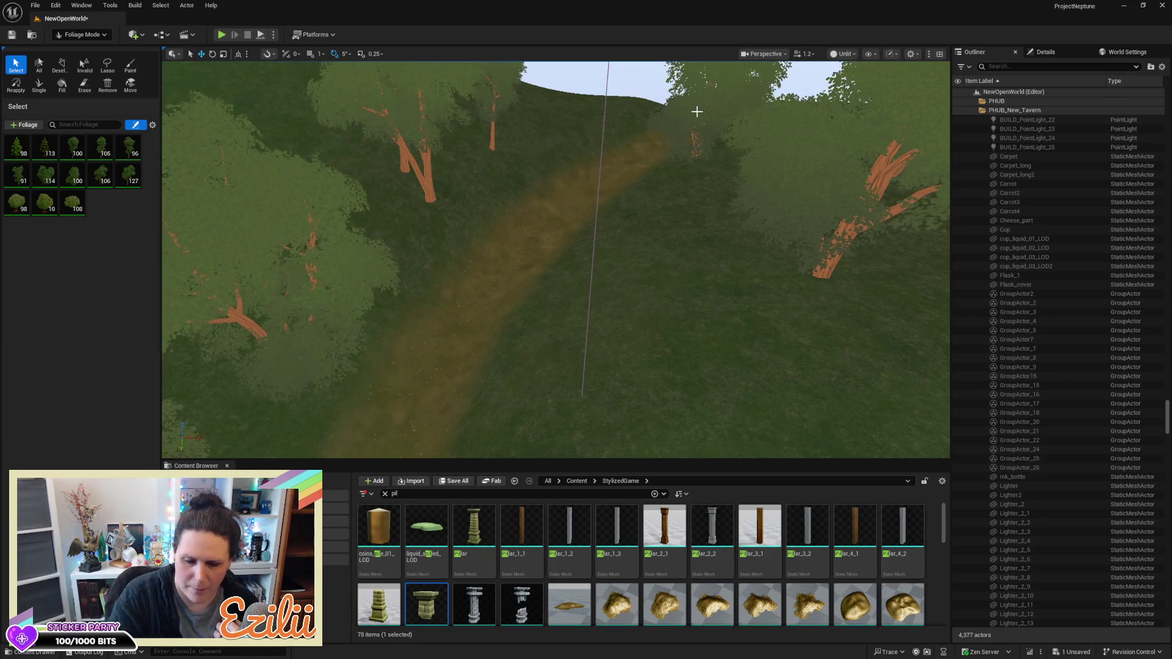
pyautogui.moveTo(772, 243); pyautogui.dragTo(792, 67)
pyautogui.moveTo(555, 260)
pyautogui.mouseDown()
pyautogui.moveTo(555, 183)
pyautogui.moveTo(595, 183)
pyautogui.moveTo(576, 183)
pyautogui.mouseUp()
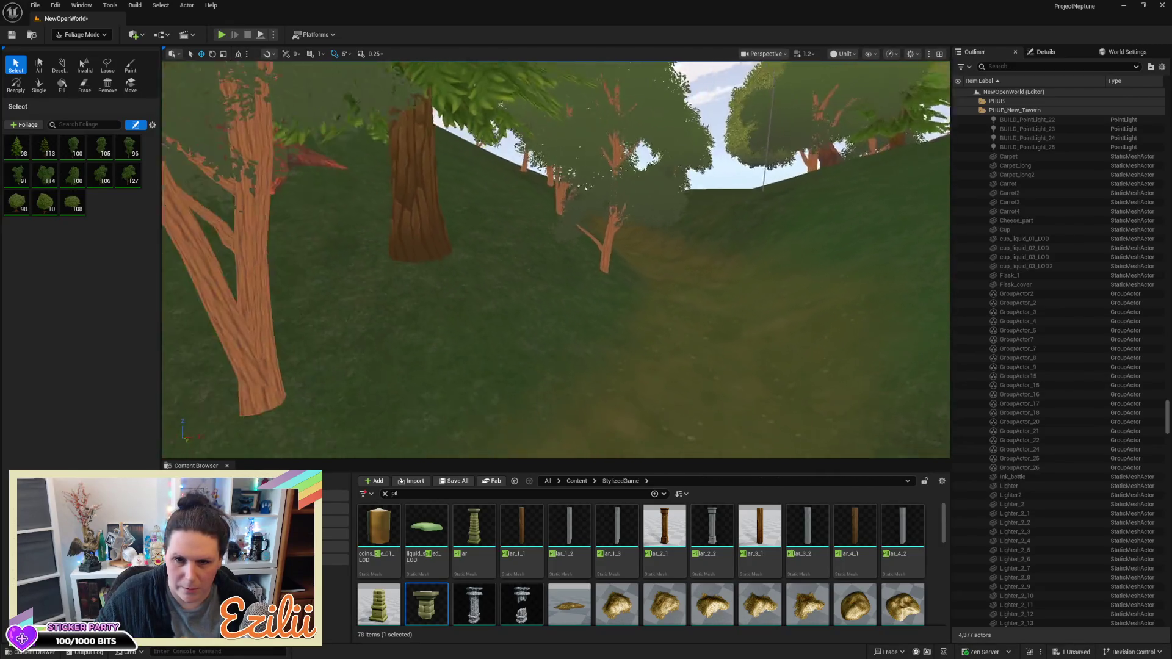
# Pull back to view the hillside, save the NewOpenWorld level, and open the modes list
pyautogui.press('s')
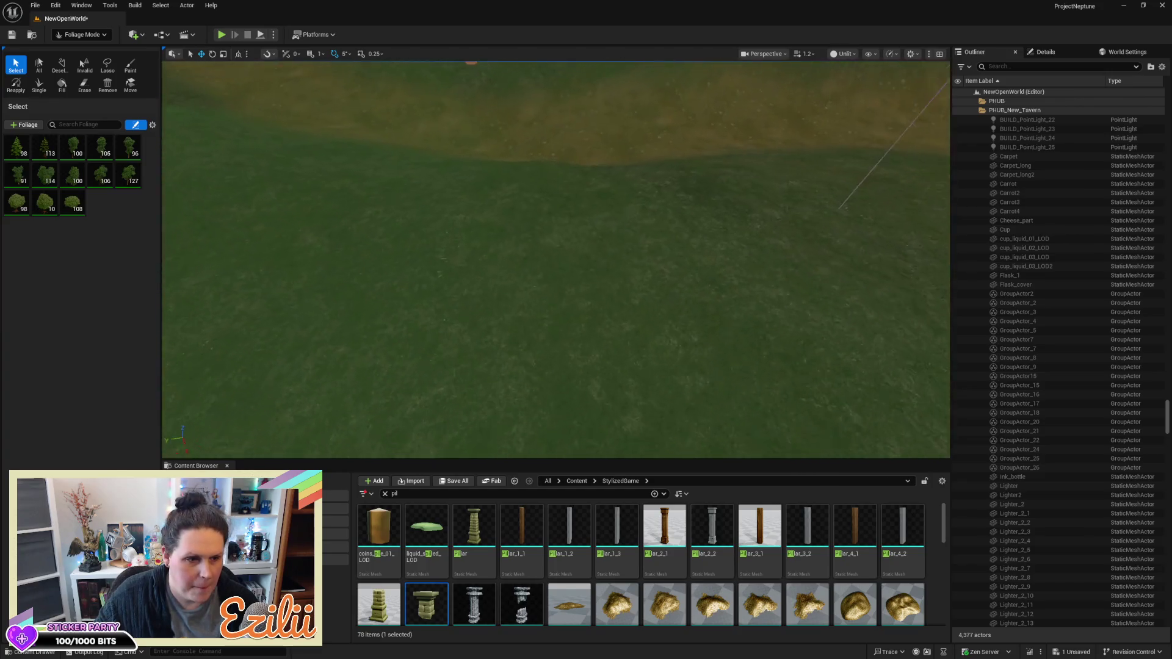
pyautogui.press('q')
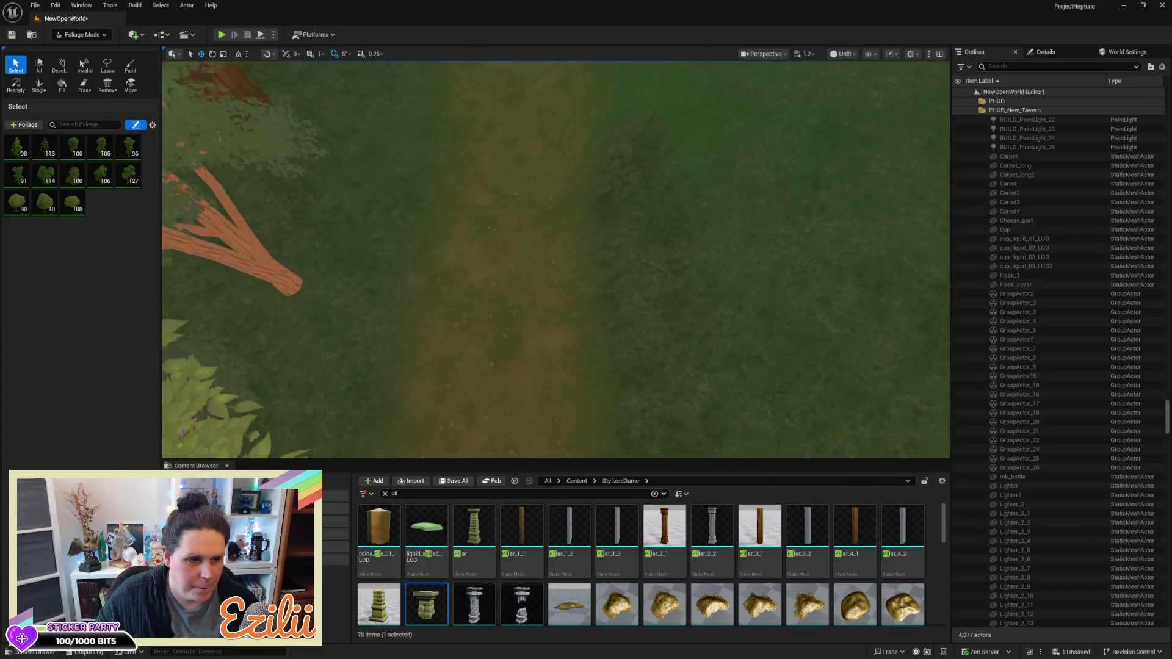
pyautogui.press('s')
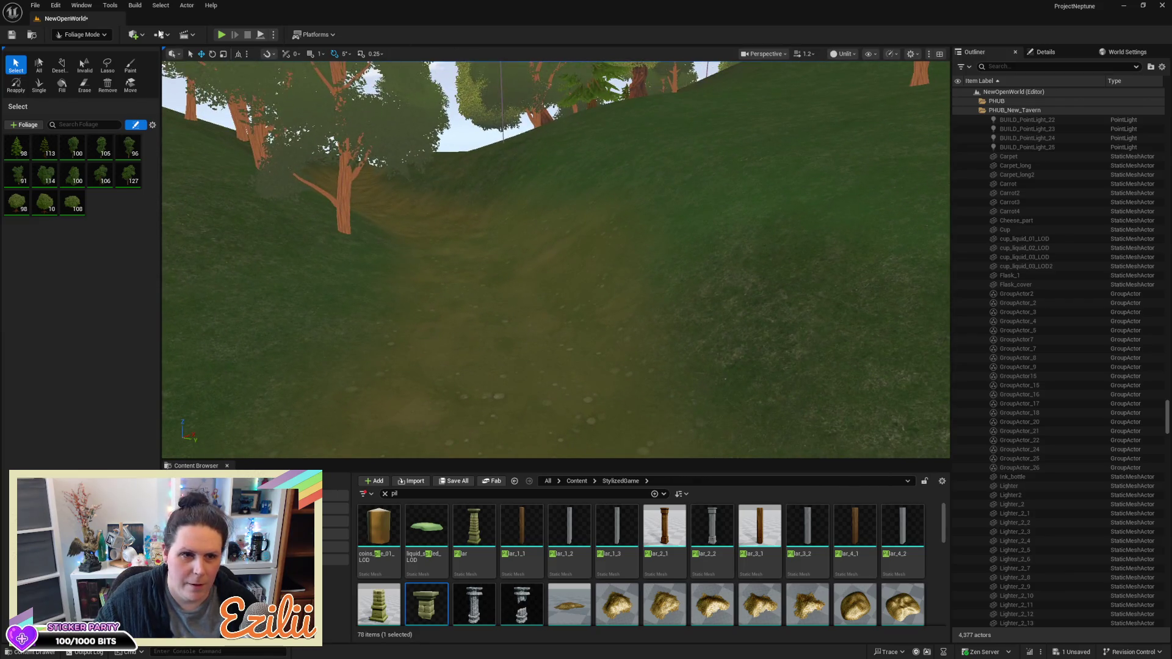
pyautogui.hotkey('ctrl', 's')
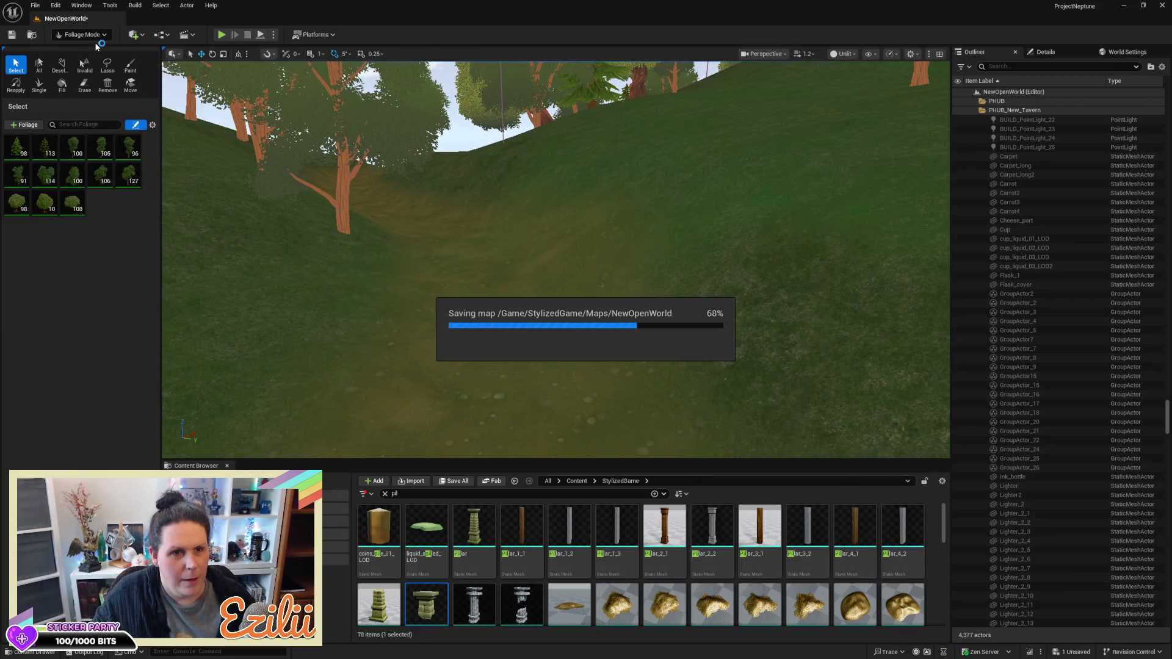
pyautogui.click(97, 35)
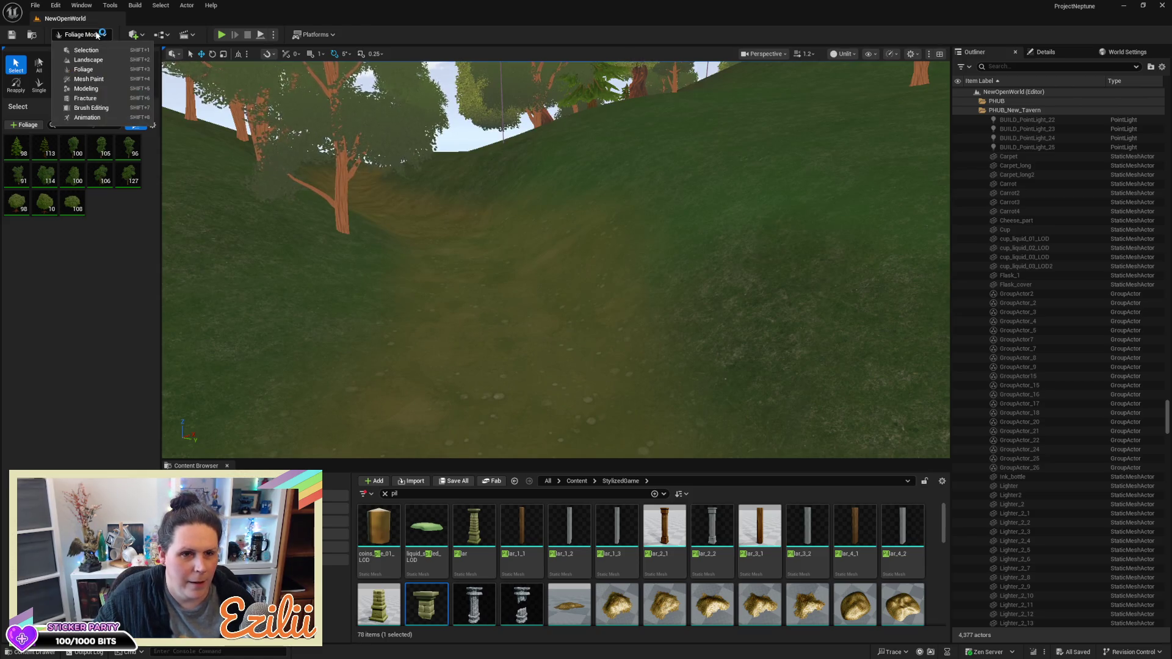
# Return to Landscape mode, enlarge the Smooth brush to about 296, and smooth the grassy hillside
pyautogui.click(92, 61)
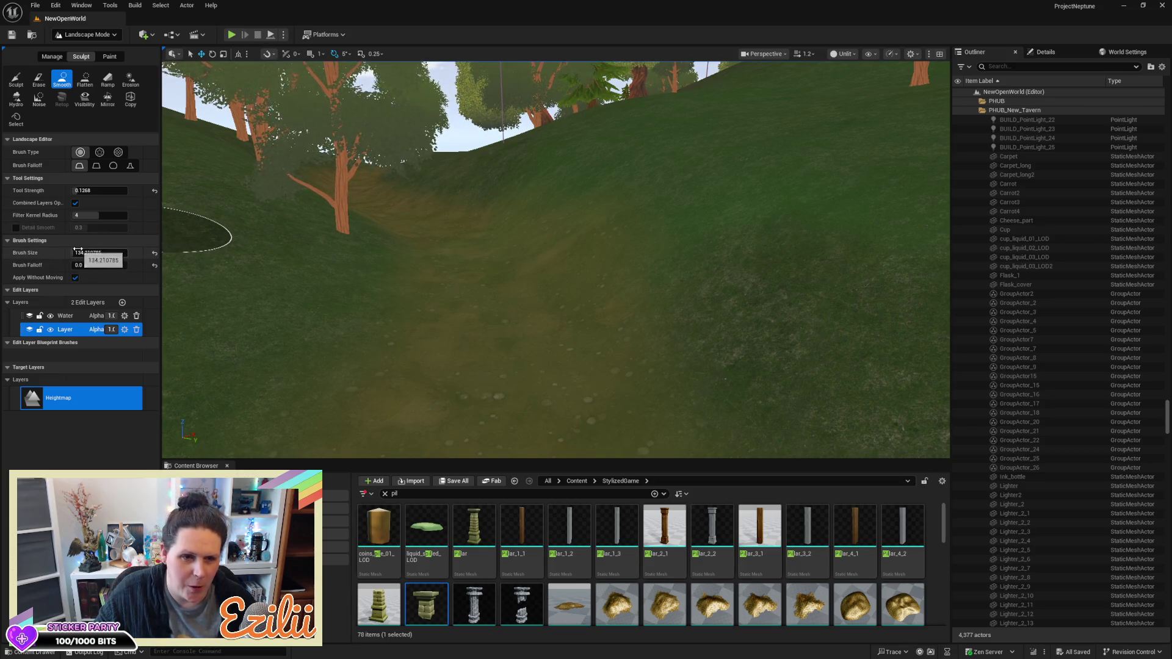
pyautogui.moveTo(79, 249); pyautogui.dragTo(107, 249)
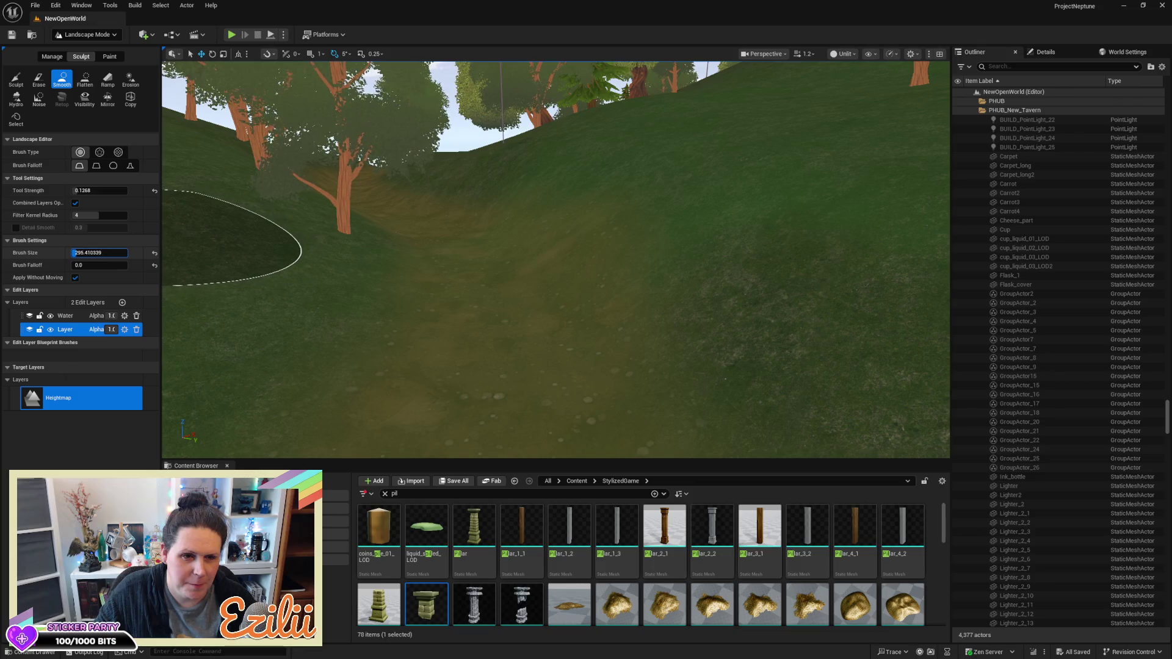
pyautogui.moveTo(720, 303); pyautogui.dragTo(725, 275)
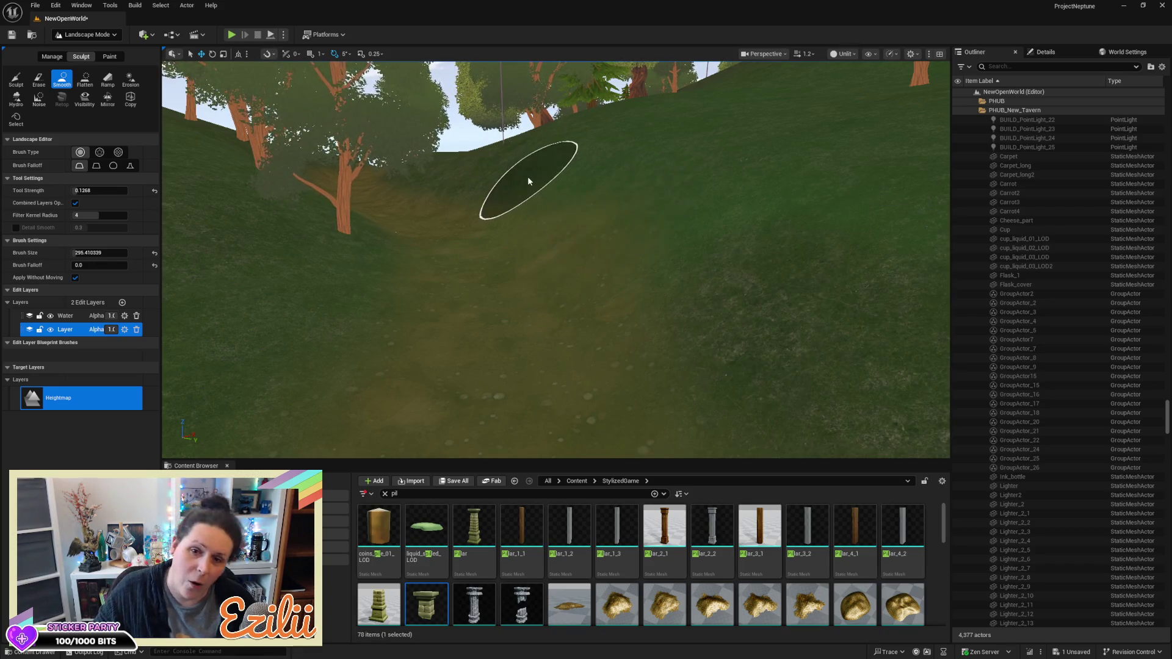
pyautogui.scroll(5, 764, 300)
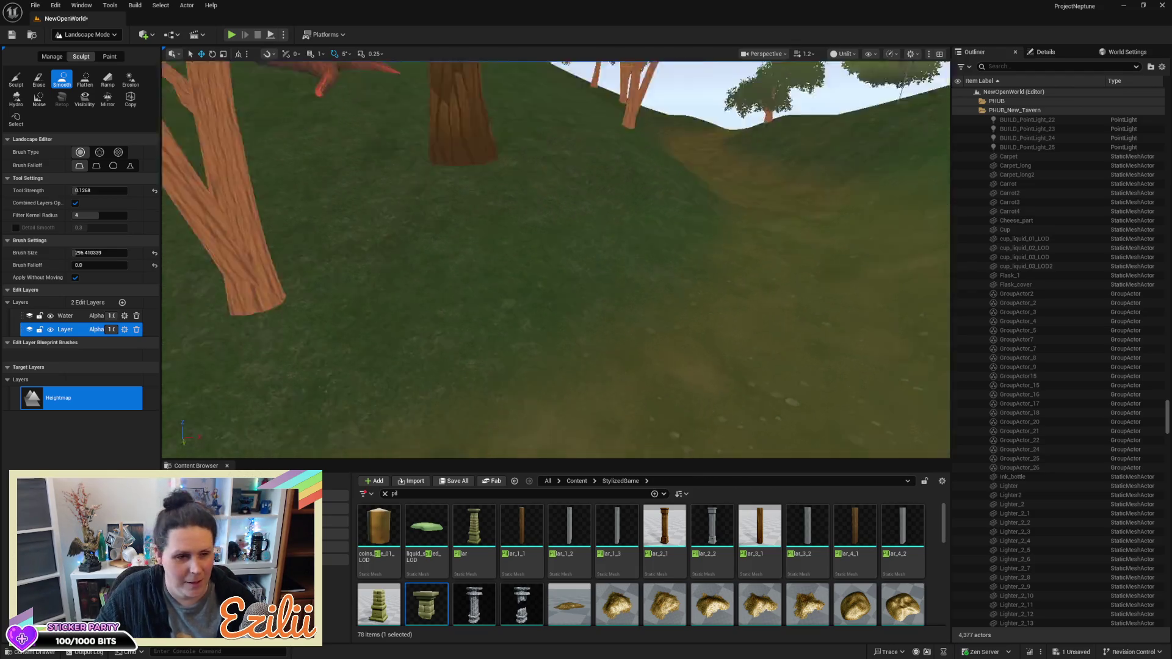
pyautogui.scroll(10, 764, 300)
pyautogui.scroll(-6, 556, 259)
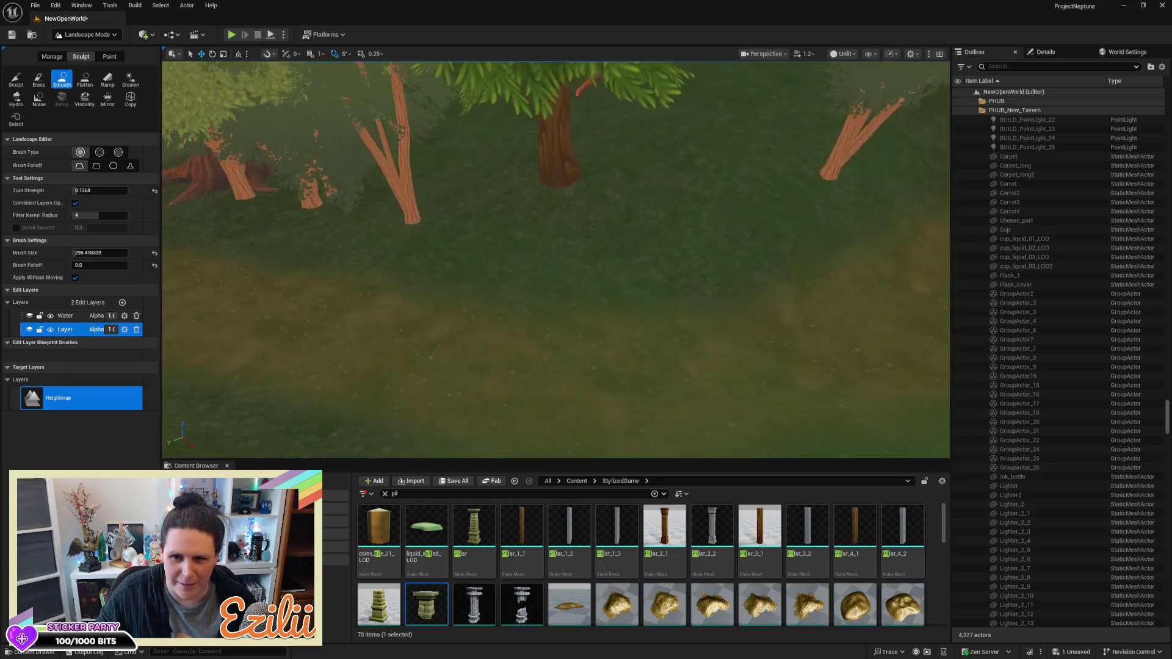
pyautogui.scroll(3, 555, 259)
pyautogui.scroll(-5, 556, 259)
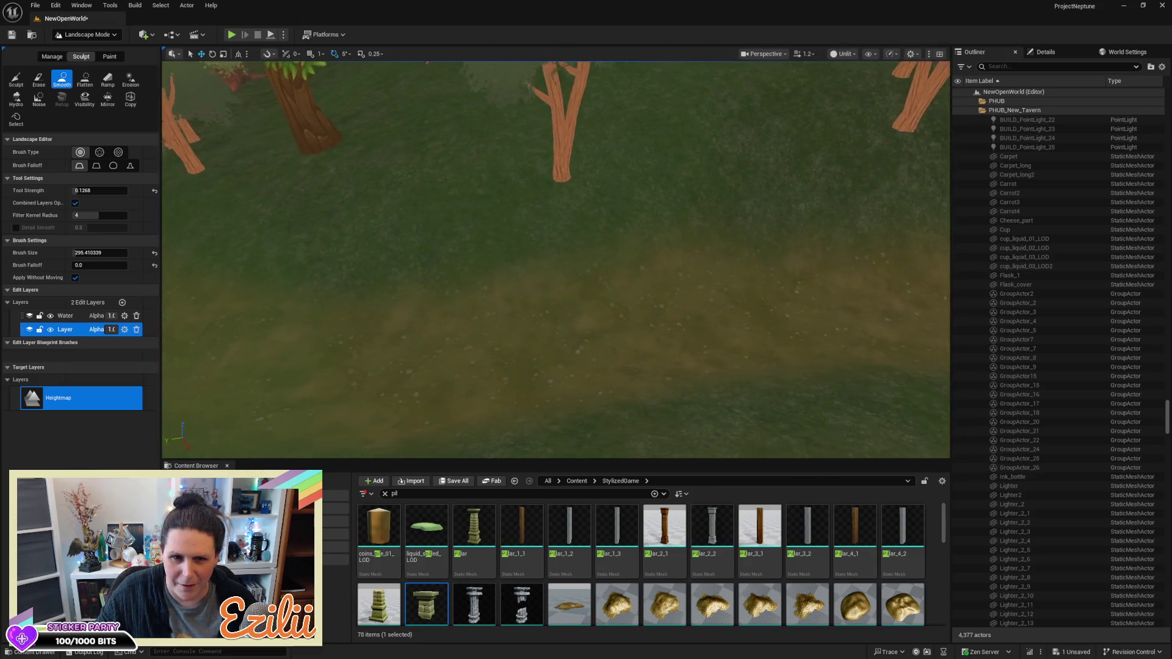
pyautogui.scroll(6, 555, 260)
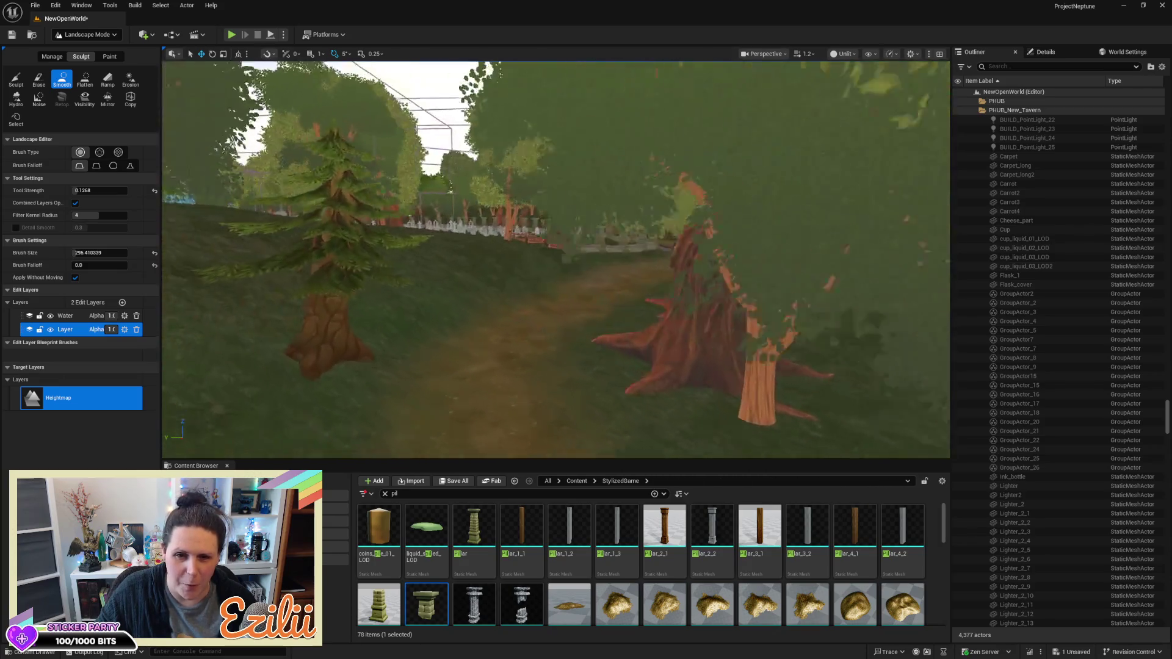
pyautogui.scroll(3, 721, 267)
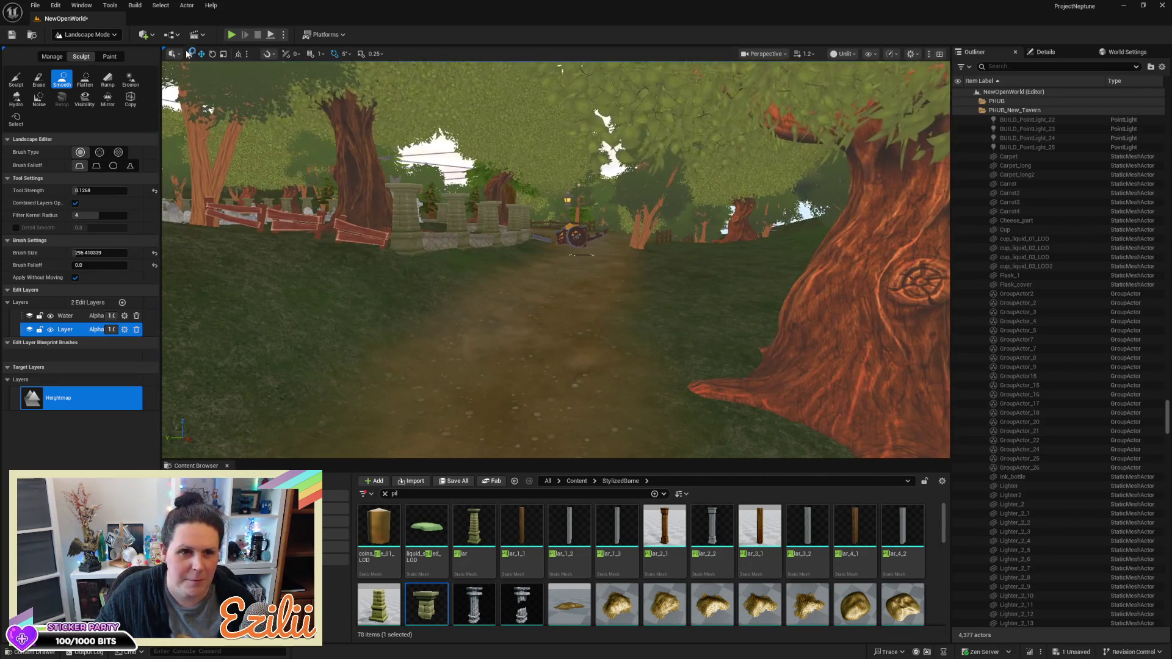
pyautogui.click(111, 56)
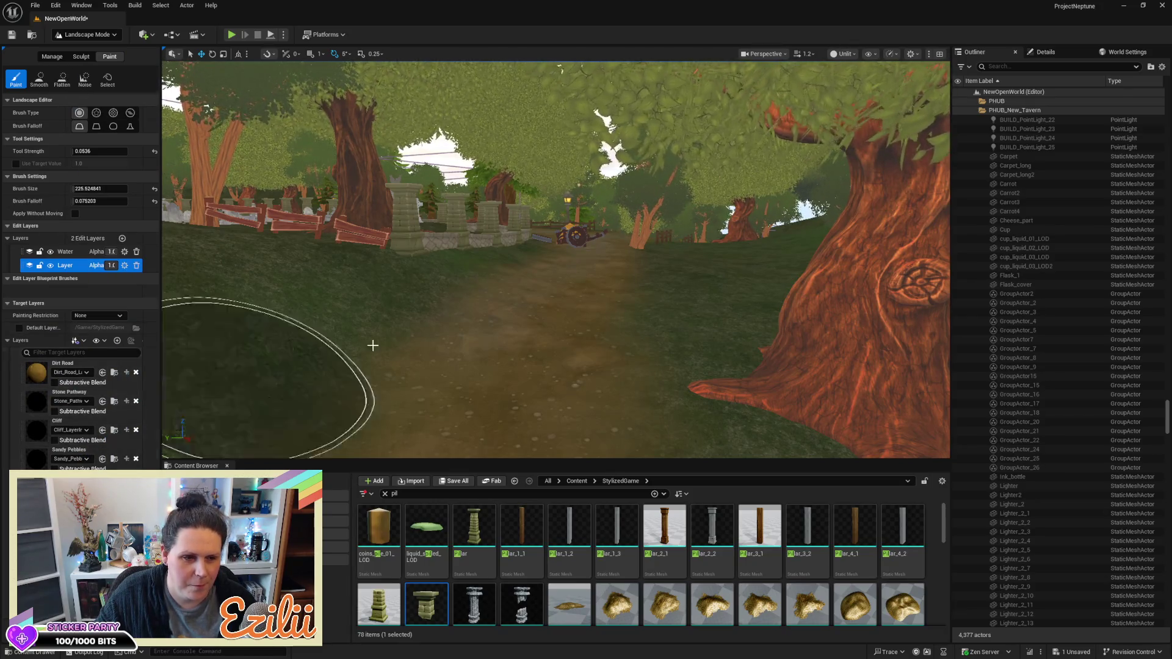
# Bring the dirt path beside the stone walls into close view and paint dirt across the terrain
pyautogui.scroll(5, 261, 378)
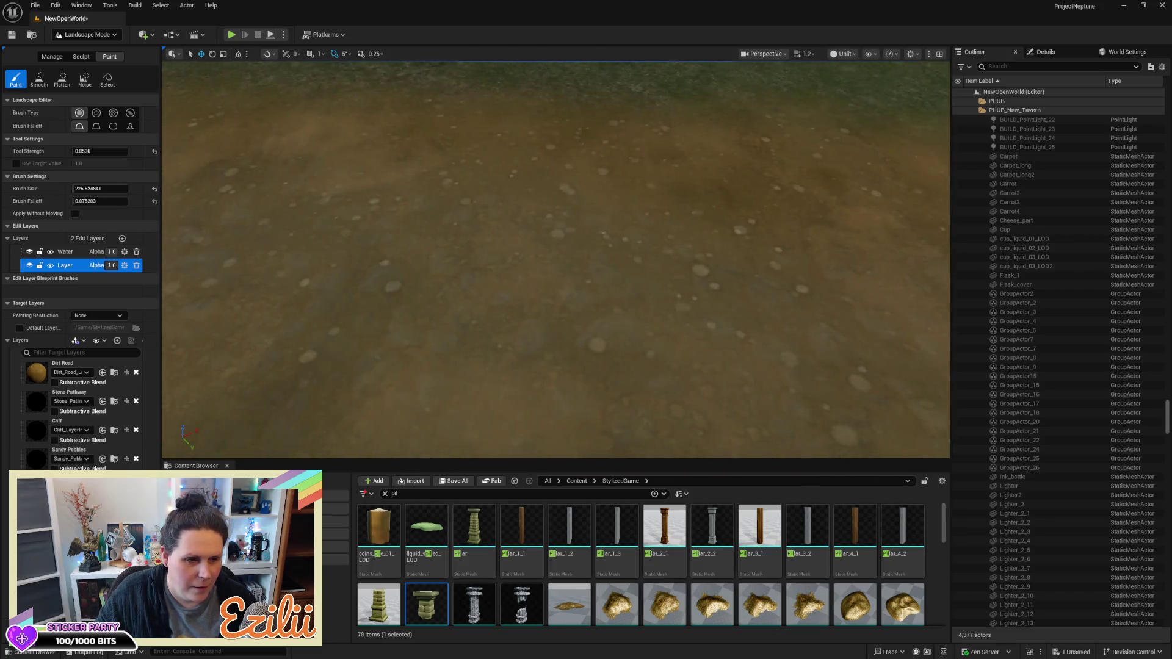
pyautogui.scroll(-10, 555, 259)
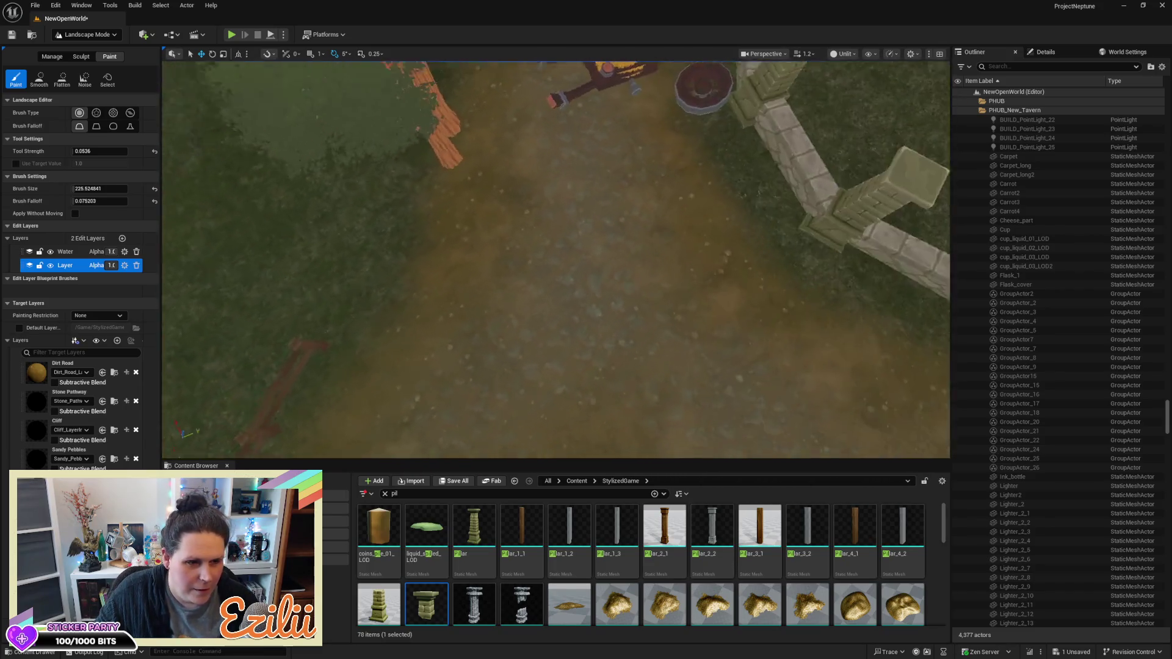
pyautogui.scroll(-5, 555, 259)
pyautogui.moveTo(493, 321); pyautogui.dragTo(492, 321)
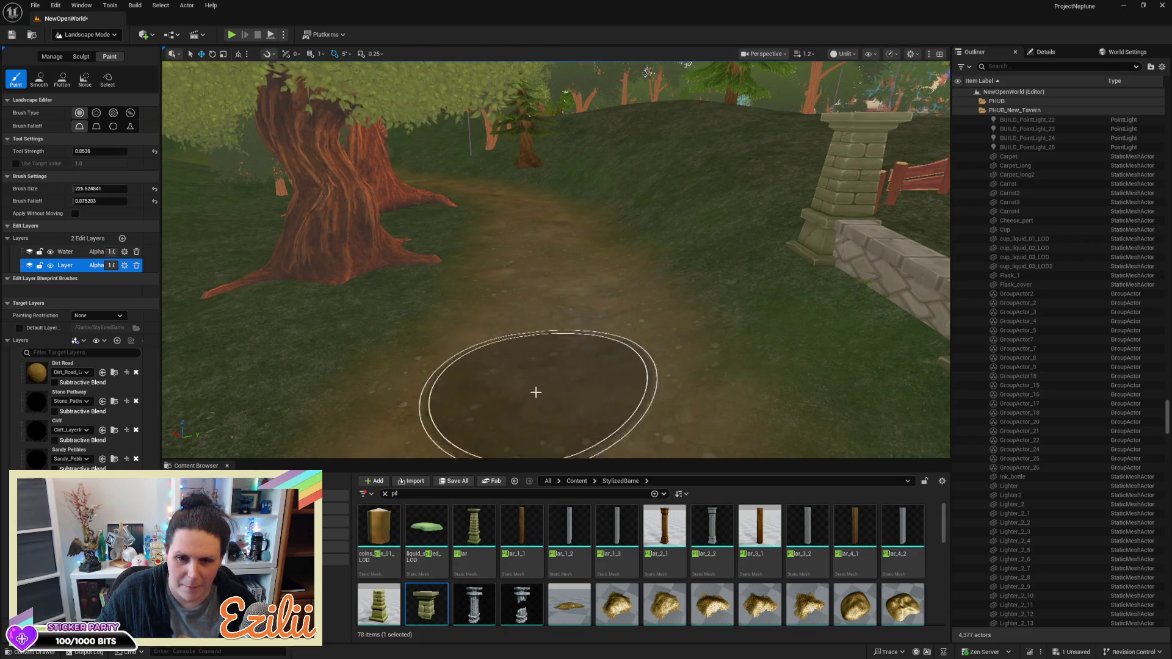
pyautogui.moveTo(549, 270); pyautogui.dragTo(549, 270)
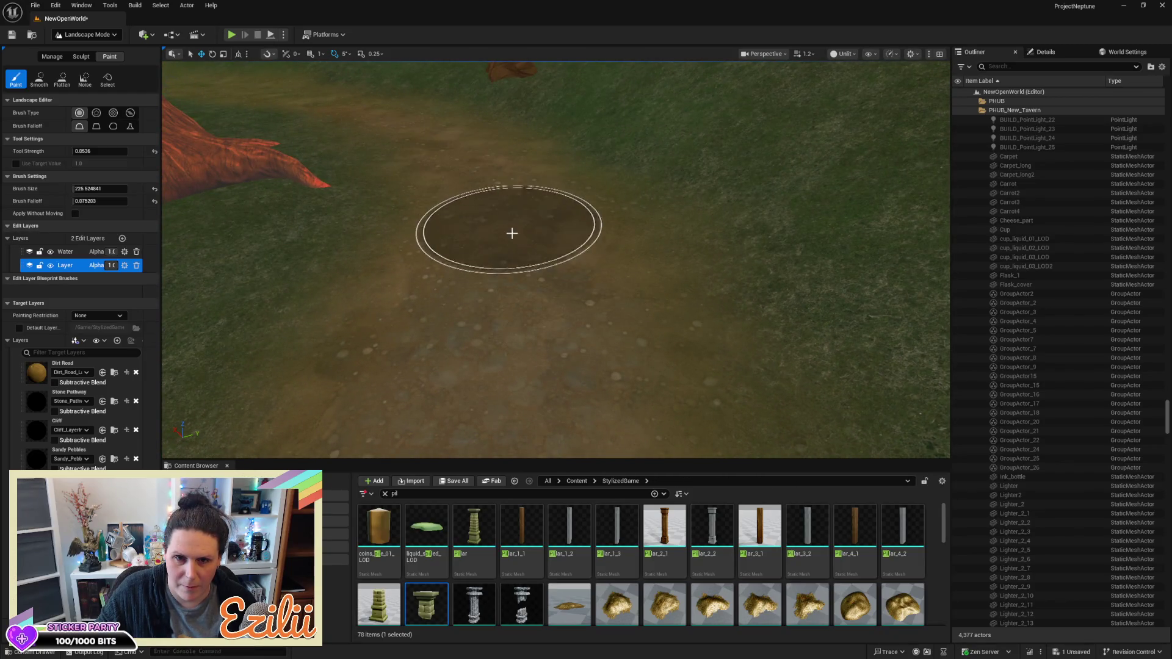
pyautogui.moveTo(470, 164); pyautogui.dragTo(470, 165)
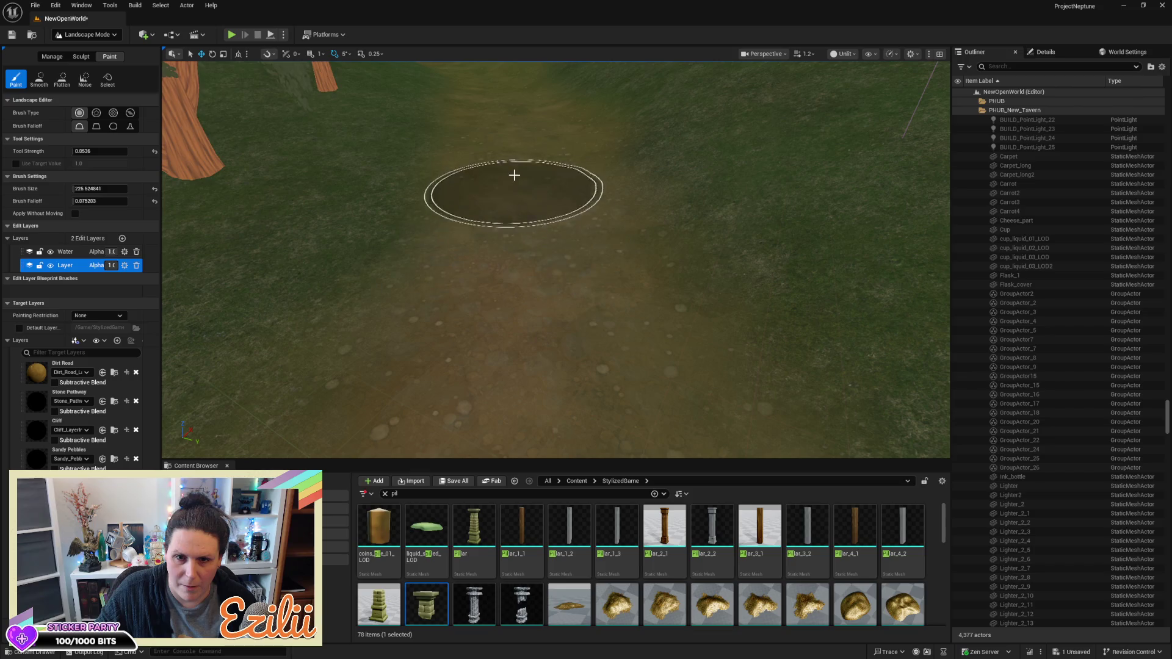
pyautogui.moveTo(515, 274); pyautogui.dragTo(515, 274)
pyautogui.moveTo(536, 227); pyautogui.dragTo(535, 243)
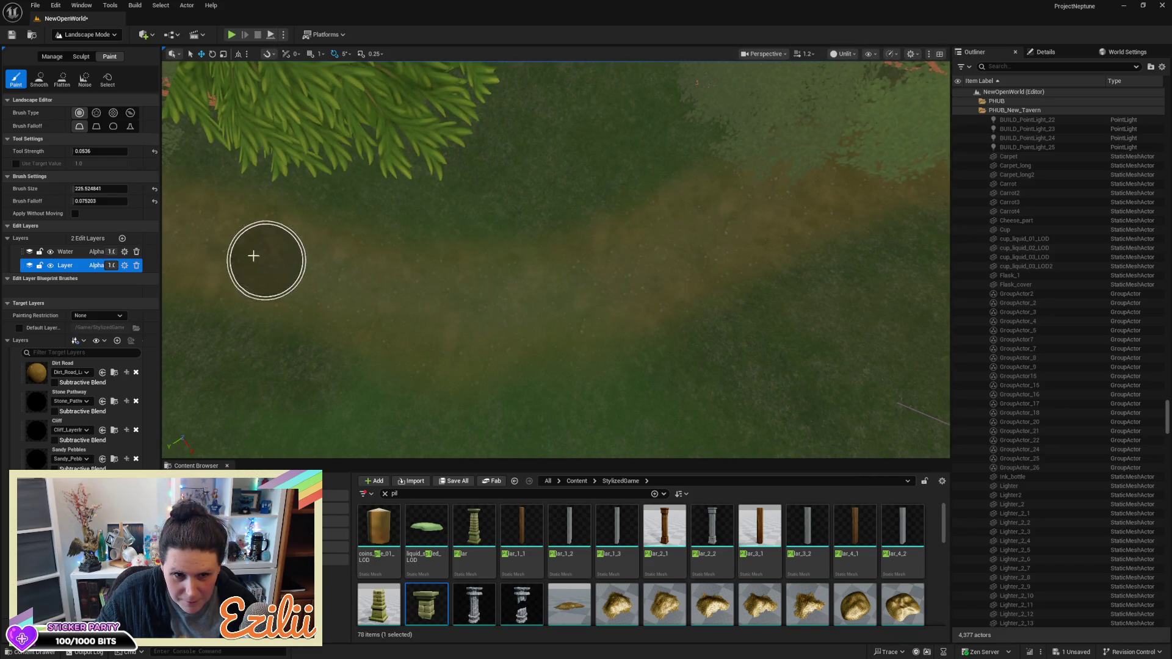
pyautogui.moveTo(758, 202); pyautogui.dragTo(759, 201)
# Follow the faint path through the grassy valley and select the Dirt Road layer
pyautogui.moveTo(353, 293)
pyautogui.mouseDown()
pyautogui.moveTo(649, 293)
pyautogui.moveTo(819, 319)
pyautogui.moveTo(657, 285)
pyautogui.moveTo(353, 293)
pyautogui.moveTo(531, 277)
pyautogui.moveTo(818, 311)
pyautogui.moveTo(831, 348)
pyautogui.moveTo(489, 285)
pyautogui.moveTo(221, 299)
pyautogui.moveTo(560, 301)
pyautogui.moveTo(881, 324)
pyautogui.moveTo(253, 285)
pyautogui.moveTo(656, 313)
pyautogui.moveTo(725, 335)
pyautogui.moveTo(677, 332)
pyautogui.moveTo(290, 283)
pyautogui.moveTo(861, 331)
pyautogui.moveTo(732, 214)
pyautogui.mouseUp()
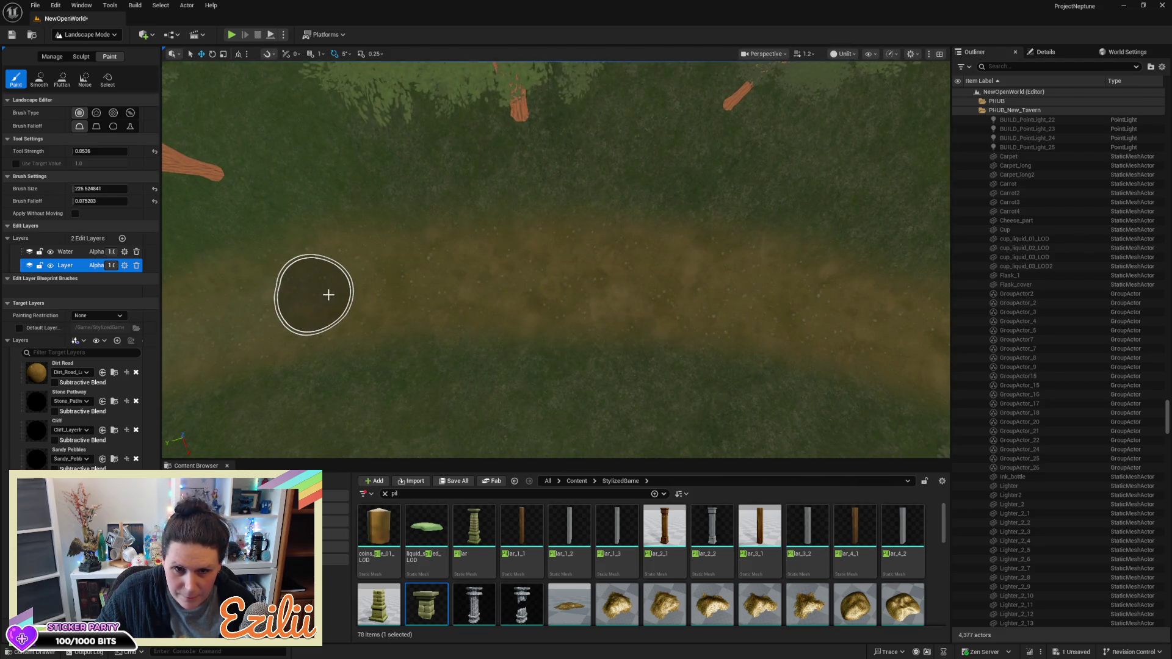
pyautogui.moveTo(482, 126)
pyautogui.mouseDown()
pyautogui.moveTo(482, 183)
pyautogui.moveTo(464, 202)
pyautogui.moveTo(238, 125)
pyautogui.mouseUp()
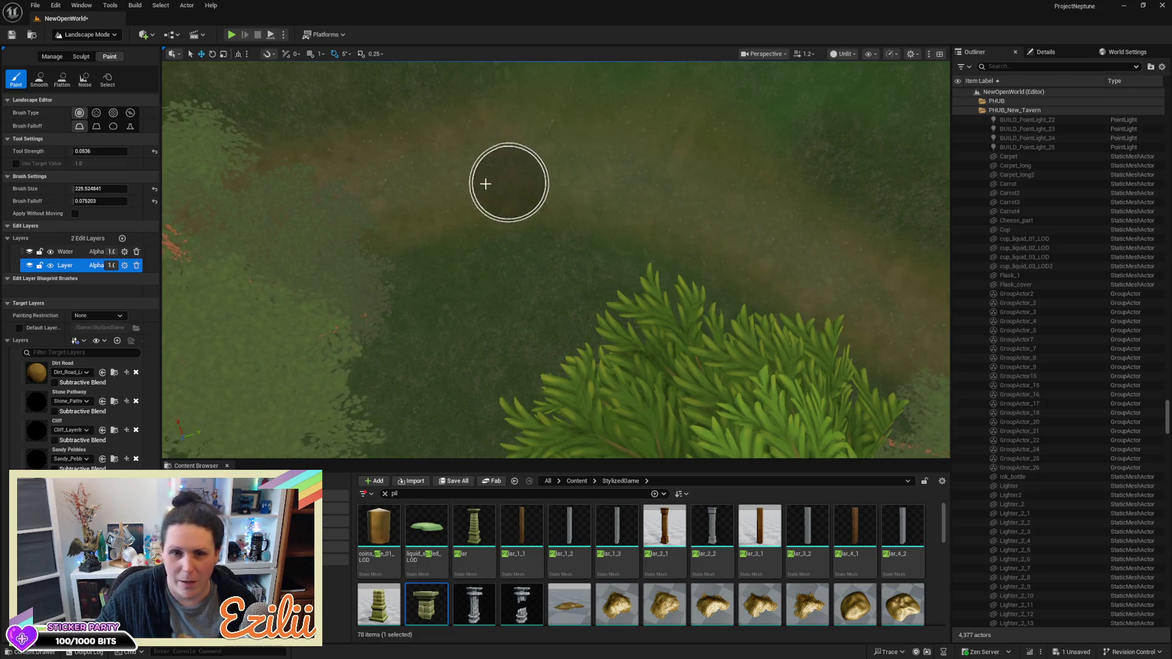
pyautogui.moveTo(863, 279); pyautogui.dragTo(741, 286)
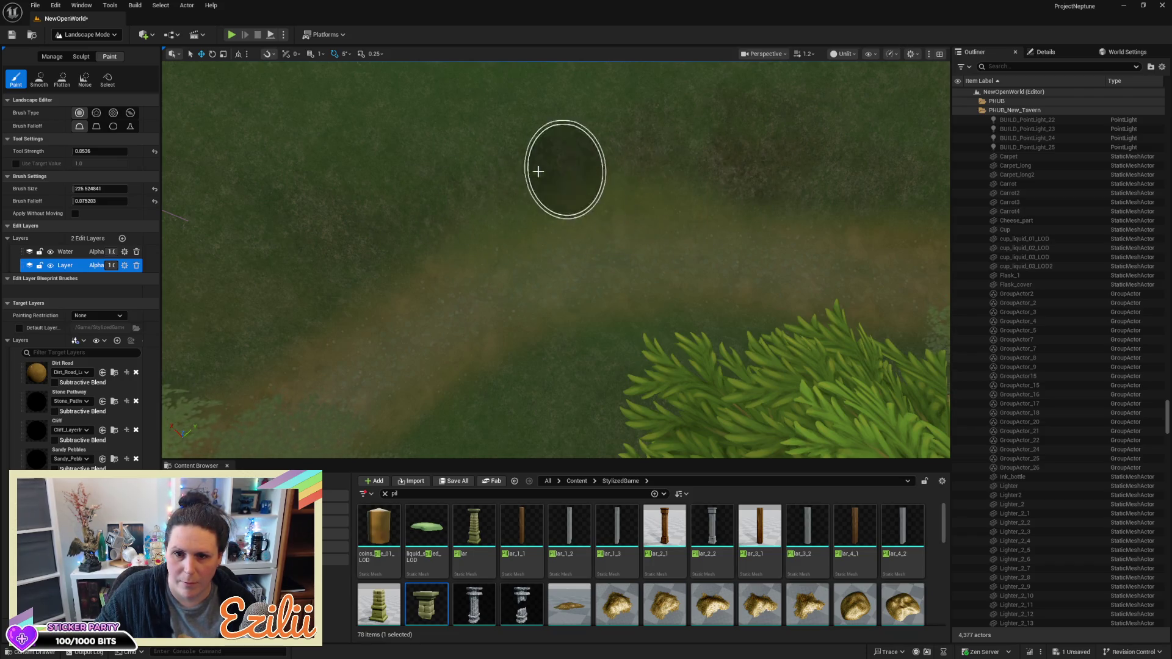
pyautogui.scroll(3, 529, 178)
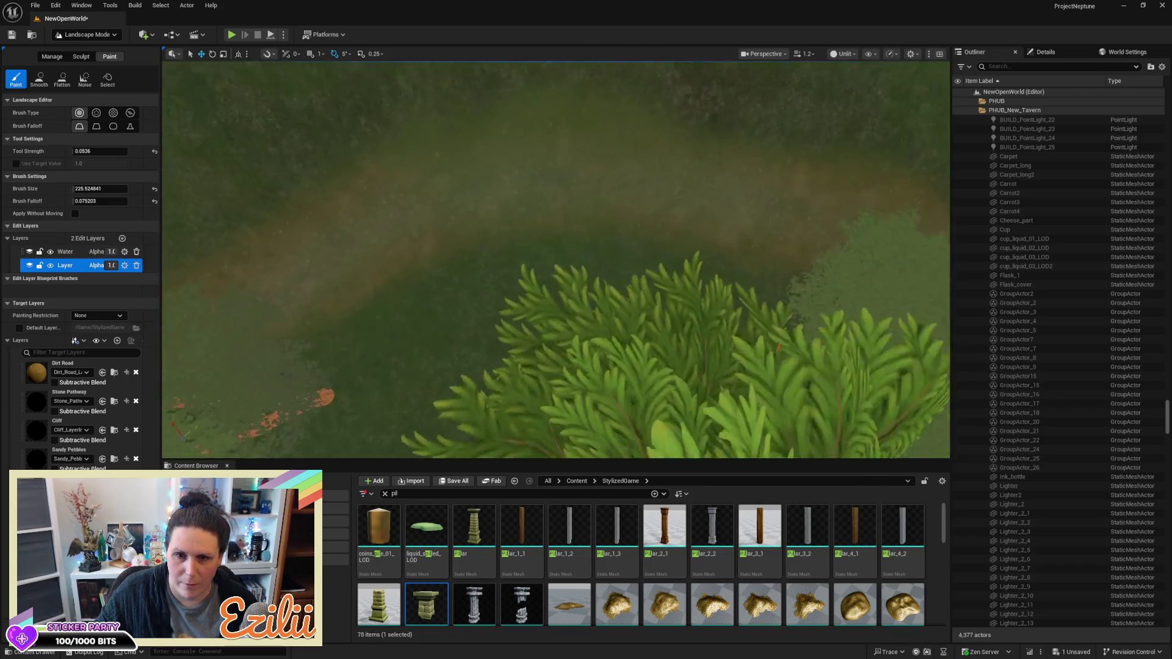
pyautogui.scroll(5, 556, 259)
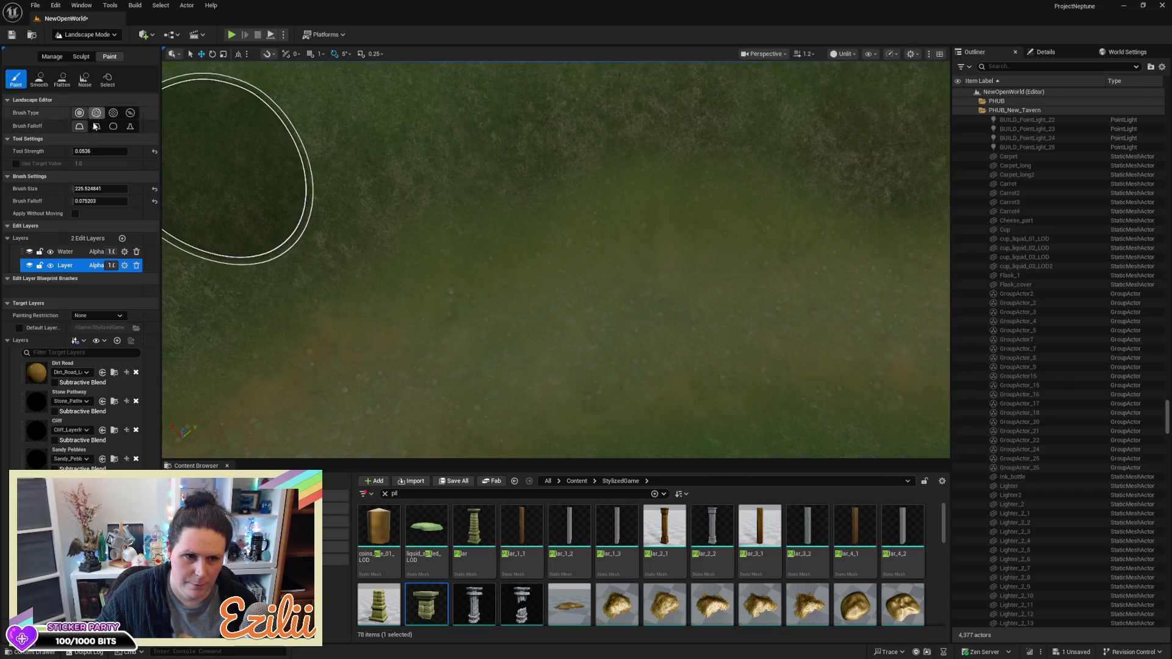
pyautogui.click(35, 374)
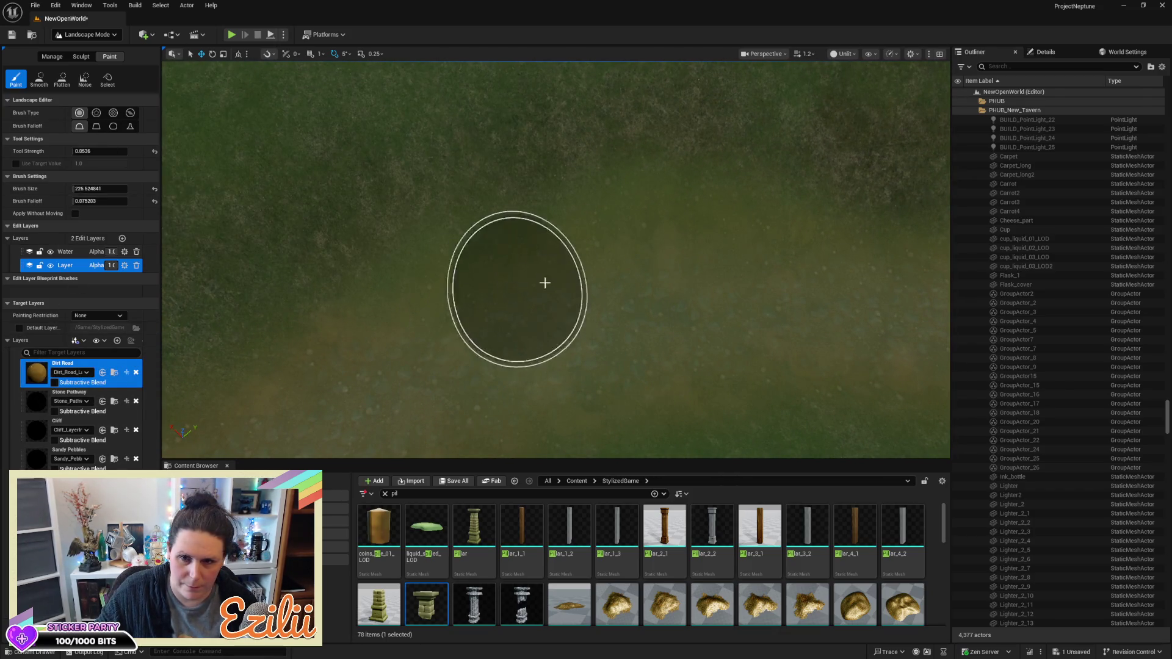
pyautogui.scroll(5, 751, 280)
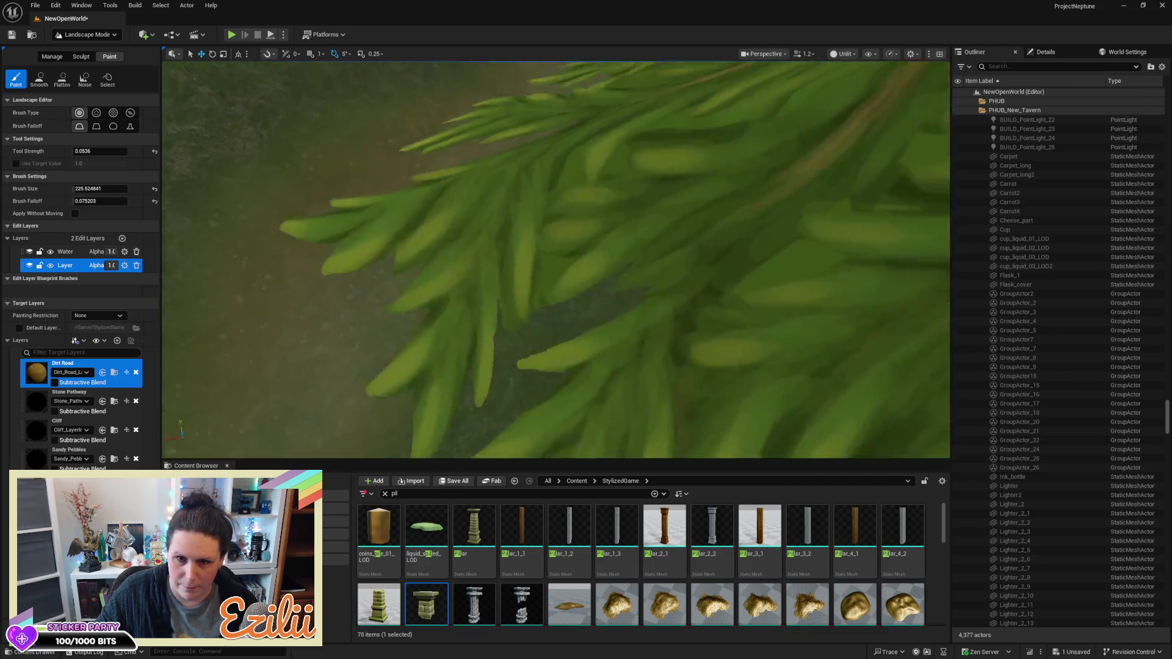
pyautogui.scroll(-10, 555, 260)
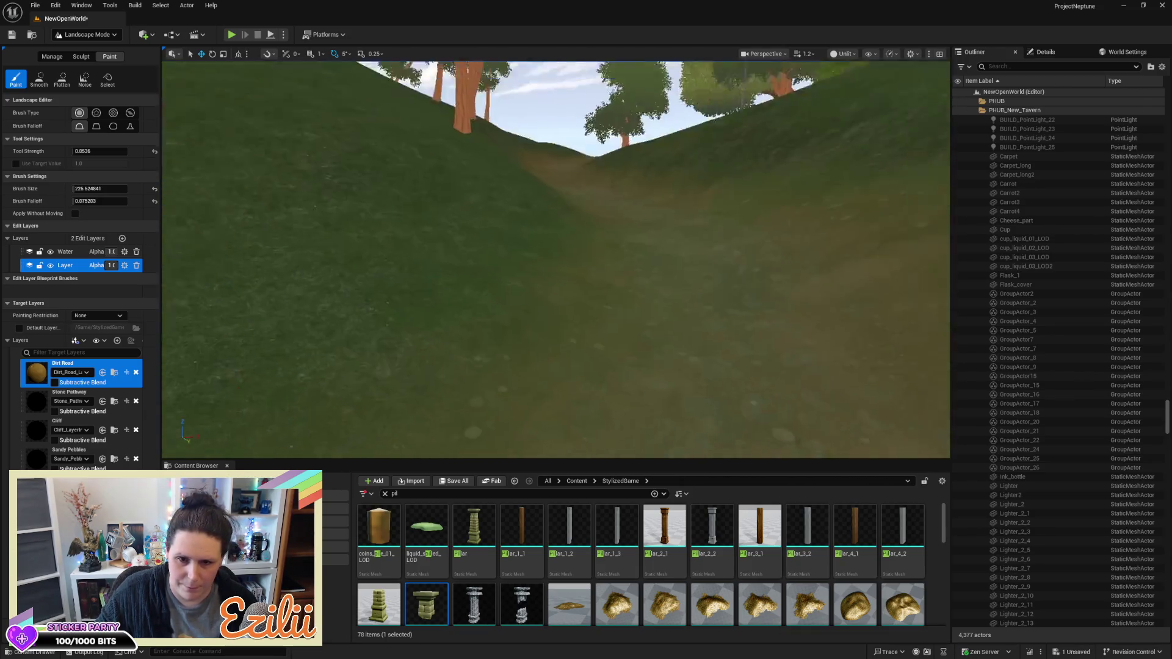
pyautogui.scroll(5, 785, 230)
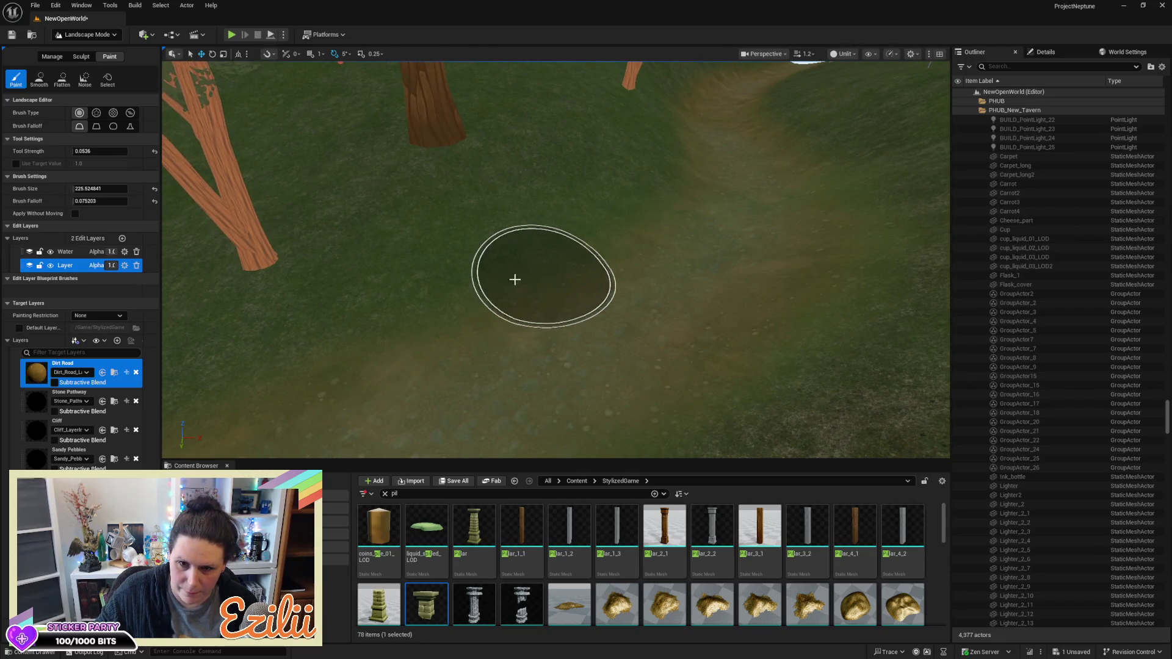
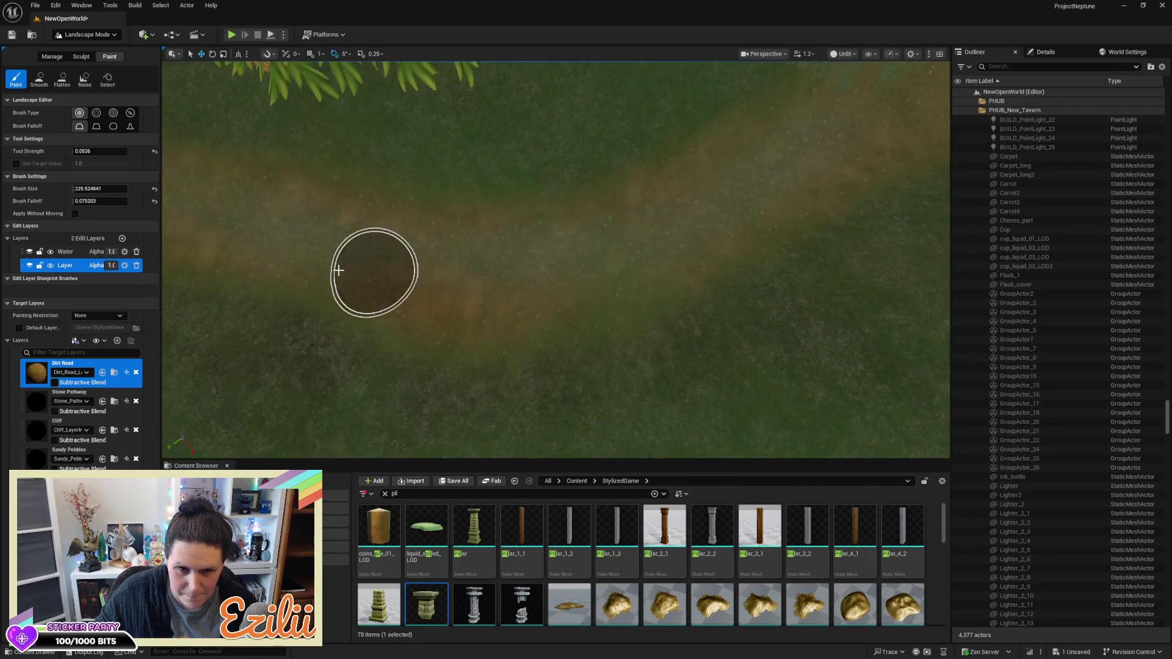
# Extend the dirt road paint further down the path and set tool strength to 0.1008
pyautogui.moveTo(506, 354)
pyautogui.mouseDown()
pyautogui.moveTo(461, 322)
pyautogui.moveTo(536, 332)
pyautogui.moveTo(419, 339)
pyautogui.moveTo(704, 335)
pyautogui.mouseUp()
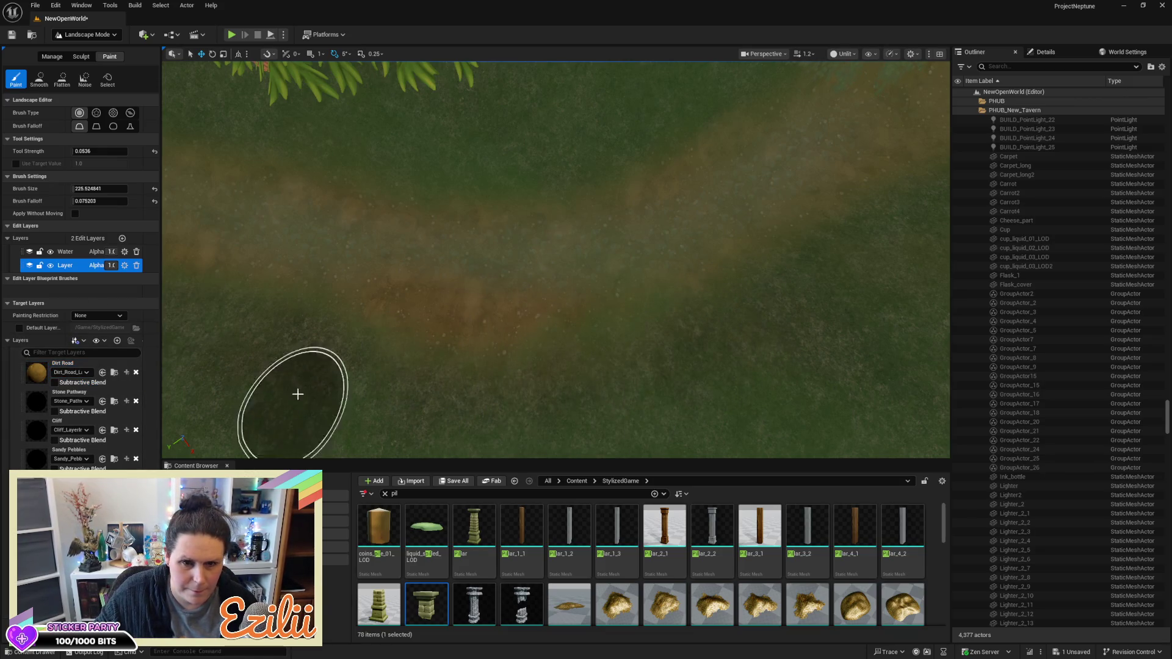
pyautogui.click(75, 151)
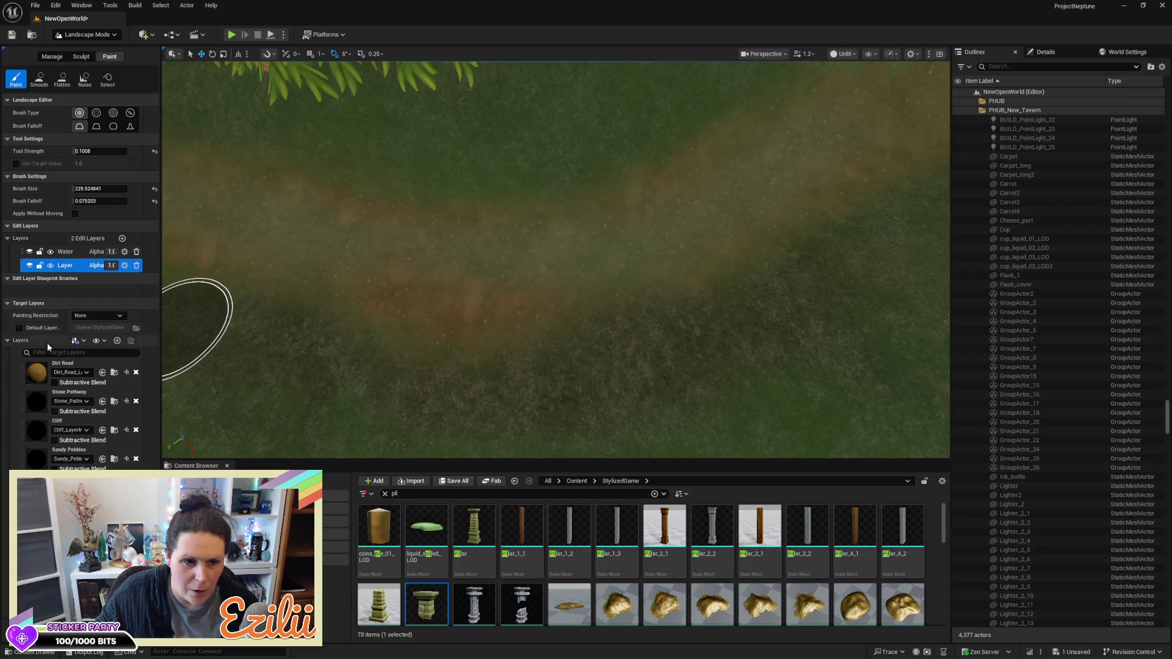
# With the Cliff layer, paint a dark stroke across the grass beside the path, then inspect it
pyautogui.click(36, 428)
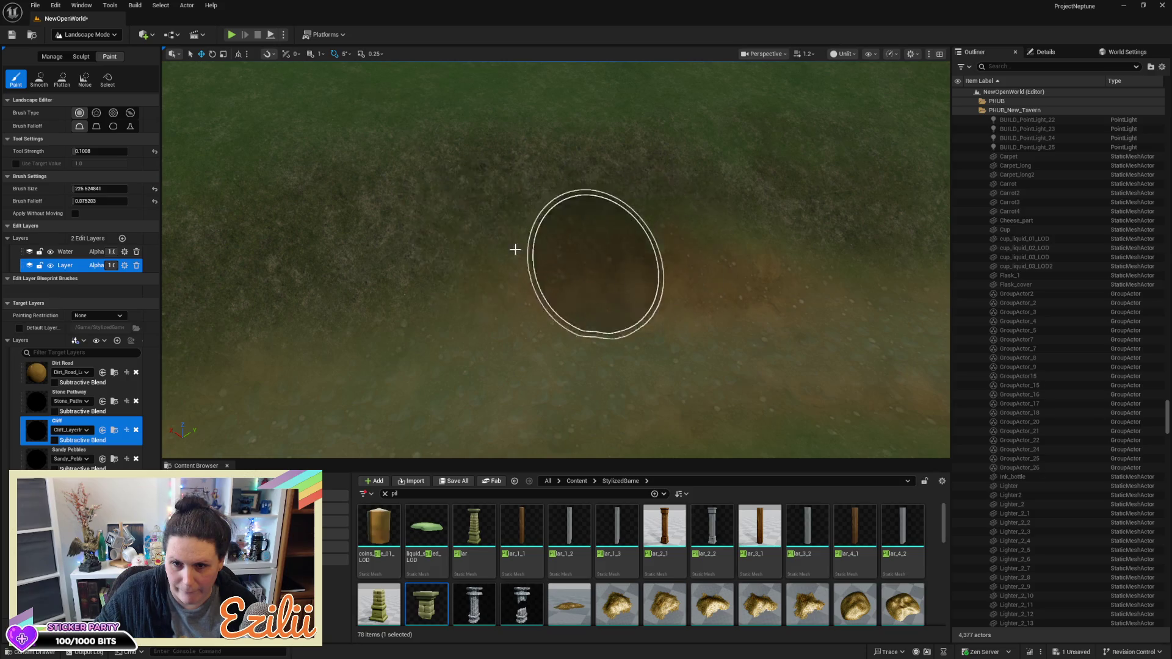
pyautogui.moveTo(494, 174)
pyautogui.mouseDown()
pyautogui.moveTo(421, 243)
pyautogui.moveTo(674, 222)
pyautogui.moveTo(321, 204)
pyautogui.moveTo(633, 176)
pyautogui.moveTo(321, 131)
pyautogui.moveTo(550, 58)
pyautogui.moveTo(738, 181)
pyautogui.moveTo(363, 100)
pyautogui.moveTo(398, 257)
pyautogui.moveTo(663, 288)
pyautogui.moveTo(576, 309)
pyautogui.moveTo(938, 259)
pyautogui.moveTo(432, 189)
pyautogui.moveTo(624, 254)
pyautogui.moveTo(823, 256)
pyautogui.mouseUp()
pyautogui.scroll(-10, 556, 259)
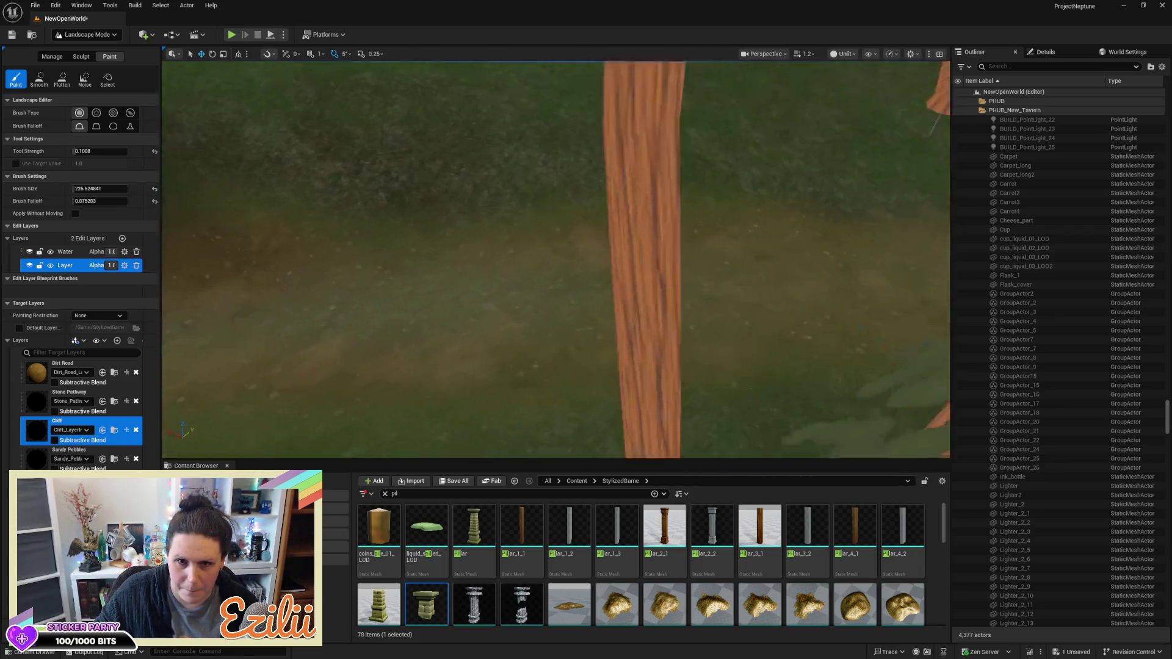
pyautogui.scroll(10, 555, 259)
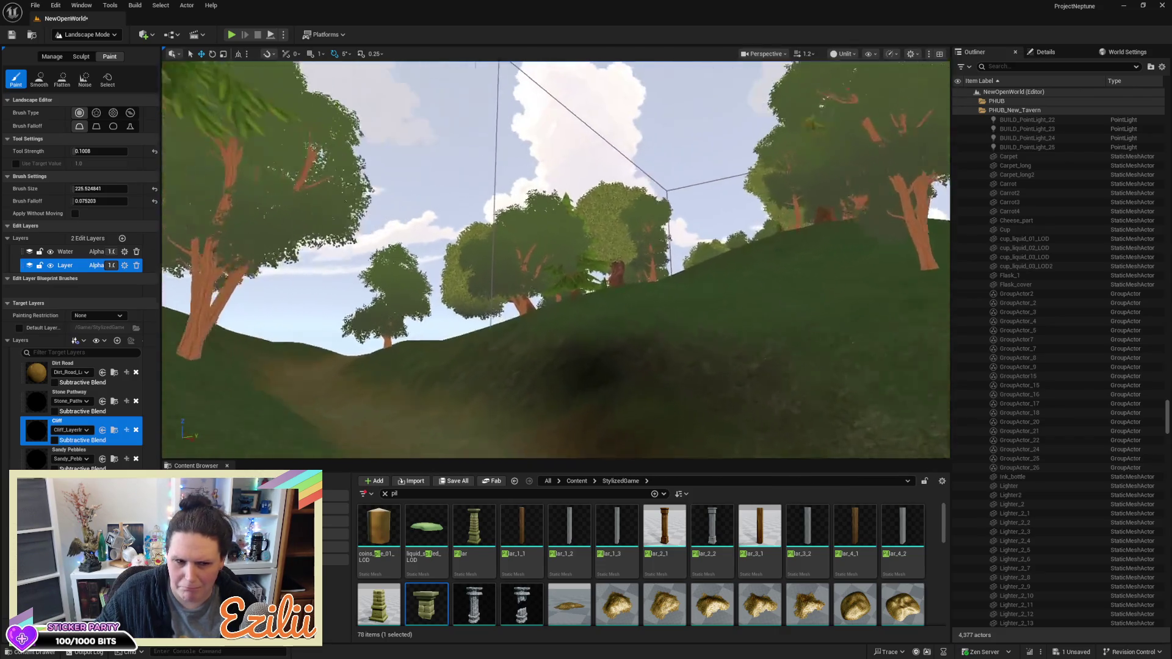
pyautogui.scroll(-5, 555, 259)
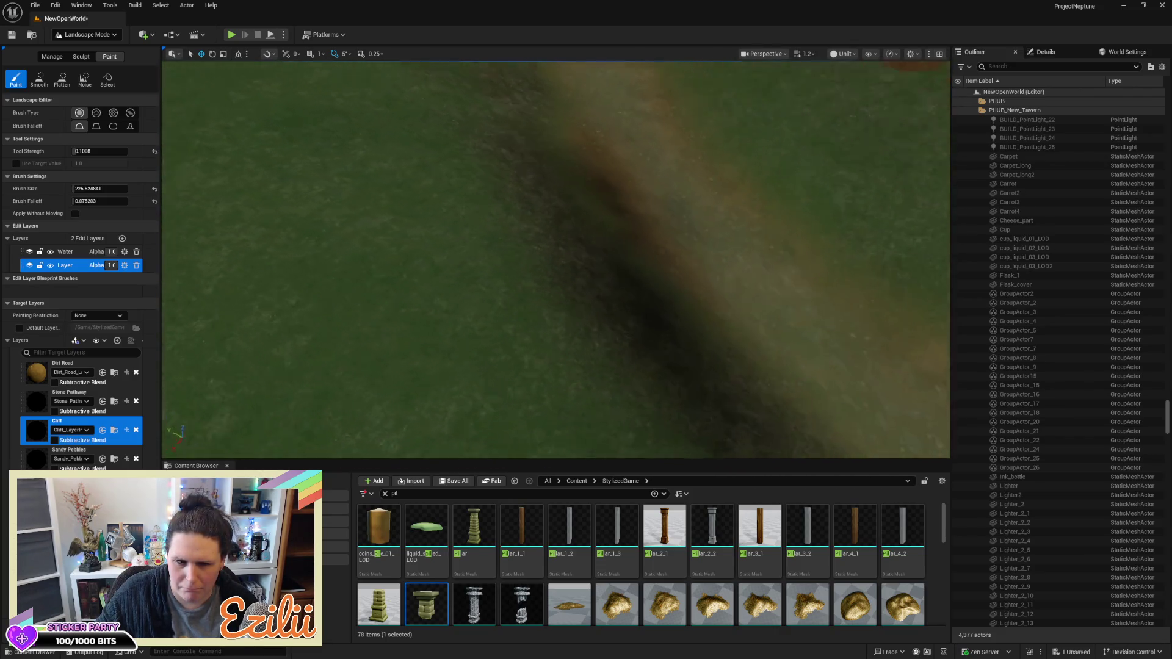
pyautogui.scroll(-2, 555, 260)
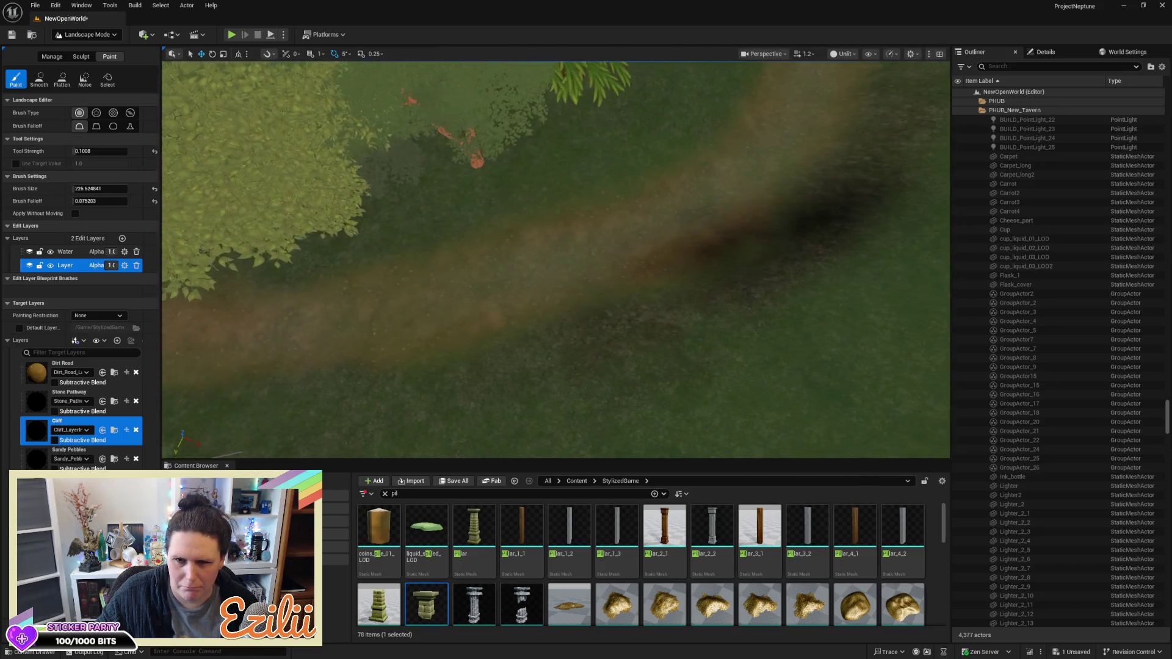
pyautogui.scroll(-3, 555, 259)
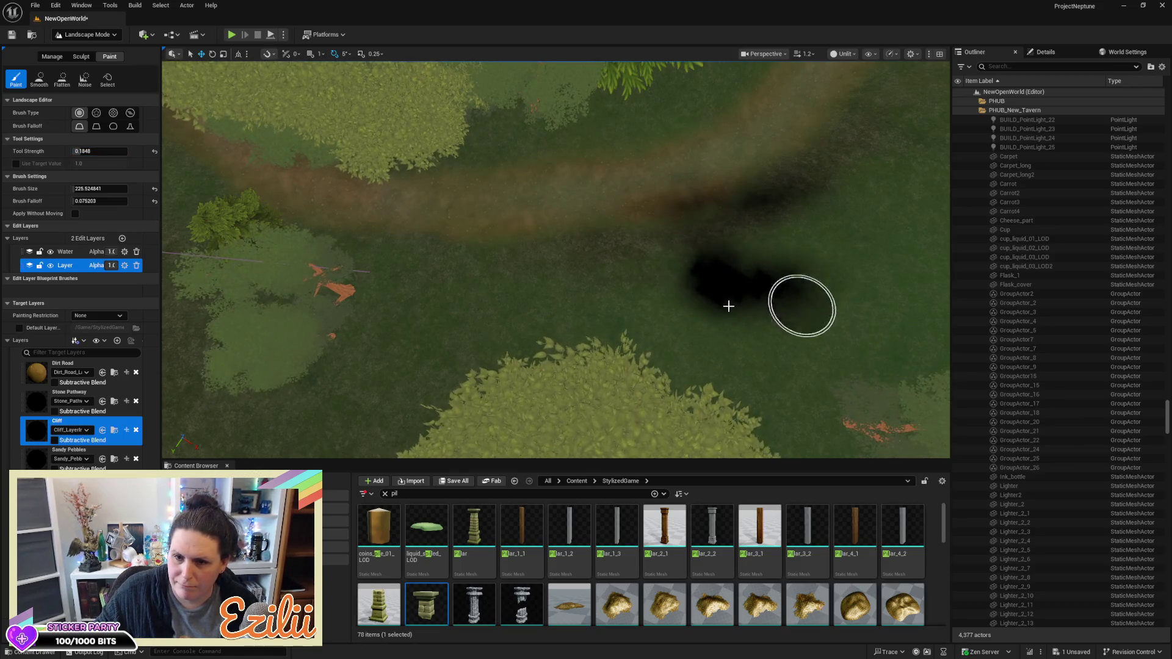
pyautogui.scroll(5, 728, 306)
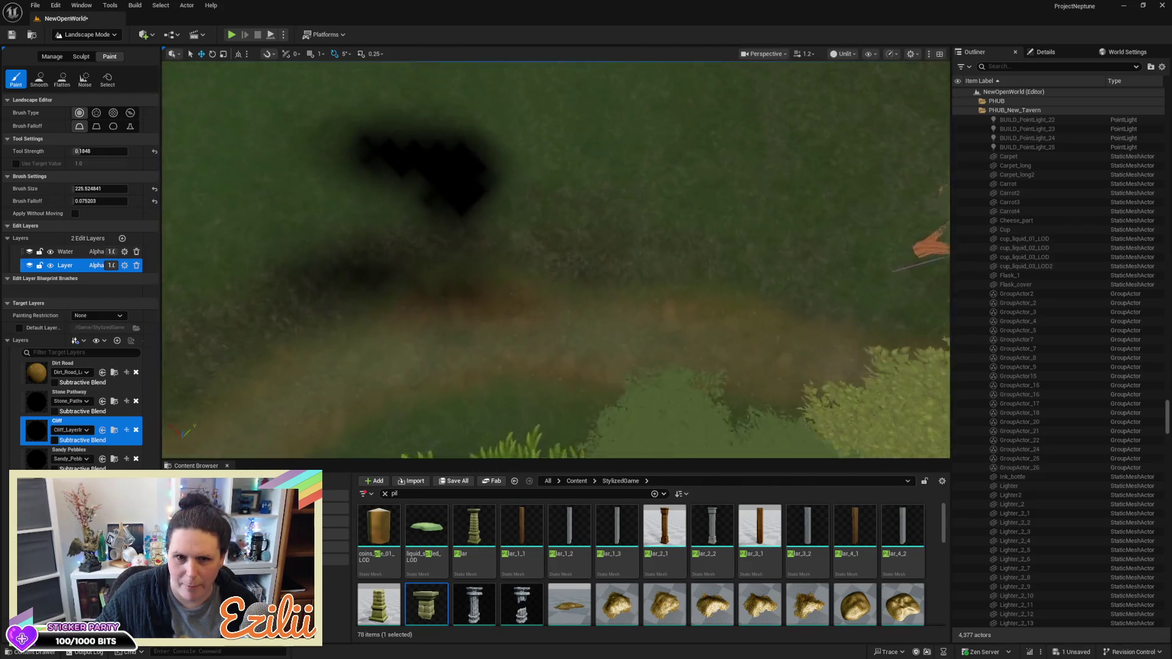
pyautogui.scroll(5, 556, 259)
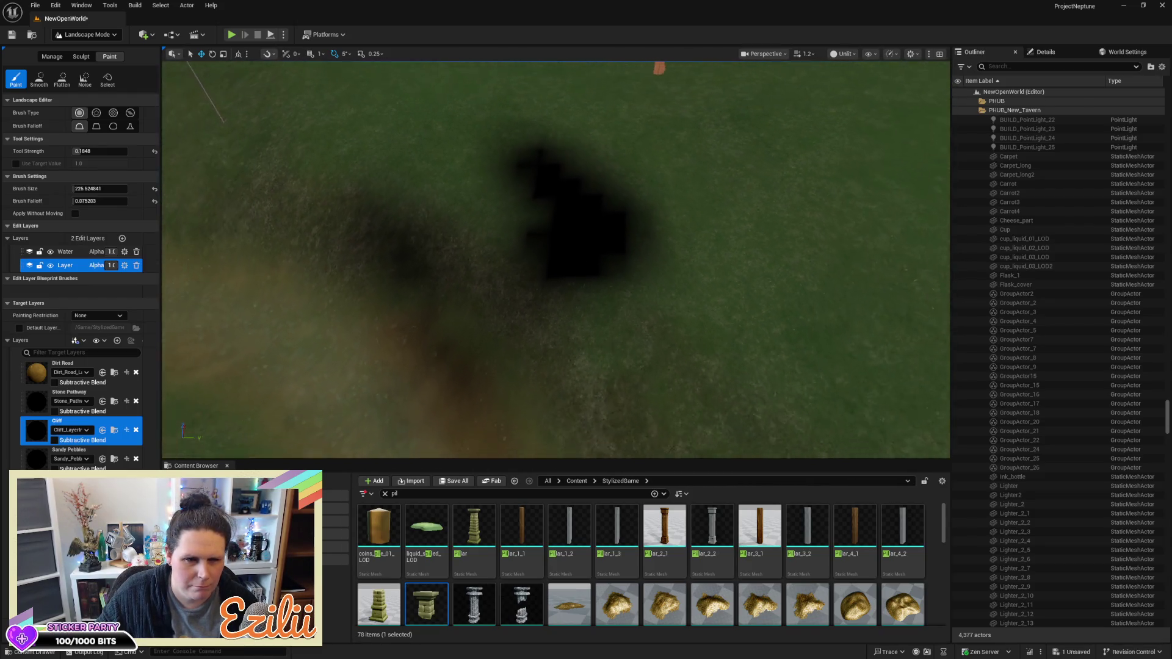
pyautogui.scroll(-5, 556, 259)
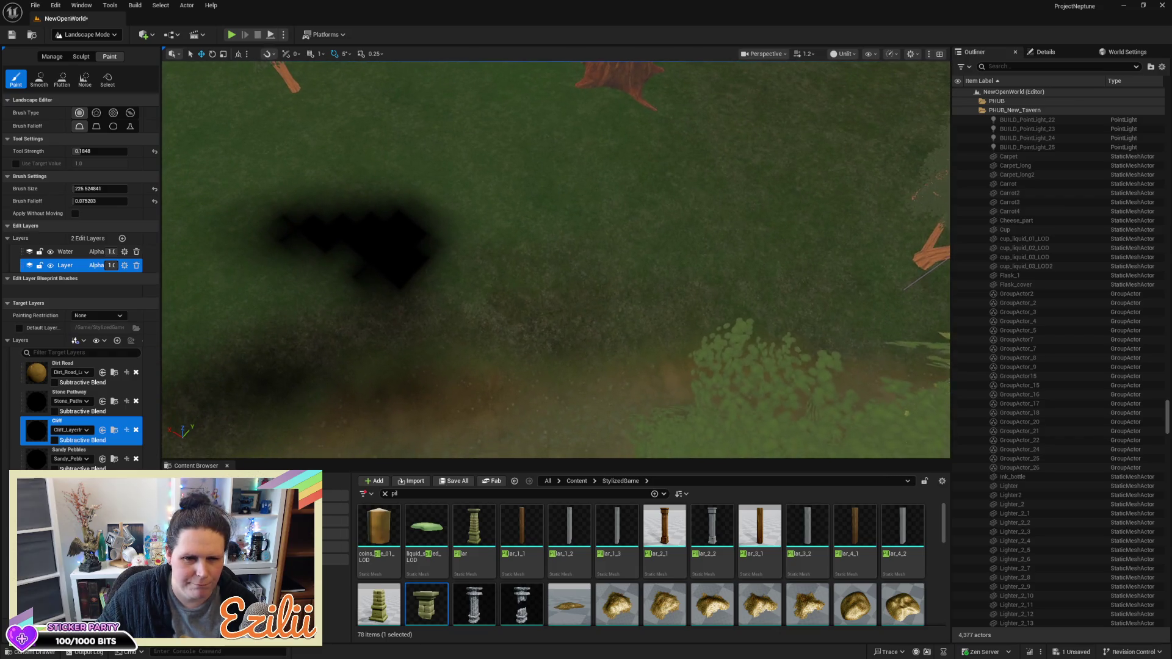
pyautogui.press('Left')
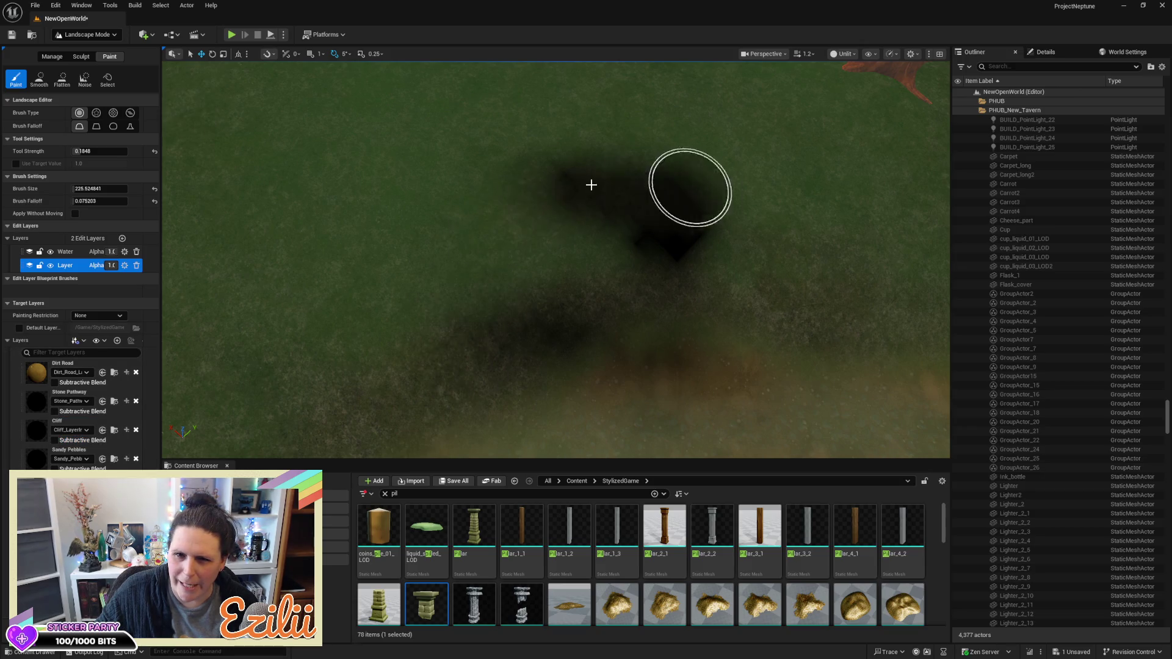
# Paint over the dark Cliff streaks to restore grass, fly back along the path, and reselect Dirt Road
pyautogui.moveTo(689, 237)
pyautogui.mouseDown()
pyautogui.moveTo(641, 321)
pyautogui.moveTo(439, 379)
pyautogui.moveTo(547, 290)
pyautogui.moveTo(828, 367)
pyautogui.moveTo(552, 183)
pyautogui.moveTo(672, 209)
pyautogui.moveTo(685, 254)
pyautogui.moveTo(672, 172)
pyautogui.moveTo(841, 332)
pyautogui.moveTo(787, 293)
pyautogui.moveTo(445, 388)
pyautogui.moveTo(688, 366)
pyautogui.moveTo(905, 366)
pyautogui.moveTo(476, 366)
pyautogui.moveTo(622, 343)
pyautogui.moveTo(557, 225)
pyautogui.moveTo(415, 304)
pyautogui.moveTo(523, 178)
pyautogui.moveTo(936, 312)
pyautogui.moveTo(478, 162)
pyautogui.moveTo(262, 395)
pyautogui.moveTo(163, 378)
pyautogui.moveTo(177, 373)
pyautogui.mouseUp()
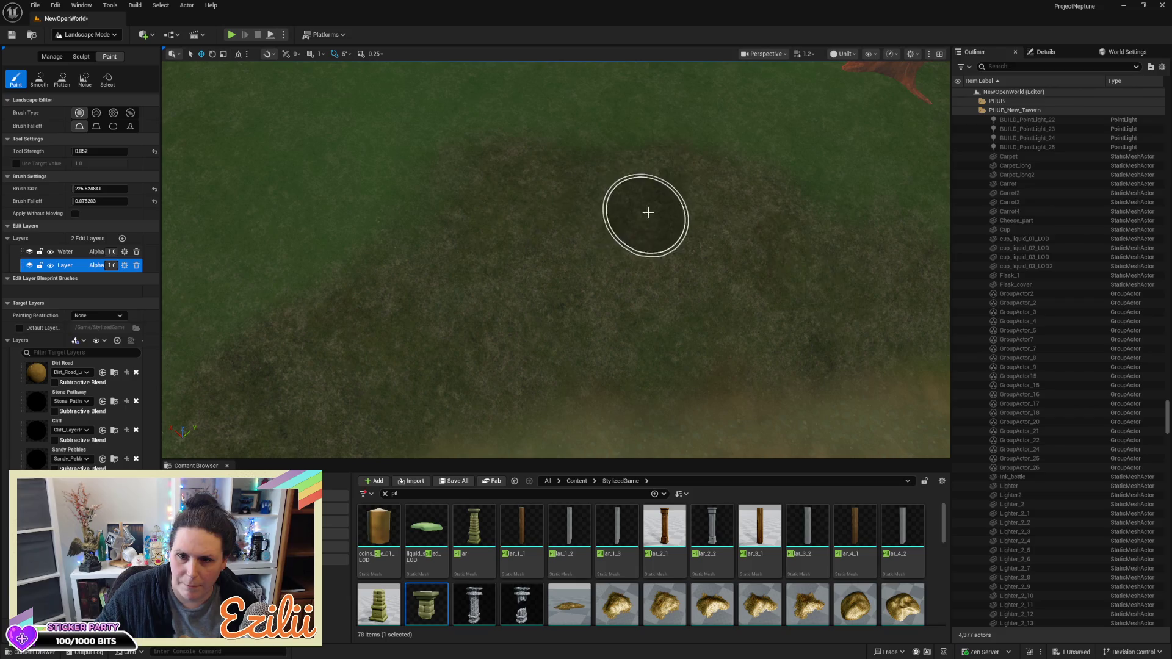
pyautogui.press('s')
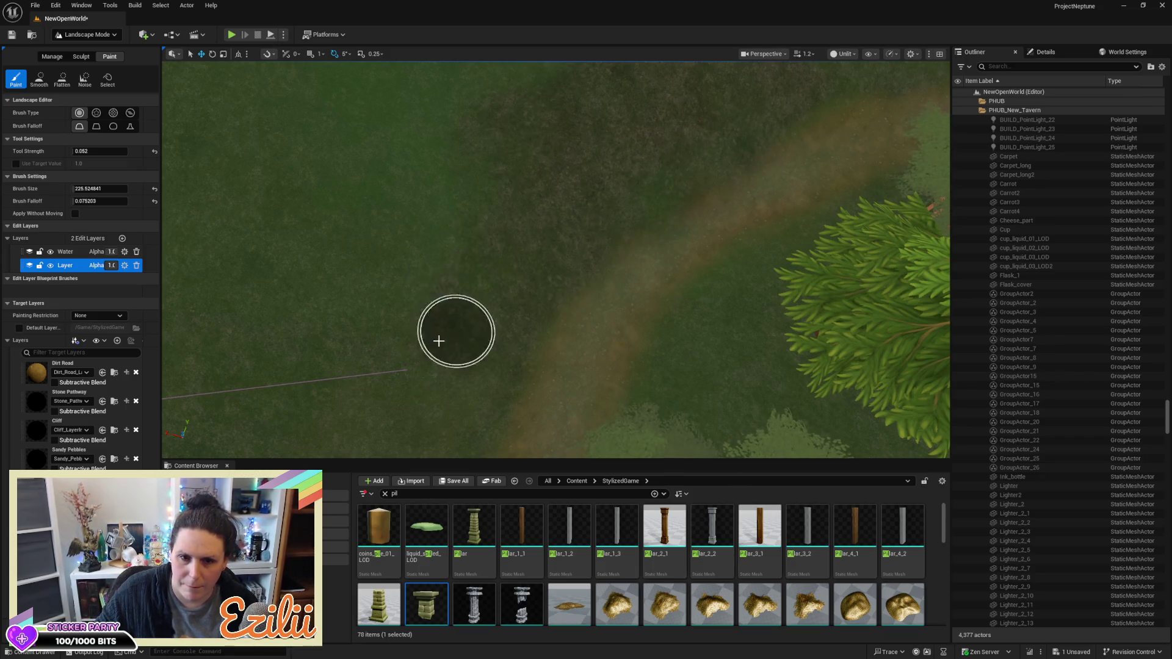
pyautogui.press('w')
pyautogui.press('s')
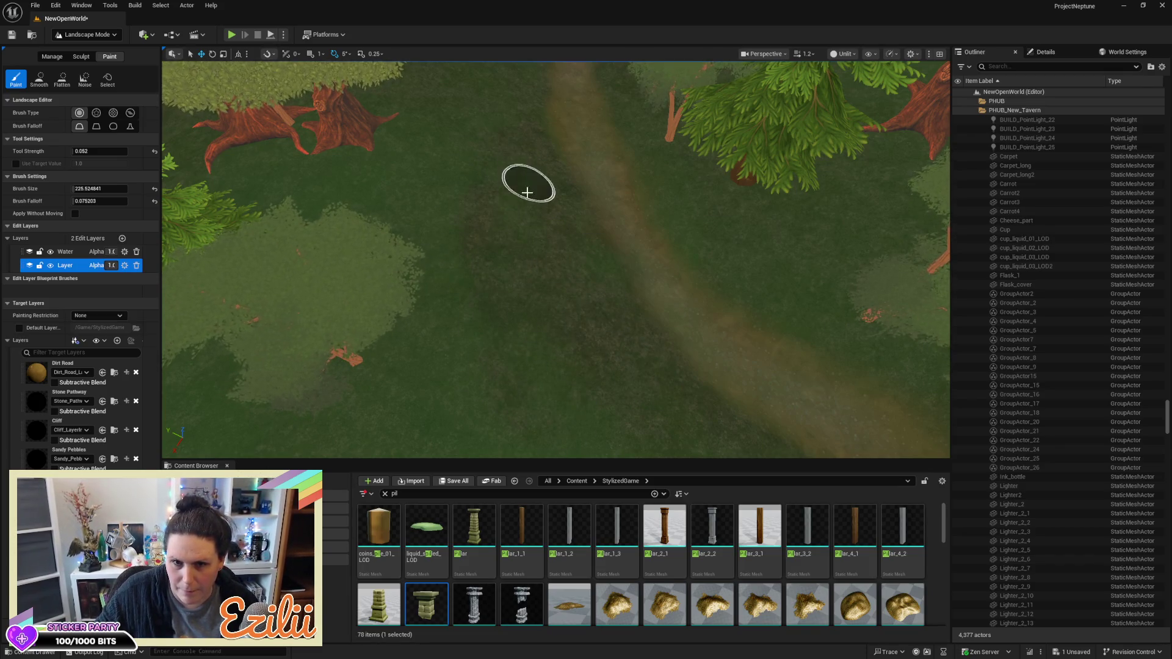
pyautogui.press('w')
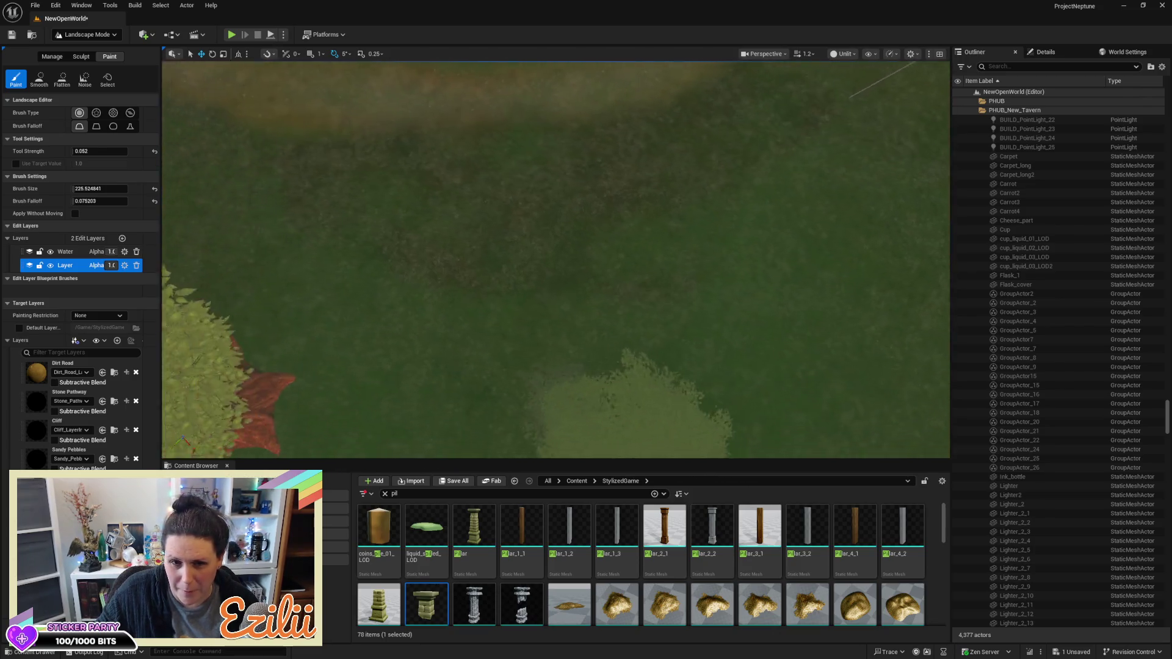
pyautogui.press('w')
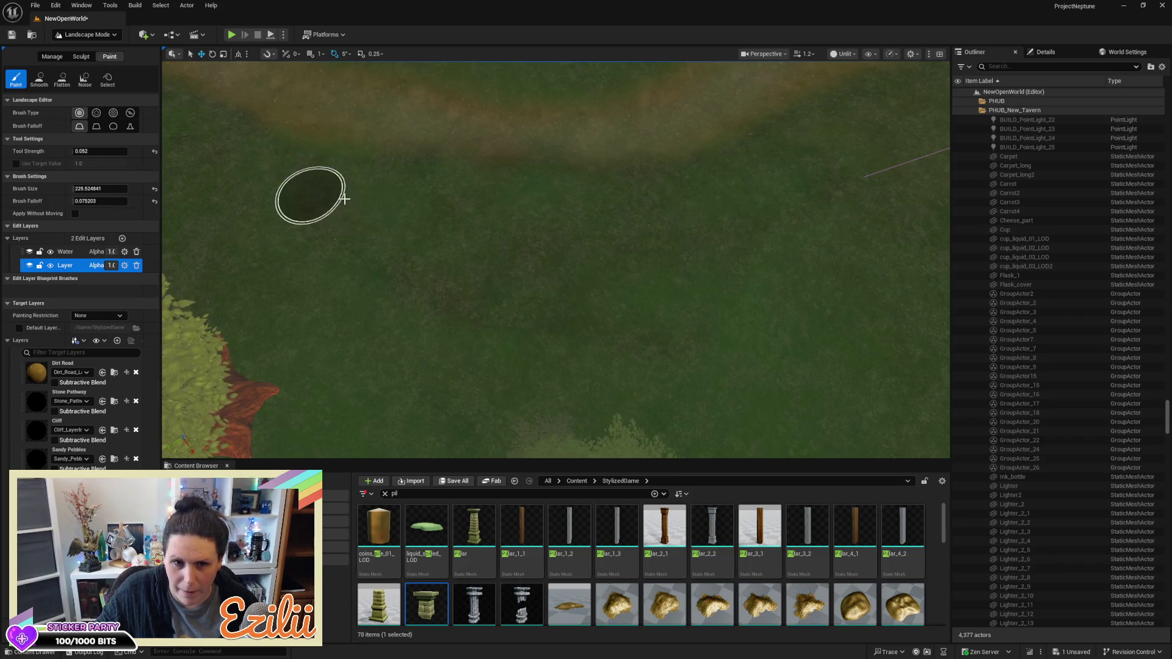
pyautogui.moveTo(618, 345); pyautogui.dragTo(618, 195)
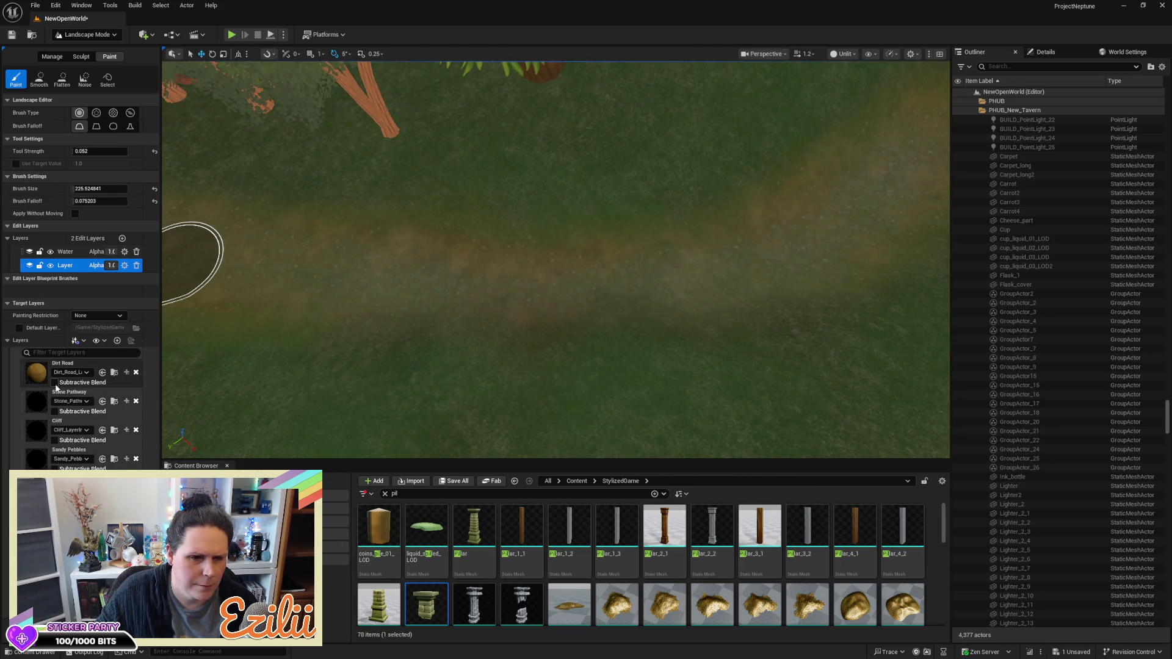
pyautogui.click(33, 374)
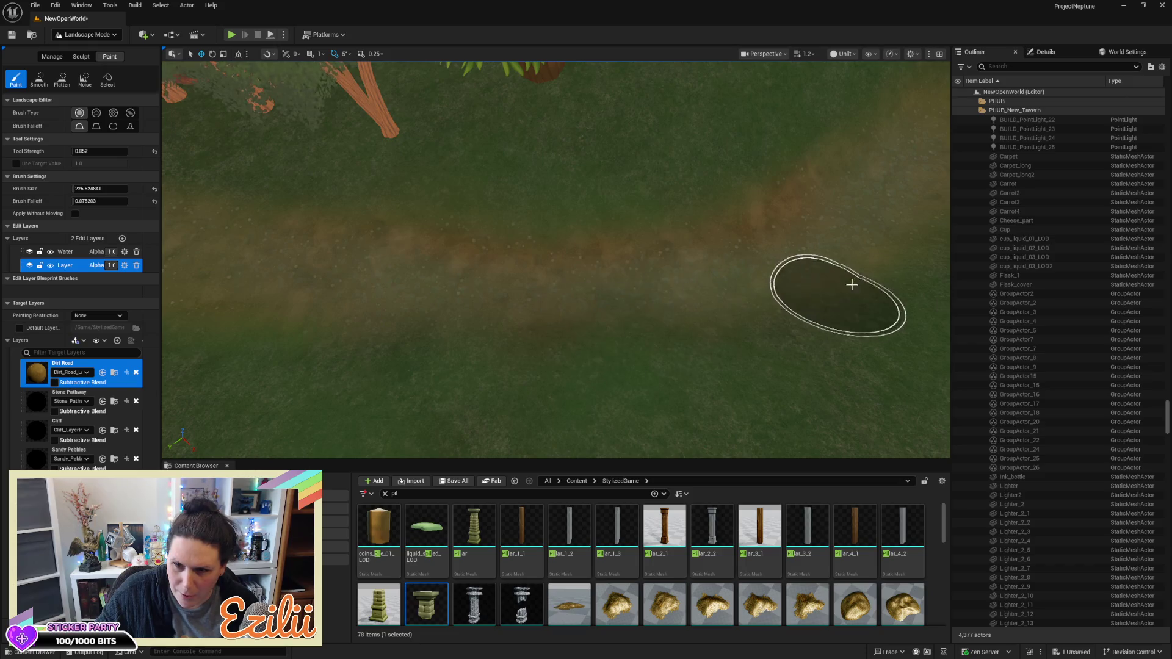
# Turn the view so the road runs vertically and set the brush size to 1
pyautogui.moveTo(308, 287)
pyautogui.mouseDown()
pyautogui.moveTo(488, 287)
pyautogui.moveTo(464, 287)
pyautogui.mouseUp()
pyautogui.scroll(-5, 555, 259)
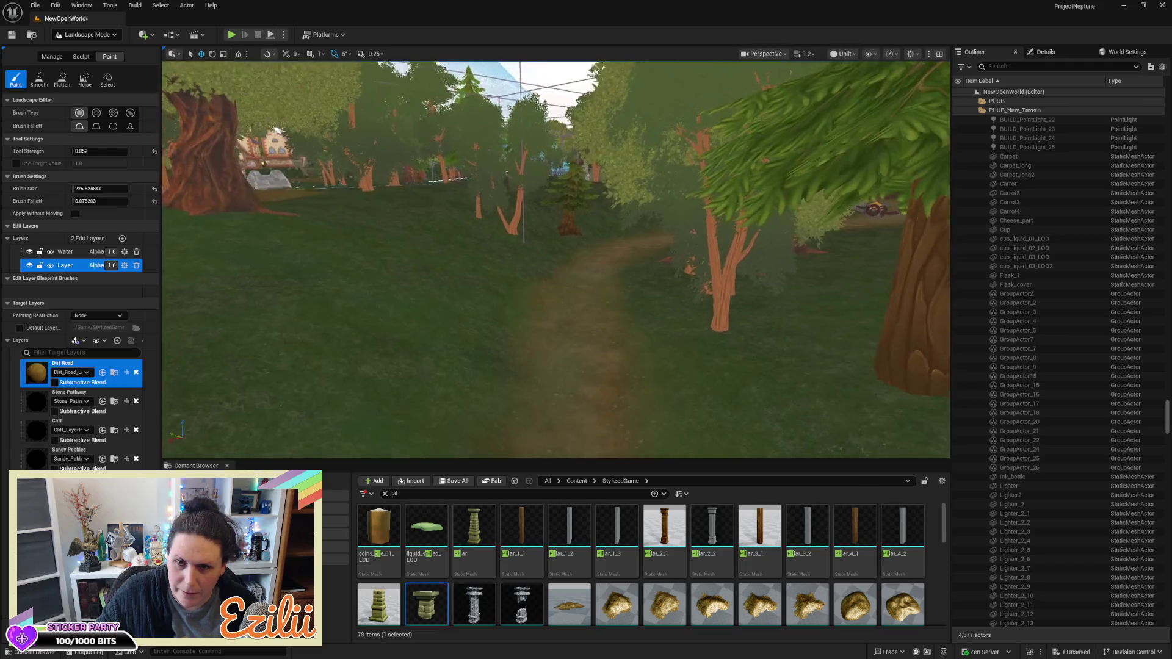
pyautogui.scroll(4, 555, 259)
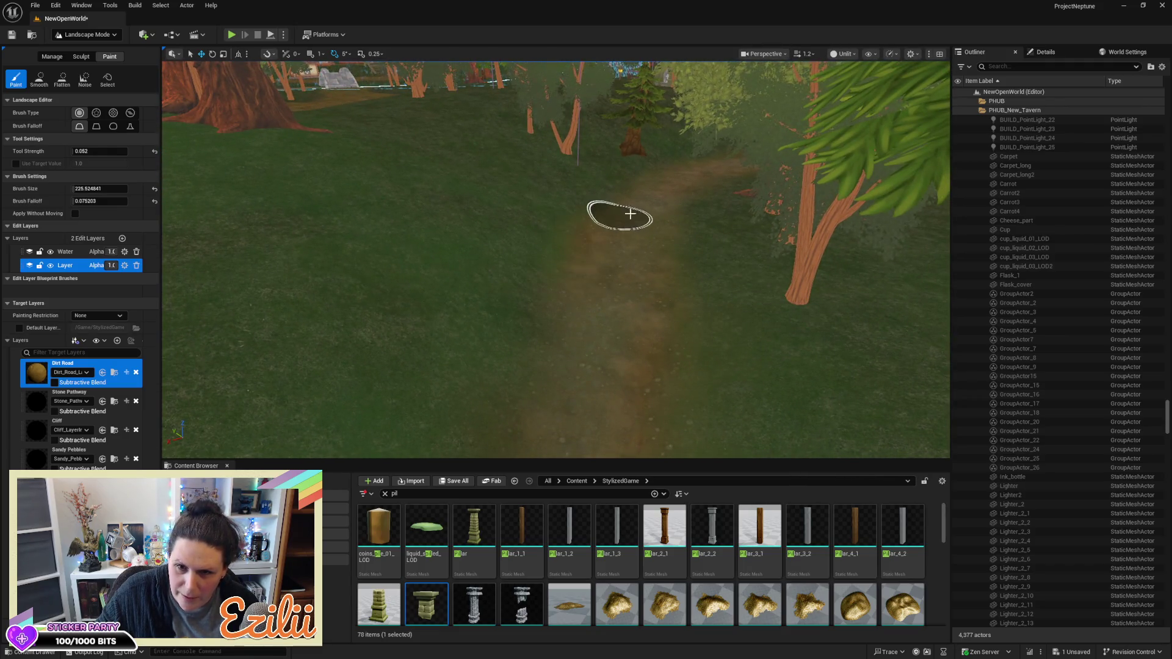
pyautogui.scroll(5, 616, 327)
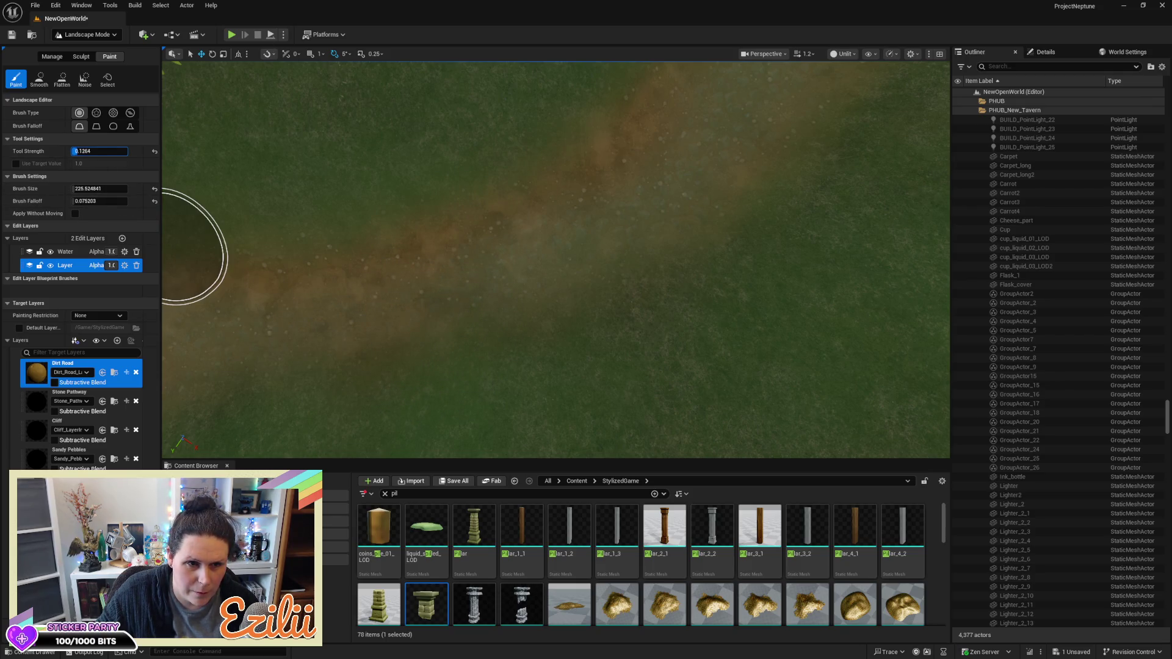
pyautogui.write('1')
pyautogui.press('Return')
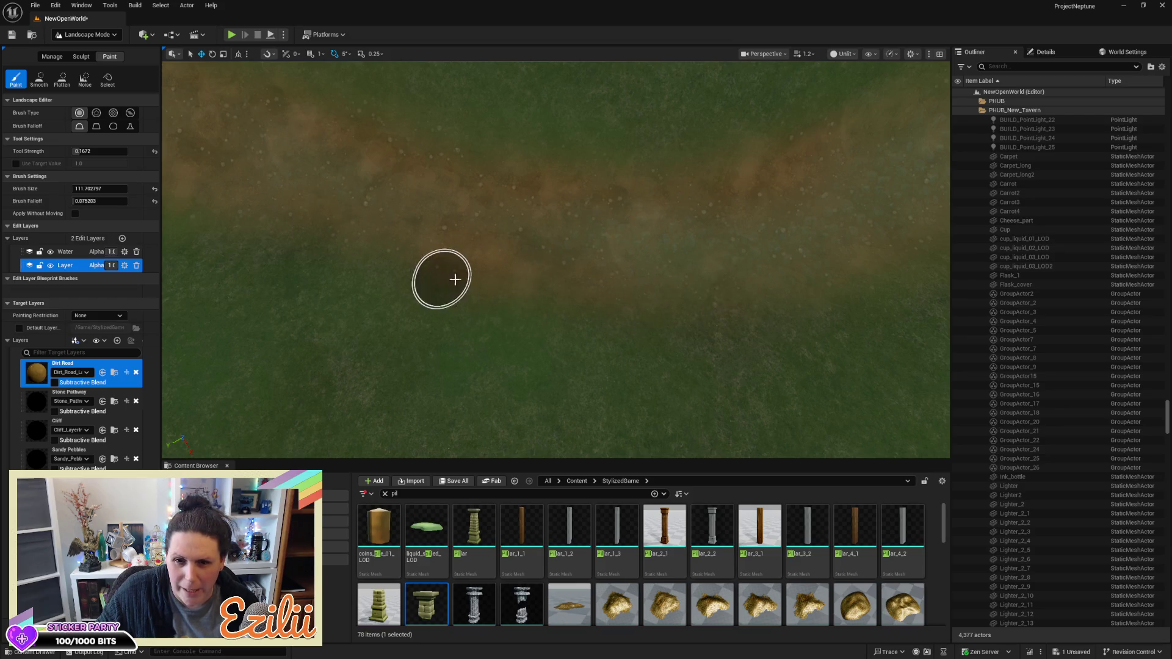
# Paint brown Dirt Road patches along the path through the grass
pyautogui.moveTo(844, 272); pyautogui.dragTo(860, 260)
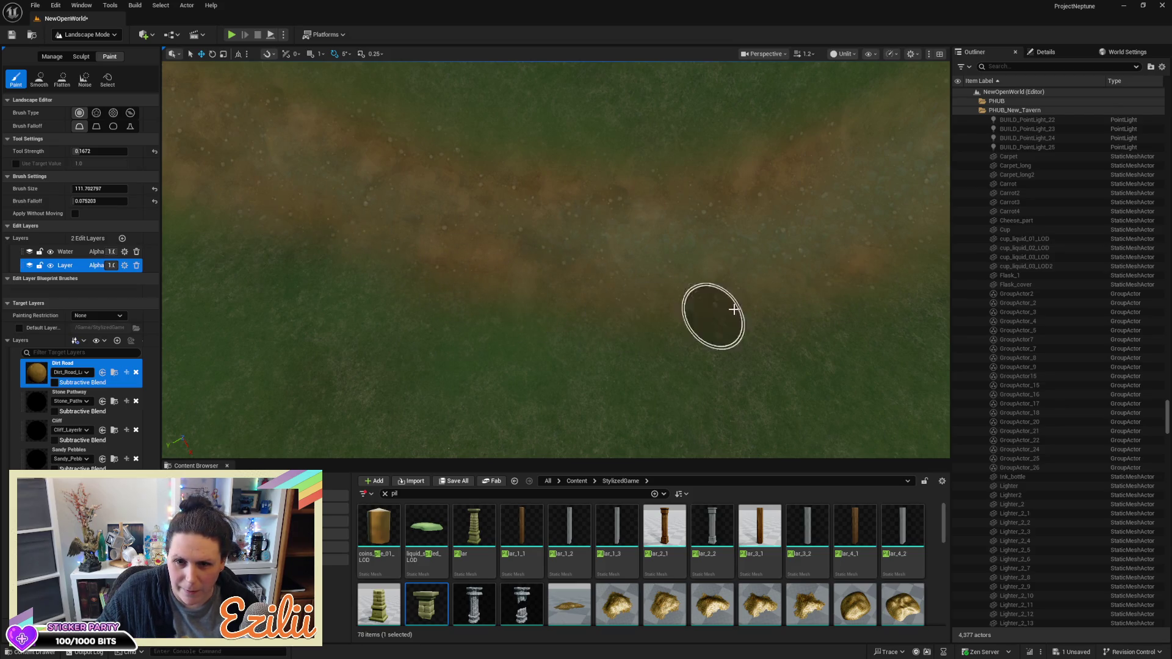
pyautogui.scroll(5, 556, 260)
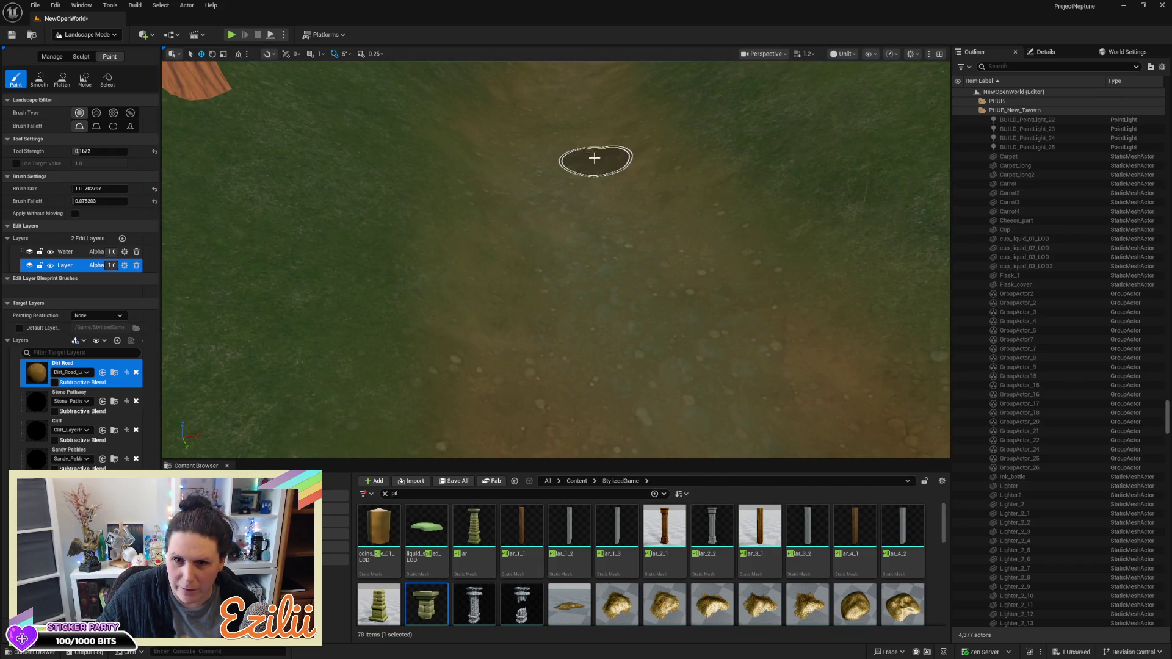
pyautogui.moveTo(568, 147)
pyautogui.mouseDown()
pyautogui.moveTo(512, 104)
pyautogui.moveTo(497, 244)
pyautogui.moveTo(515, 209)
pyautogui.moveTo(700, 319)
pyautogui.mouseUp()
pyautogui.moveTo(576, 118)
pyautogui.mouseDown()
pyautogui.moveTo(575, 85)
pyautogui.moveTo(576, 244)
pyautogui.mouseUp()
pyautogui.scroll(-5, 555, 260)
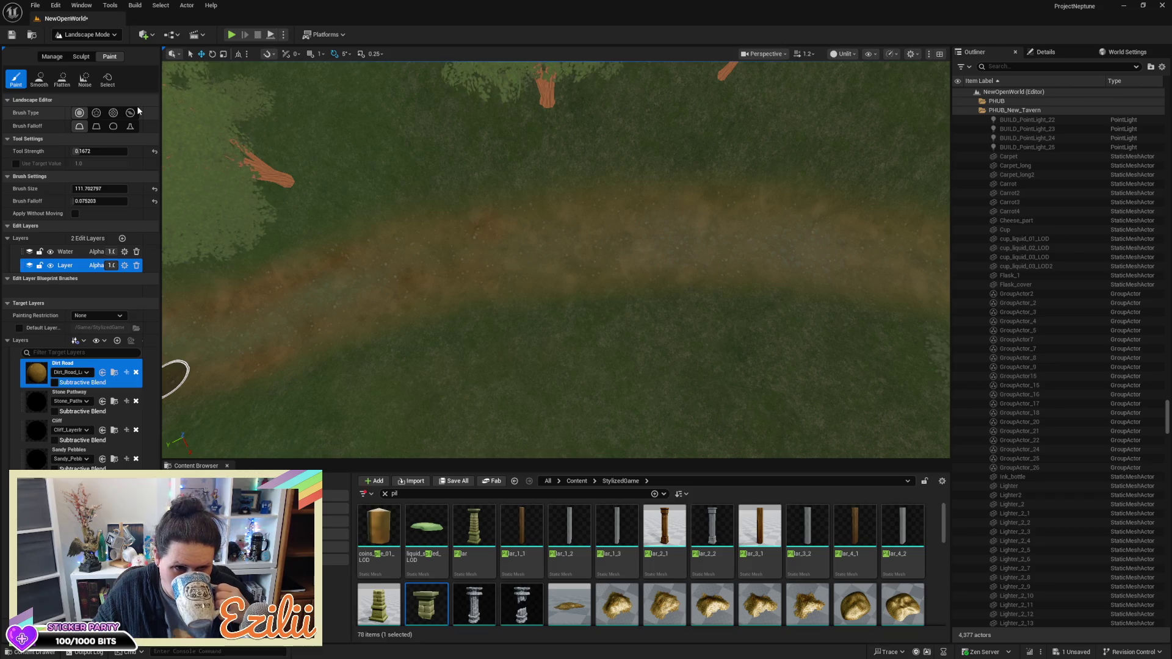
# Flatten the ground along the dirt path with the Sculpt Flatten tool
pyautogui.click(82, 56)
pyautogui.click(87, 80)
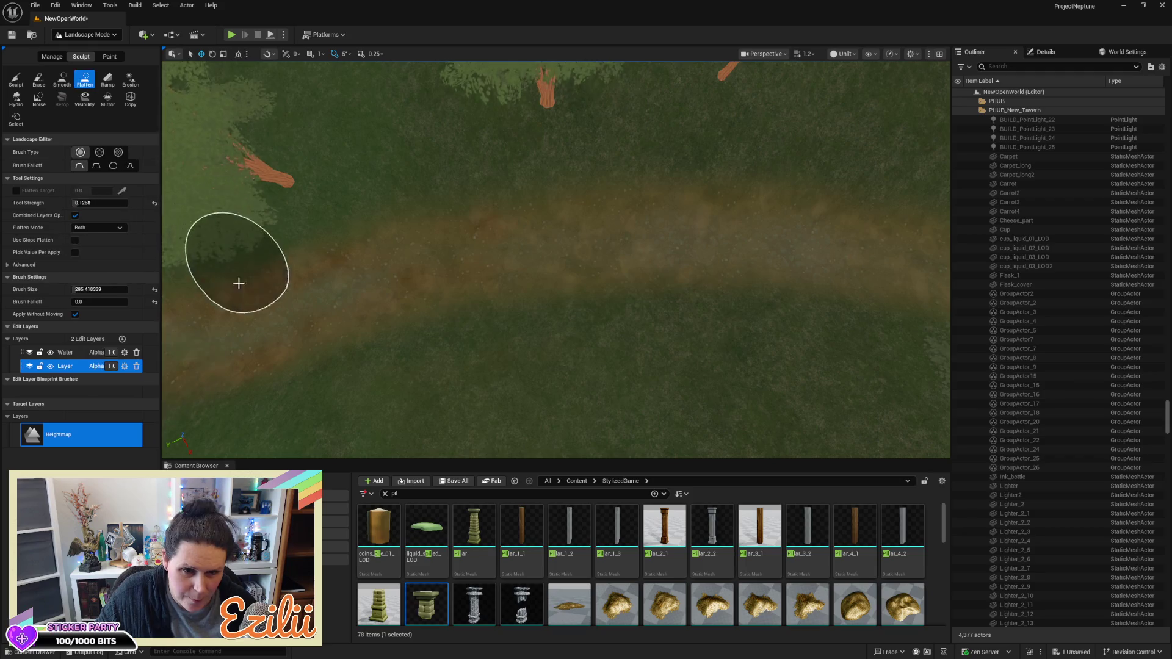
pyautogui.moveTo(240, 327)
pyautogui.mouseDown()
pyautogui.moveTo(567, 254)
pyautogui.moveTo(725, 242)
pyautogui.moveTo(858, 264)
pyautogui.moveTo(578, 243)
pyautogui.moveTo(379, 275)
pyautogui.moveTo(722, 236)
pyautogui.moveTo(834, 254)
pyautogui.moveTo(562, 266)
pyautogui.mouseUp()
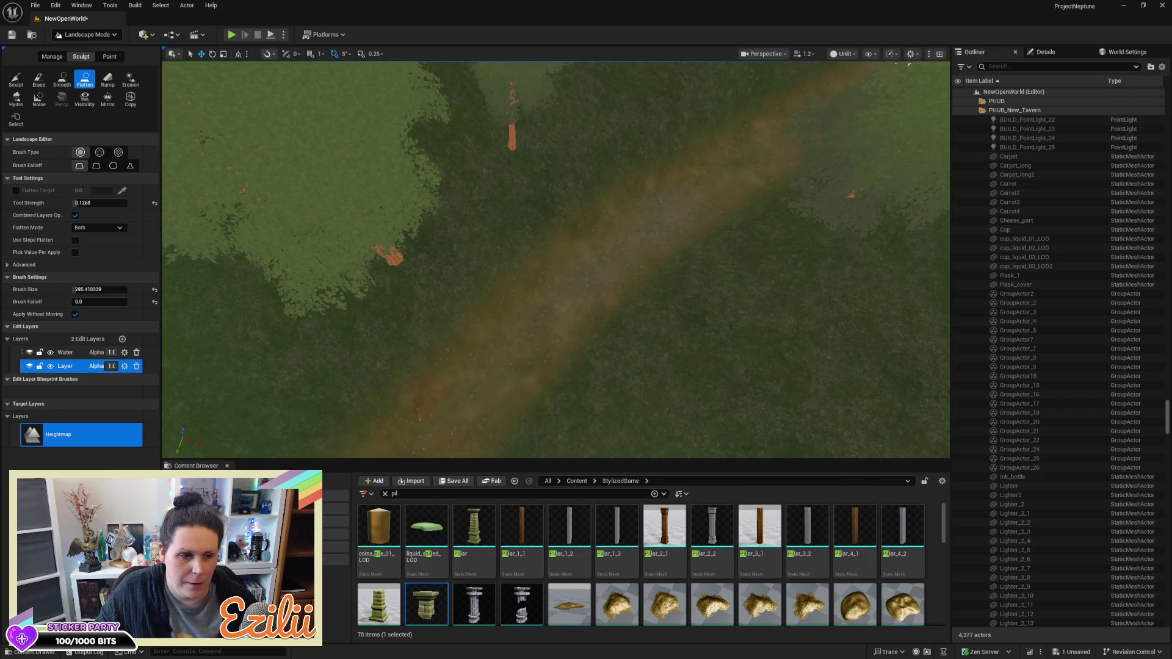
pyautogui.scroll(5, 555, 259)
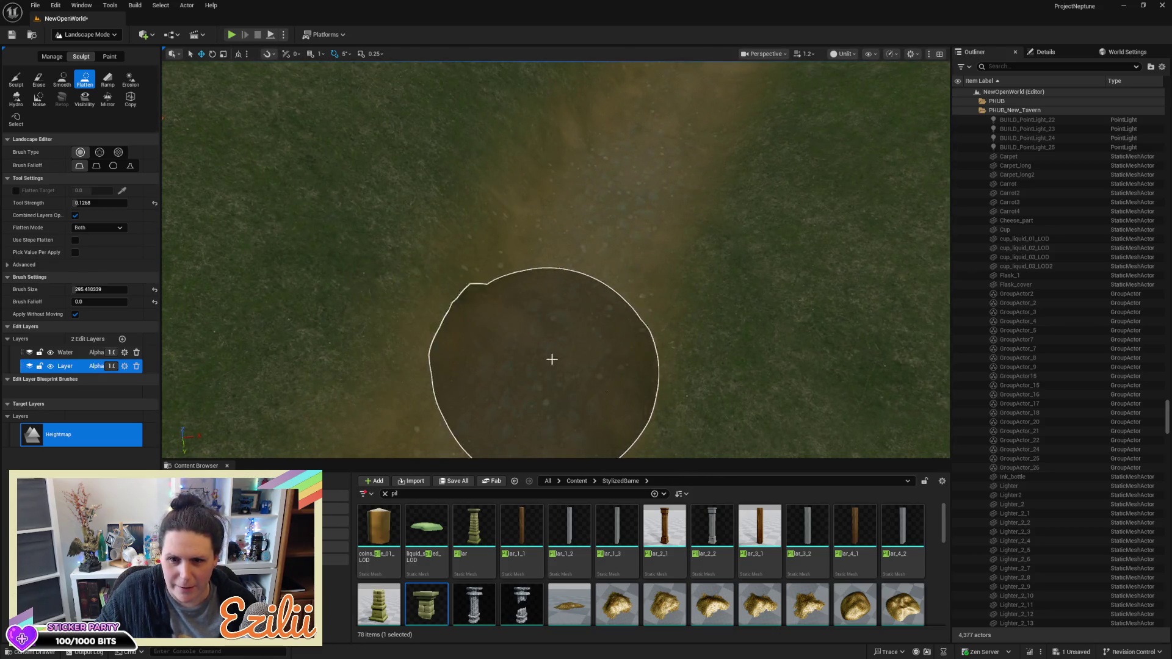
pyautogui.moveTo(593, 287)
pyautogui.mouseDown()
pyautogui.moveTo(620, 193)
pyautogui.moveTo(679, 107)
pyautogui.moveTo(489, 225)
pyautogui.moveTo(618, 93)
pyautogui.moveTo(751, 110)
pyautogui.moveTo(777, 360)
pyautogui.mouseUp()
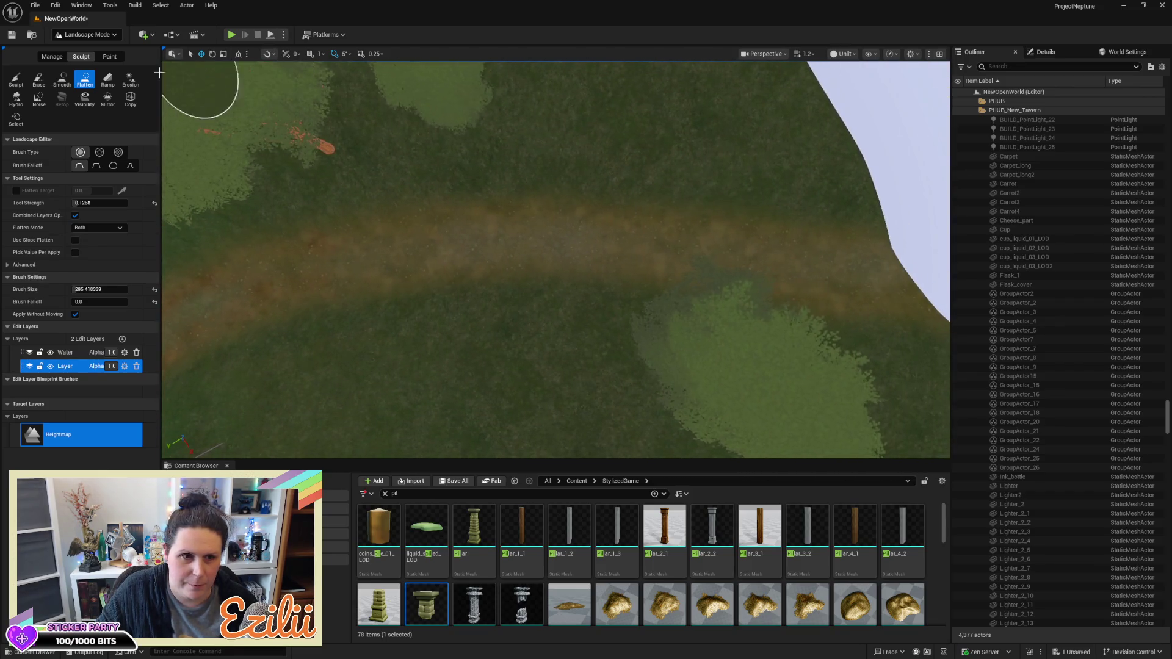
# Switch to the Smooth tool, then to the landscape Manage tools
pyautogui.click(69, 86)
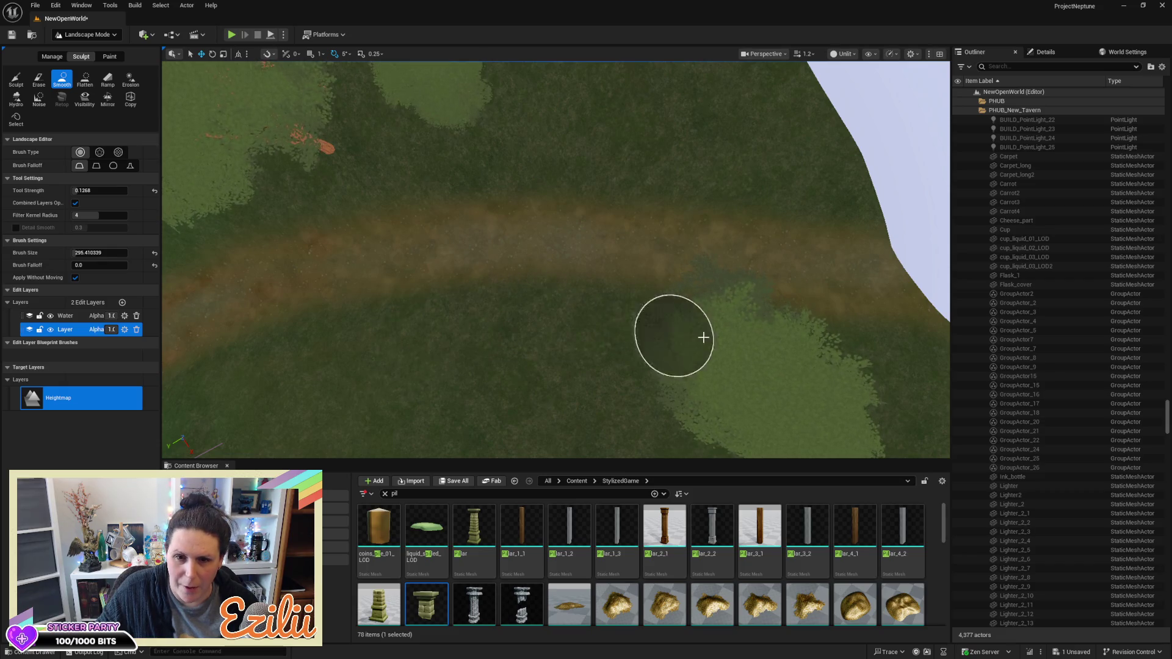
pyautogui.scroll(5, 301, 358)
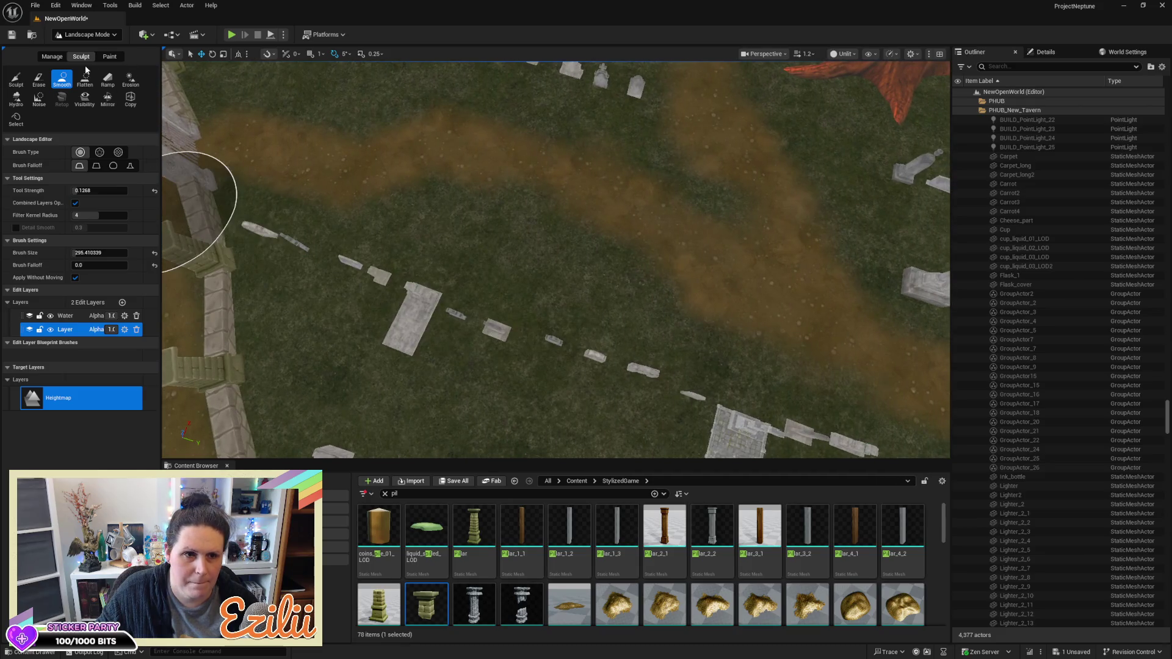
pyautogui.click(52, 57)
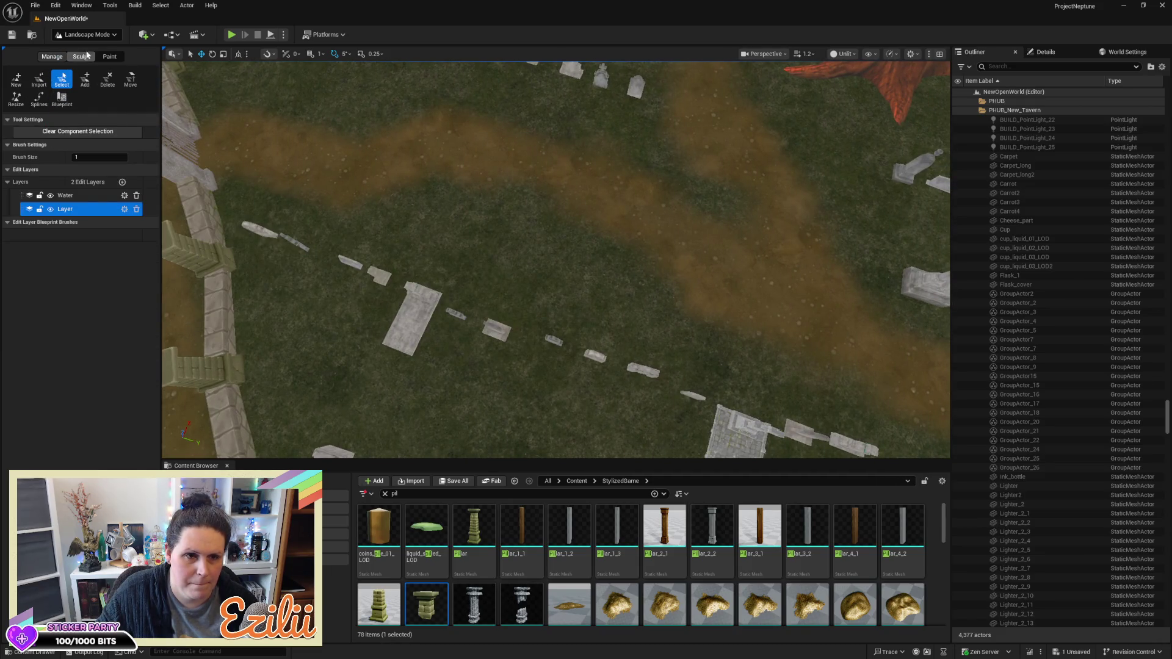
# Return to Paint mode, fly down to the graveyard's dirt ground, and select the Dirt Road layer
pyautogui.click(110, 57)
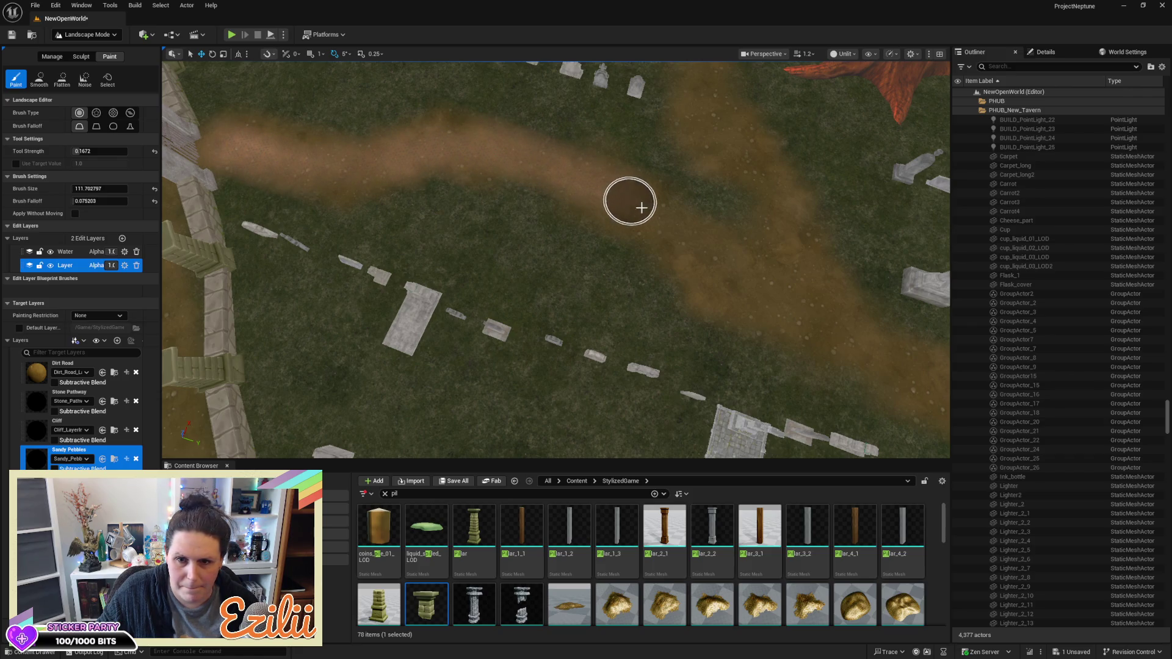
pyautogui.moveTo(879, 348); pyautogui.dragTo(732, 275)
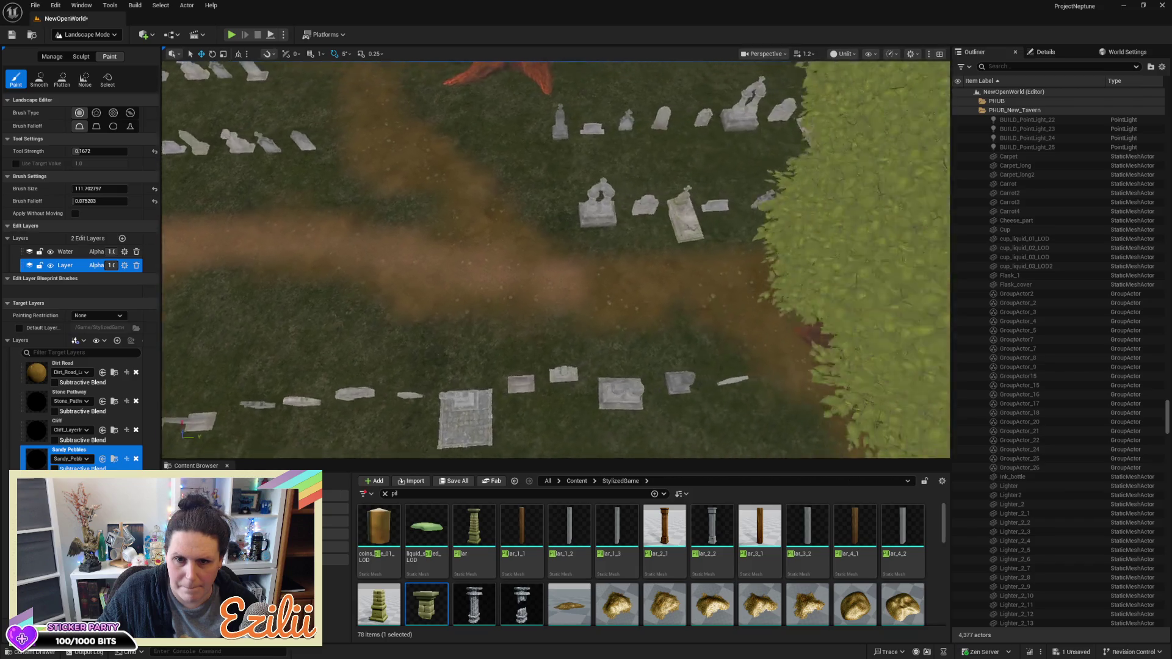
pyautogui.scroll(5, 835, 353)
pyautogui.scroll(-5, 835, 353)
pyautogui.moveTo(837, 367); pyautogui.dragTo(695, 350)
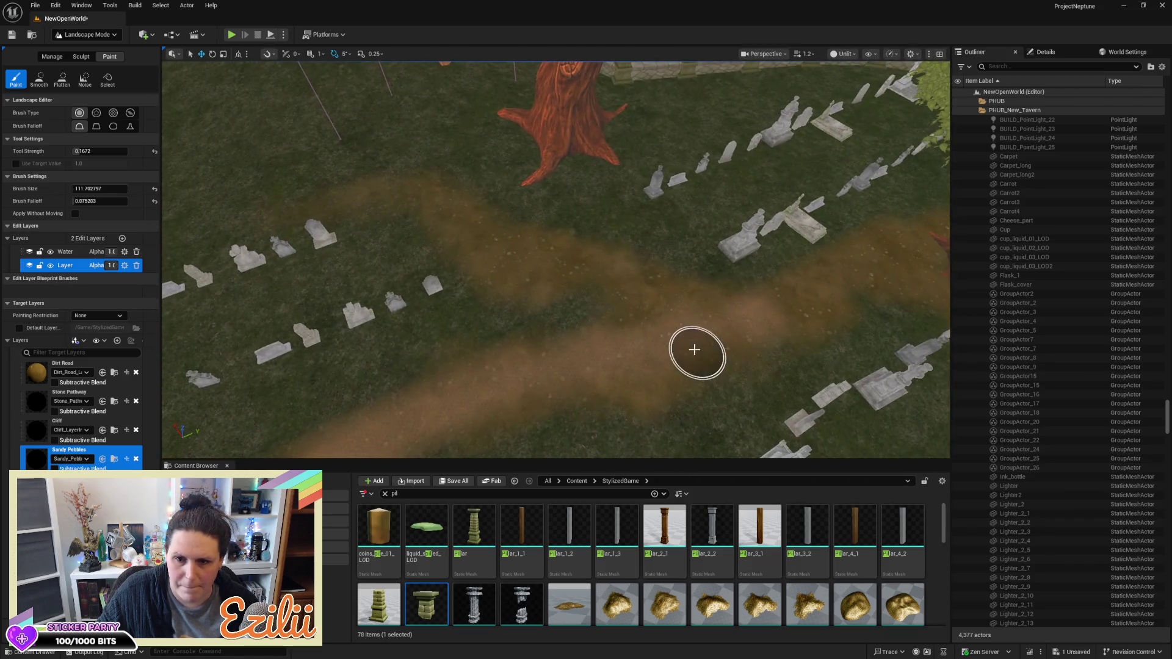
pyautogui.moveTo(377, 218); pyautogui.dragTo(573, 307)
pyautogui.moveTo(671, 234); pyautogui.dragTo(671, 152)
pyautogui.moveTo(555, 256)
pyautogui.mouseDown()
pyautogui.moveTo(507, 259)
pyautogui.moveTo(495, 282)
pyautogui.moveTo(494, 269)
pyautogui.moveTo(557, 437)
pyautogui.mouseUp()
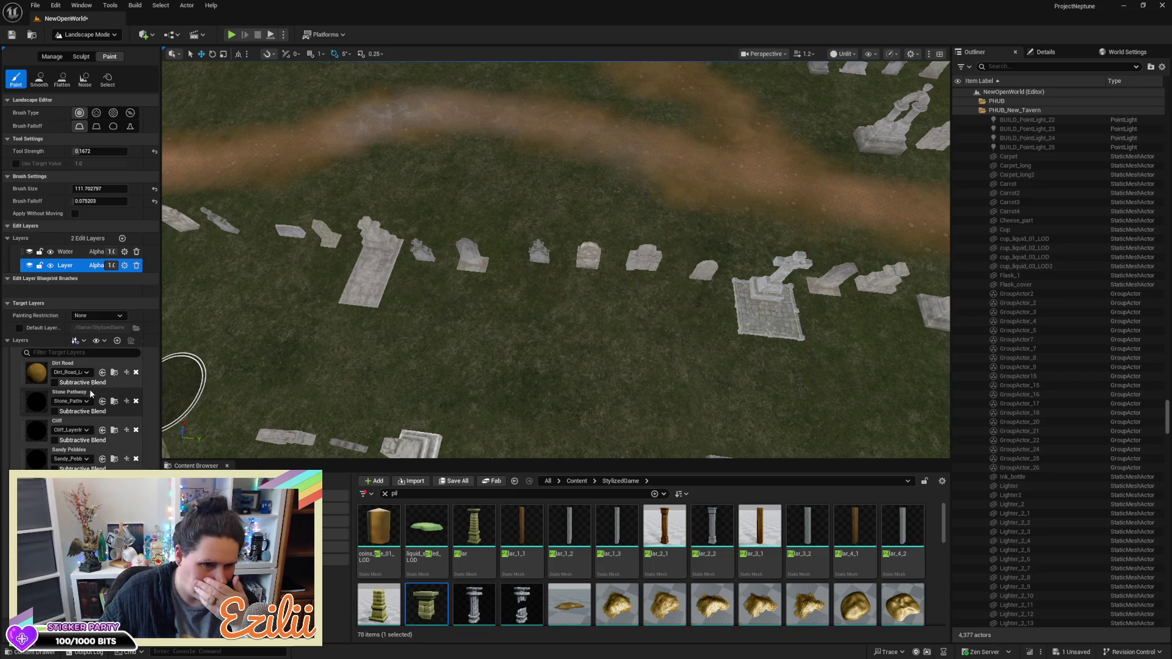
pyautogui.click(36, 378)
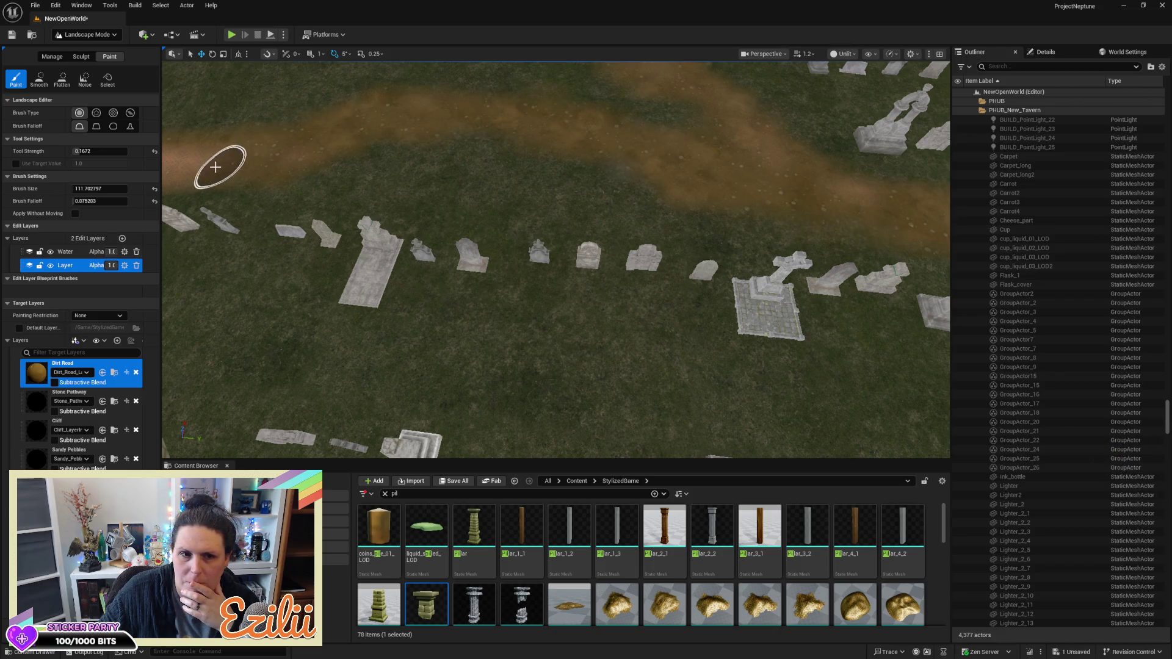
# Zoom in and out over the path between the gravestone rows while widening it with Dirt Road
pyautogui.scroll(-3, 490, 193)
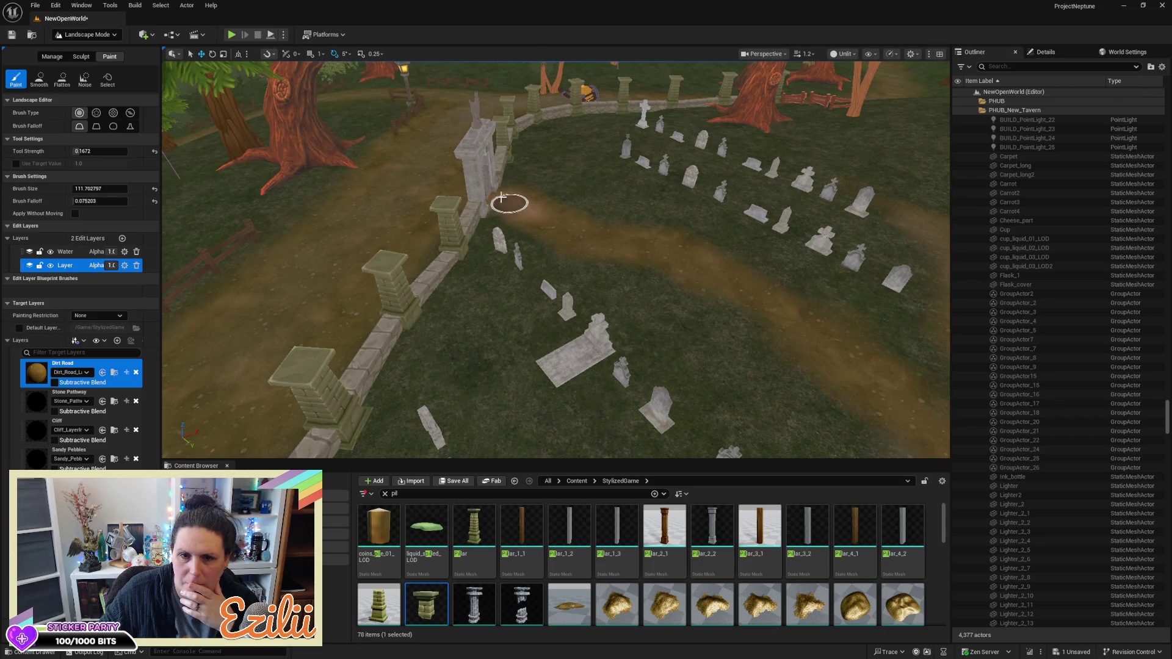
pyautogui.scroll(3, 613, 256)
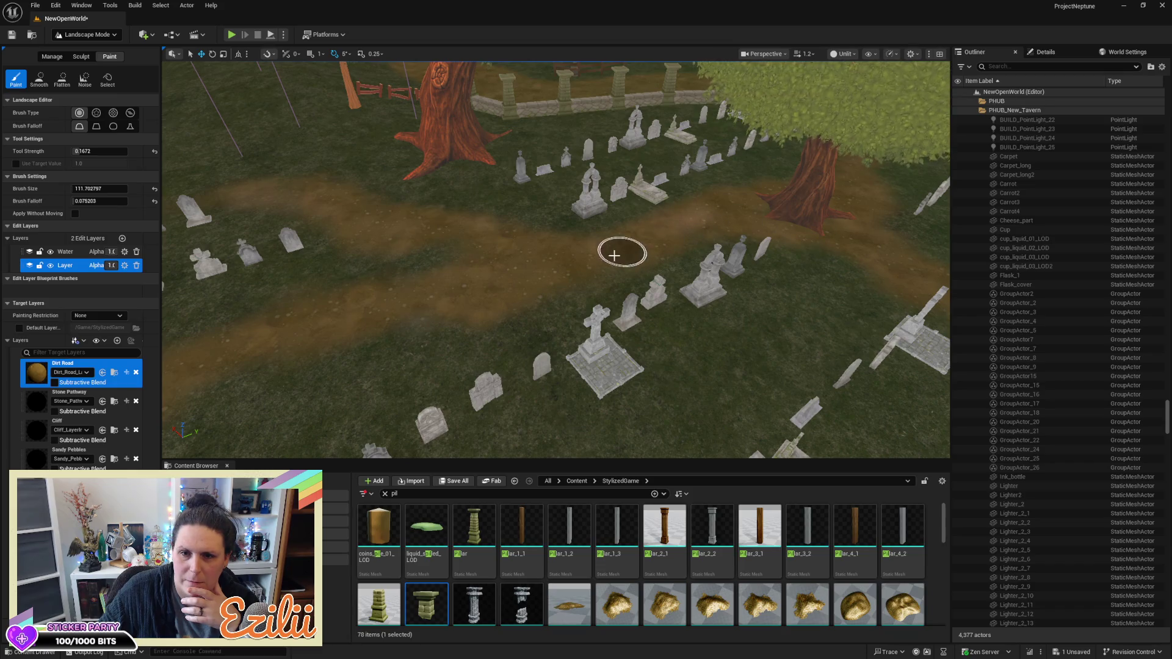
pyautogui.scroll(5, 581, 281)
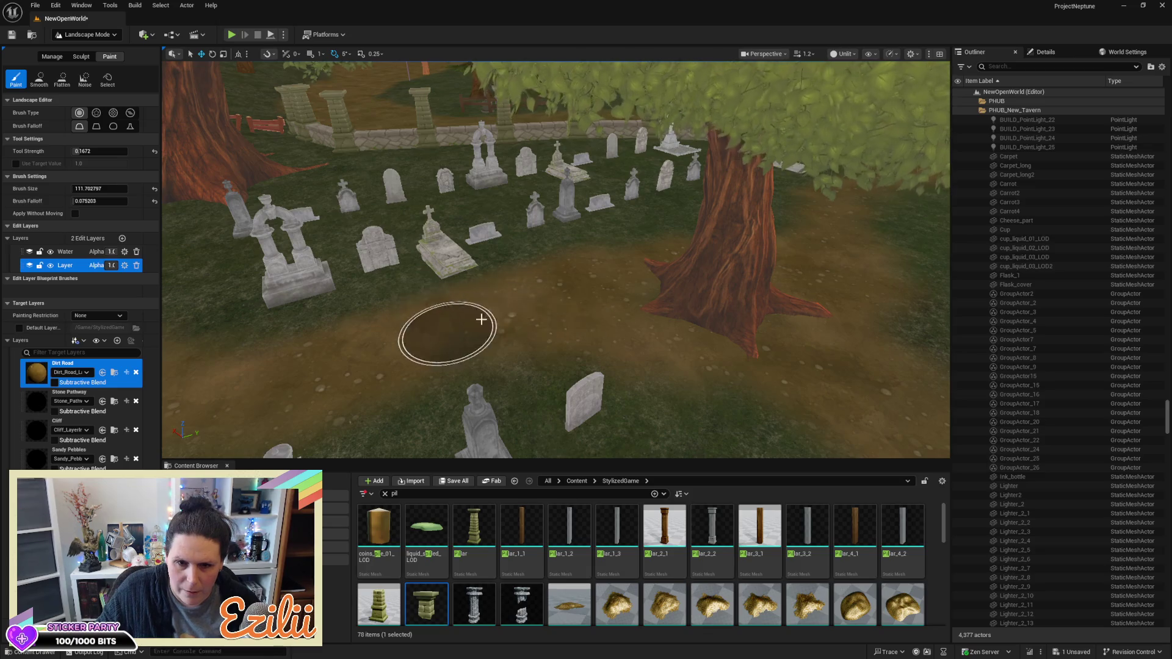
pyautogui.scroll(5, 552, 305)
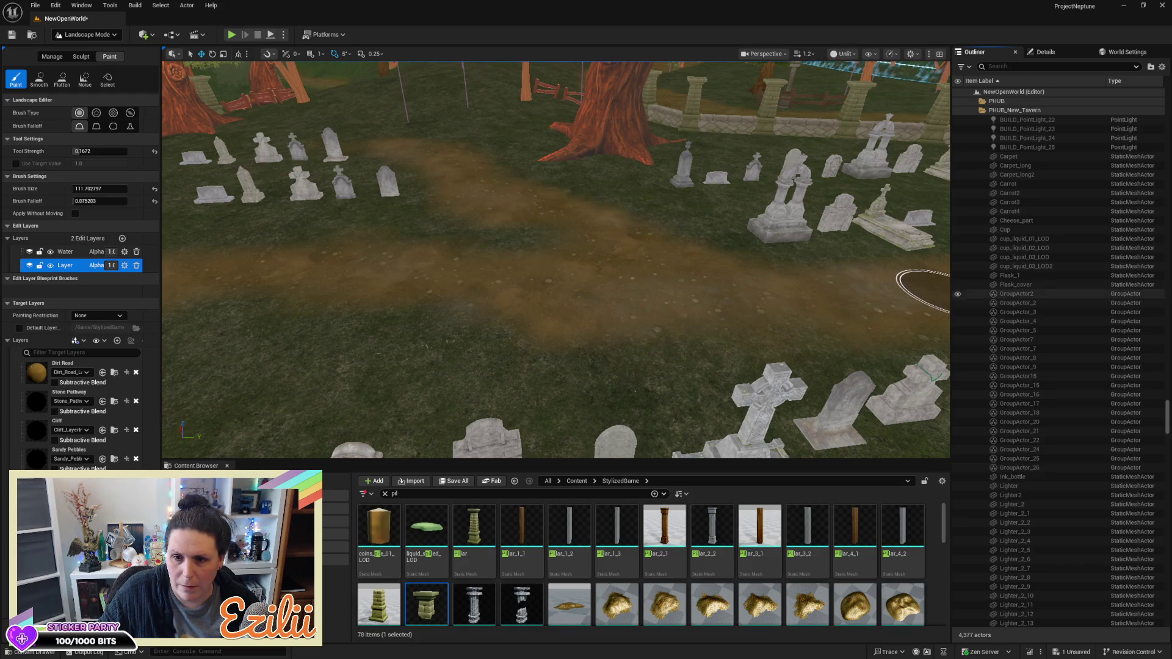
pyautogui.scroll(-1, 970, 281)
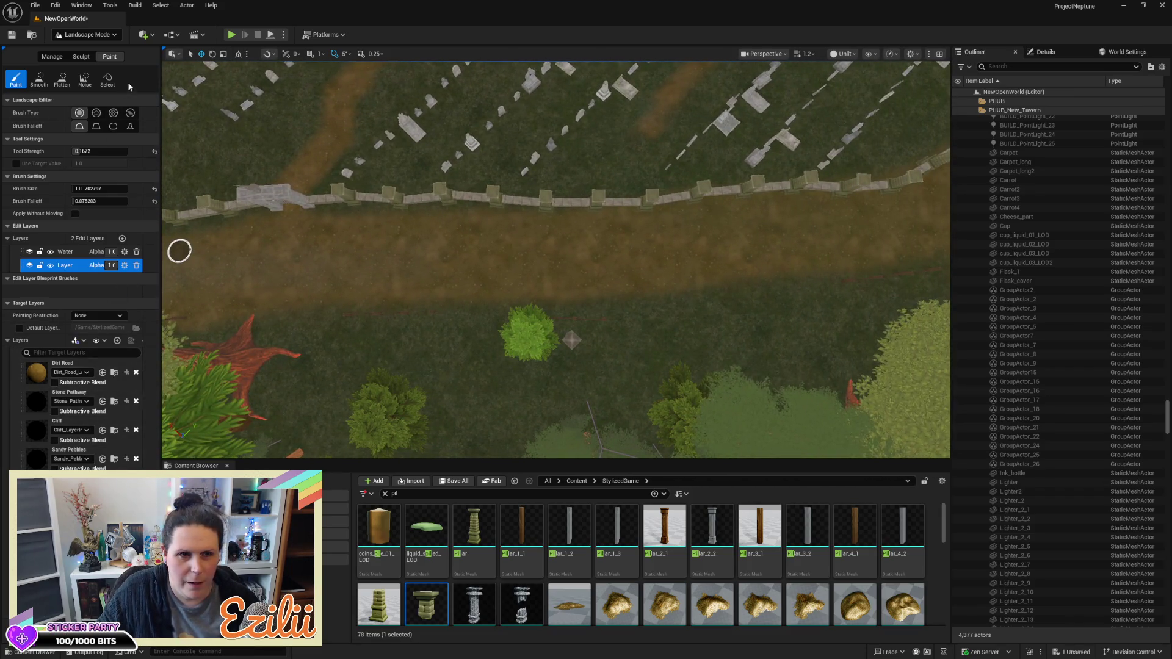
# Save the level and paint dirt along the road up toward the graveyard wall
pyautogui.hotkey('ctrl', 's')
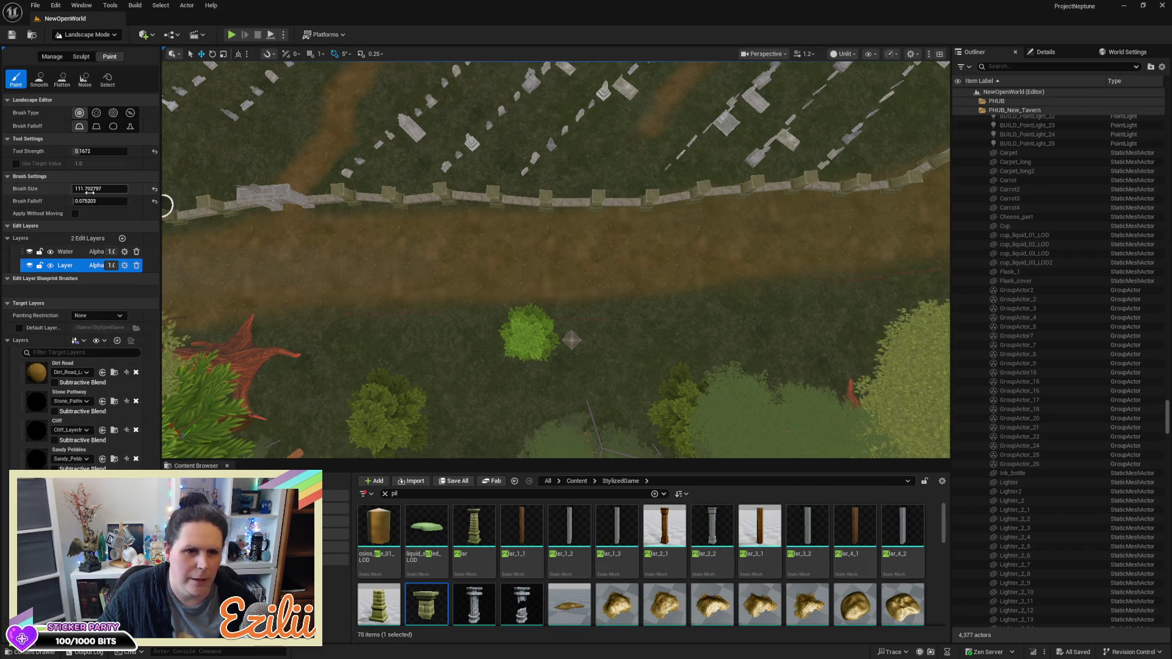
pyautogui.moveTo(171, 205)
pyautogui.mouseDown()
pyautogui.moveTo(230, 262)
pyautogui.moveTo(897, 244)
pyautogui.mouseUp()
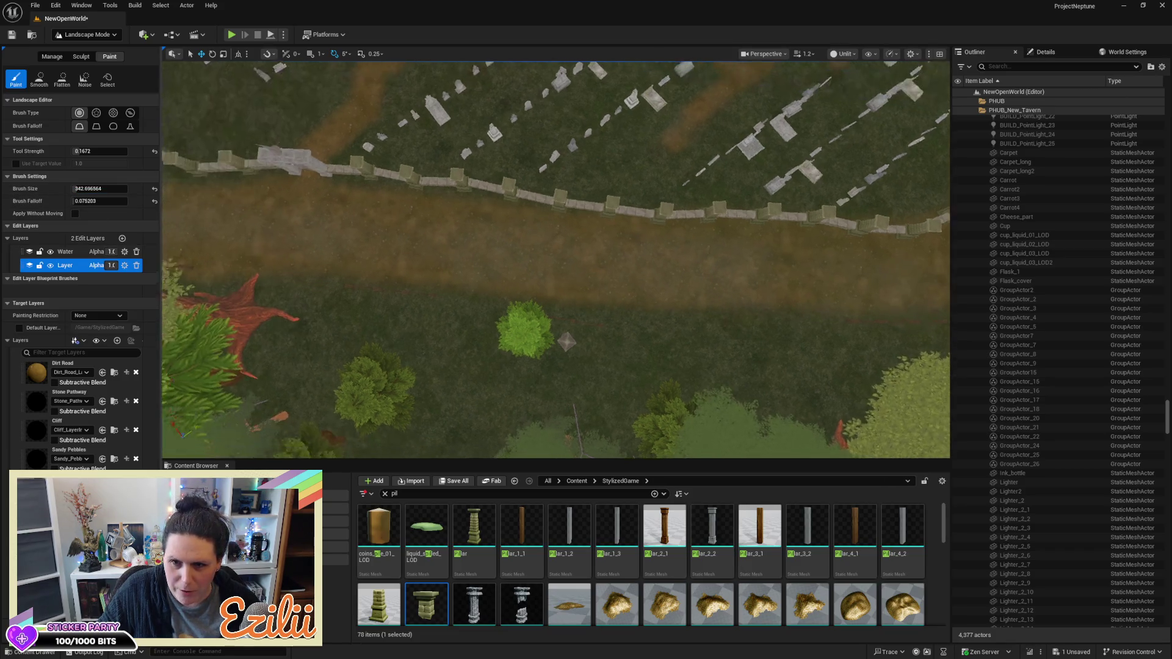
pyautogui.scroll(5, 555, 259)
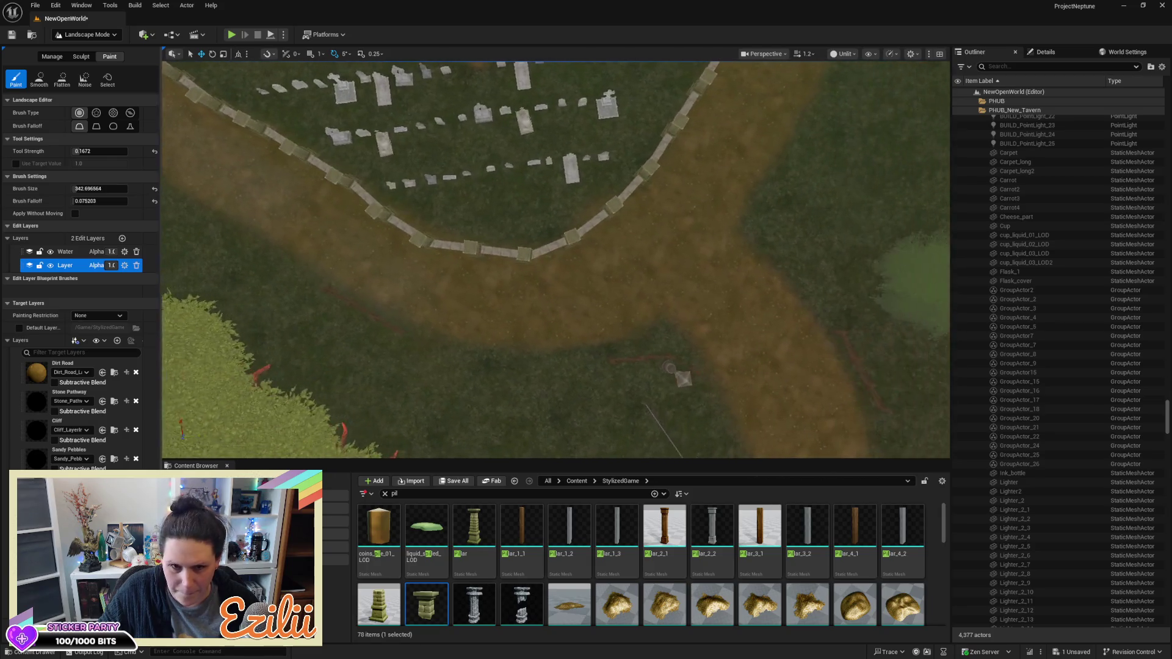
pyautogui.moveTo(421, 290)
pyautogui.mouseDown()
pyautogui.moveTo(562, 306)
pyautogui.moveTo(651, 262)
pyautogui.moveTo(693, 176)
pyautogui.moveTo(574, 289)
pyautogui.moveTo(690, 241)
pyautogui.moveTo(694, 277)
pyautogui.moveTo(785, 424)
pyautogui.moveTo(676, 287)
pyautogui.moveTo(510, 270)
pyautogui.mouseUp()
# Move along the road beside the wall and lower paint strength to 0.0864
pyautogui.moveTo(284, 278); pyautogui.dragTo(212, 233)
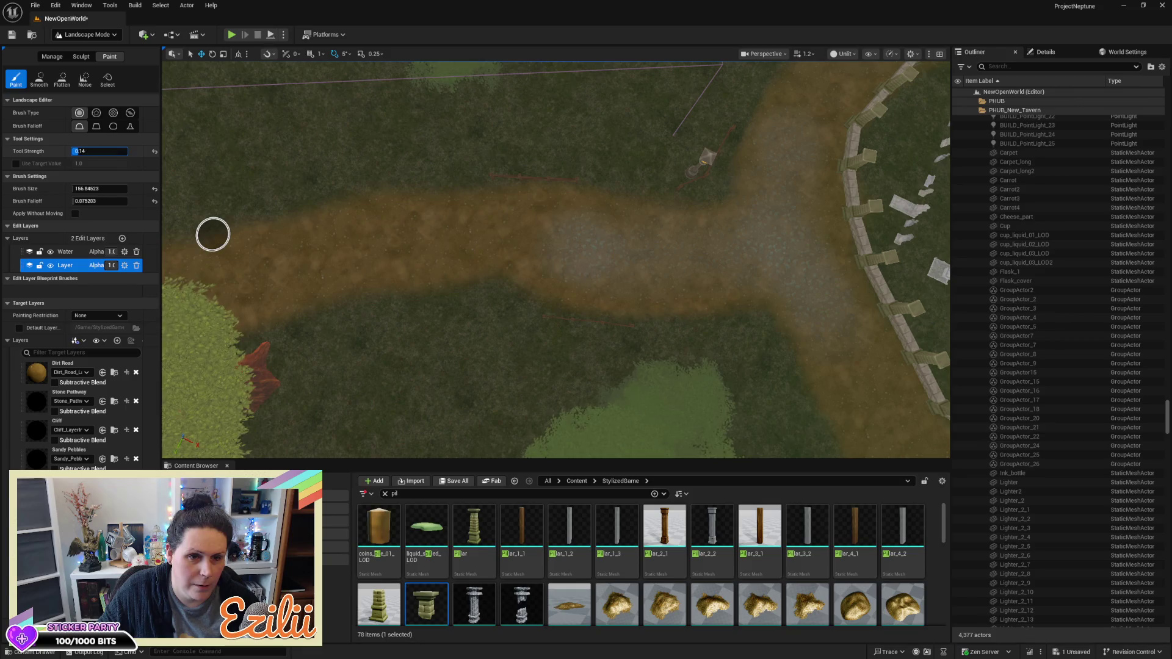
pyautogui.write('0.0864')
pyautogui.press('Return')
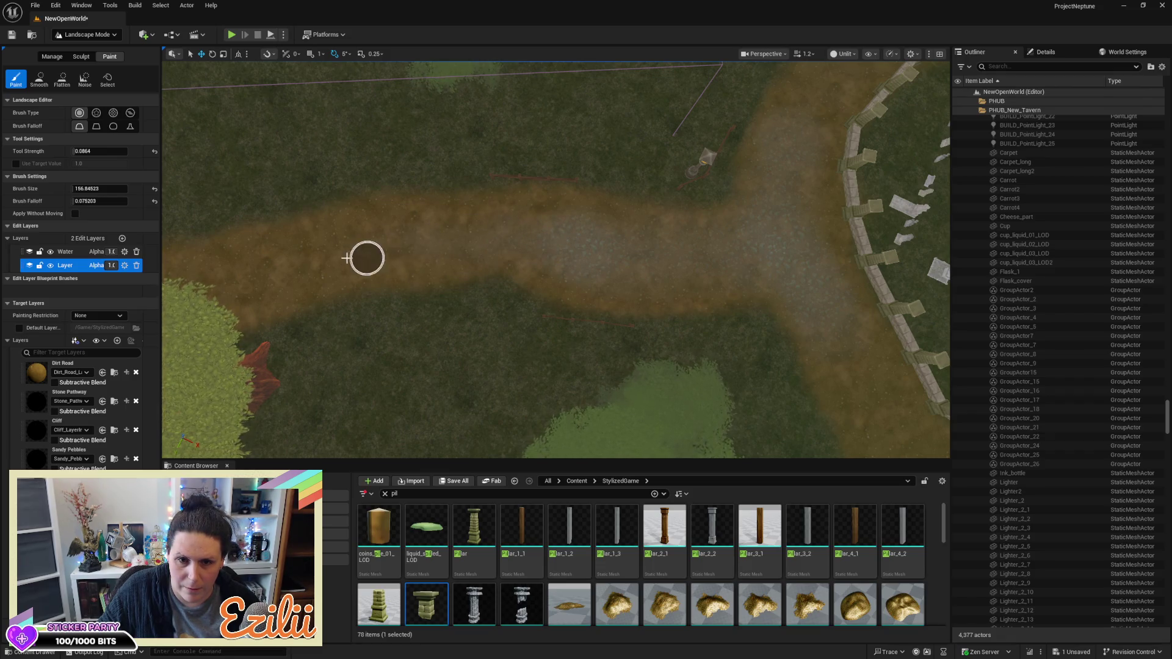
pyautogui.scroll(10, 560, 246)
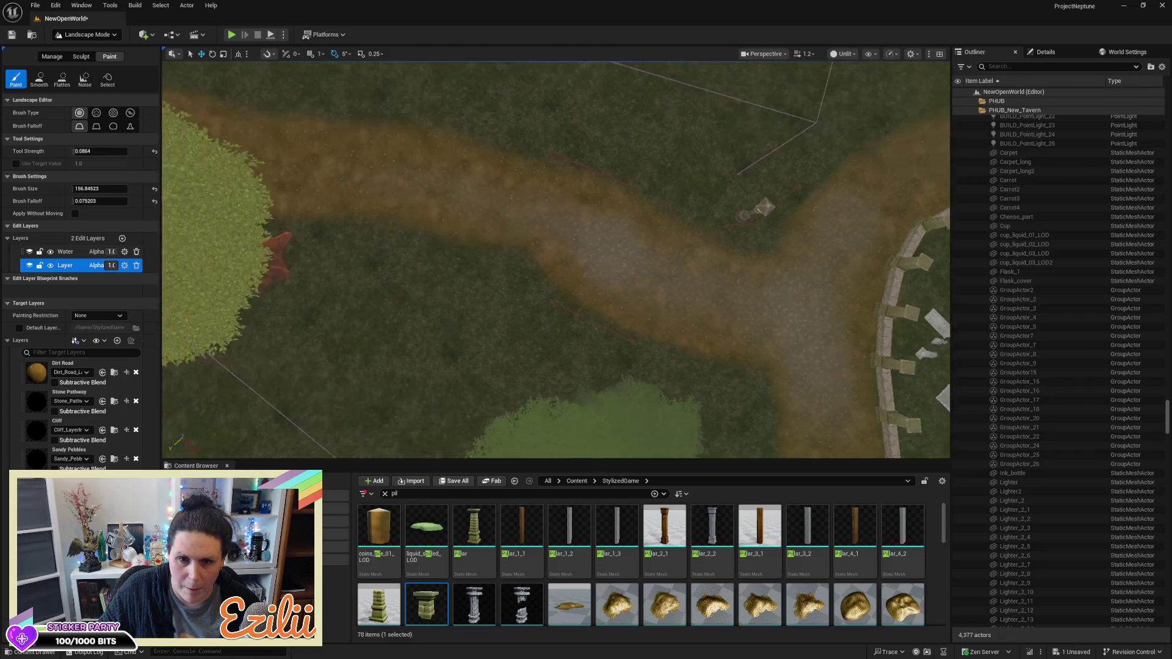
pyautogui.scroll(-10, 560, 246)
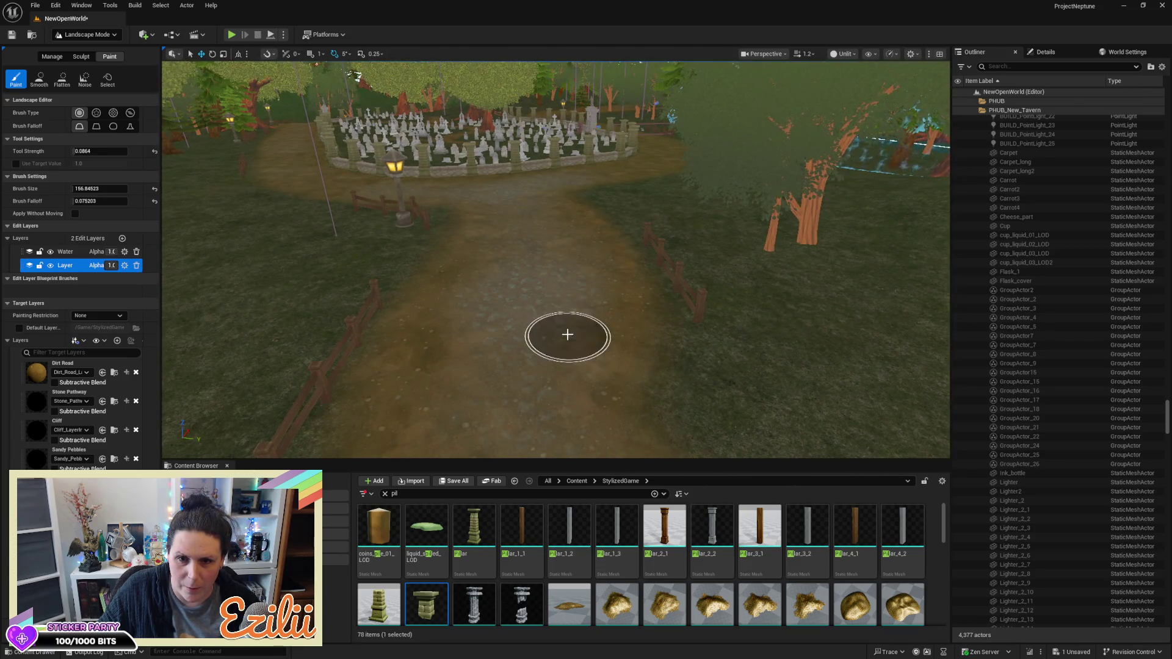
pyautogui.moveTo(506, 243)
pyautogui.mouseDown()
pyautogui.moveTo(318, 244)
pyautogui.moveTo(311, 262)
pyautogui.moveTo(524, 356)
pyautogui.mouseUp()
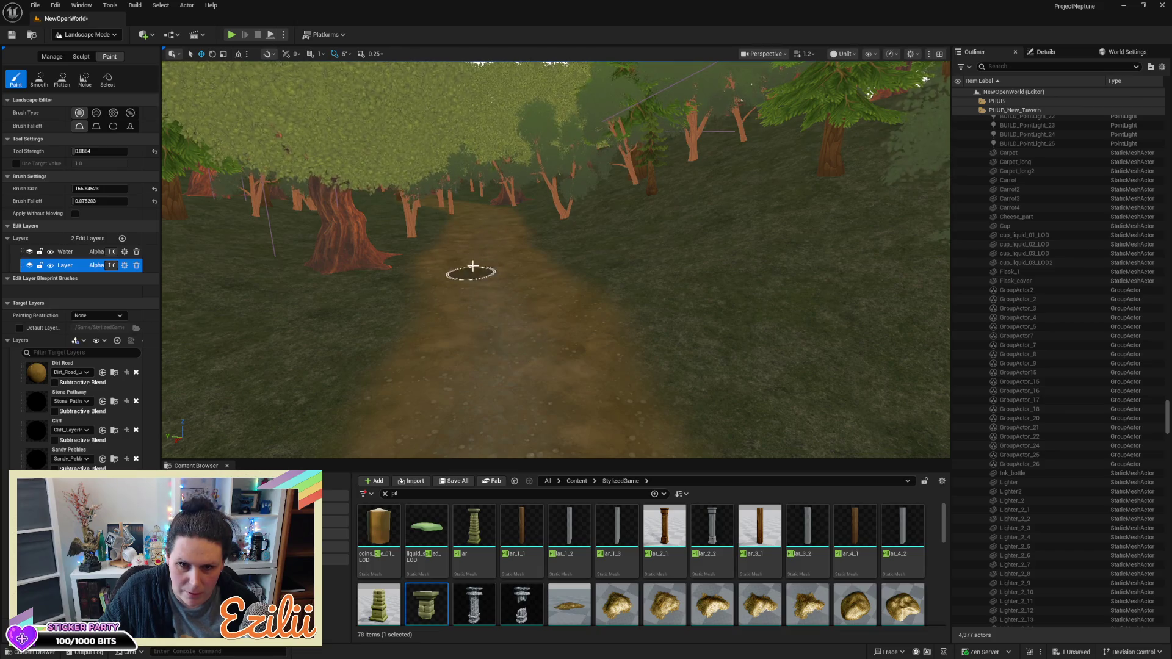
pyautogui.moveTo(485, 269)
pyautogui.mouseDown()
pyautogui.moveTo(485, 318)
pyautogui.moveTo(469, 342)
pyautogui.moveTo(409, 366)
pyautogui.mouseUp()
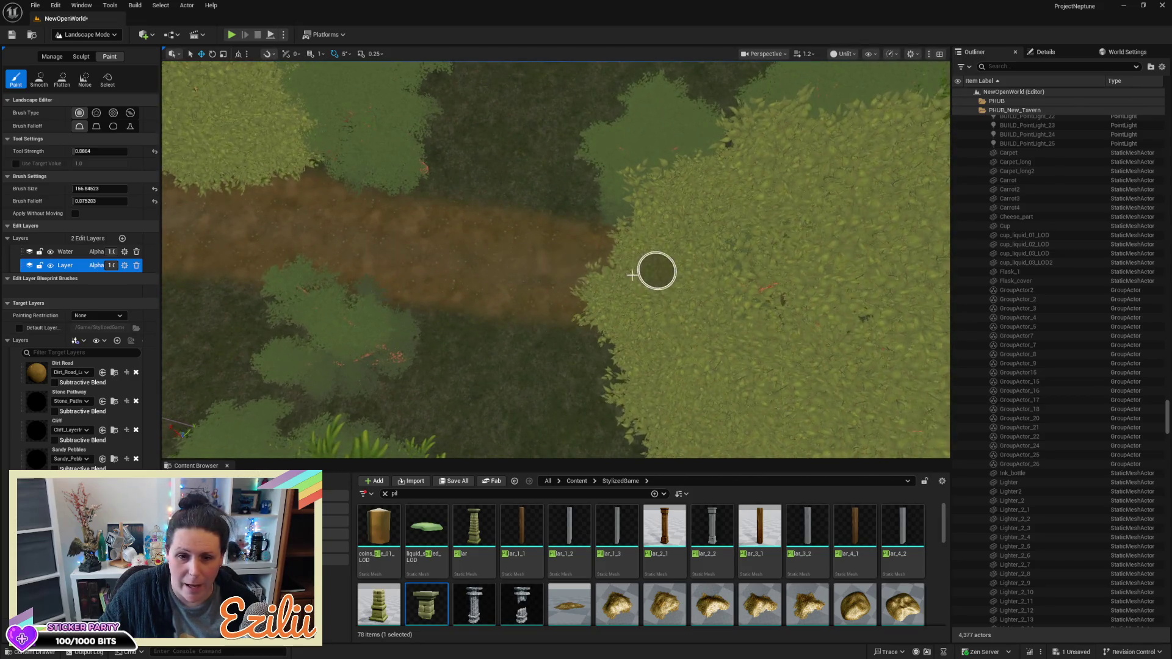
pyautogui.moveTo(353, 242)
pyautogui.mouseDown()
pyautogui.moveTo(342, 305)
pyautogui.moveTo(418, 314)
pyautogui.mouseUp()
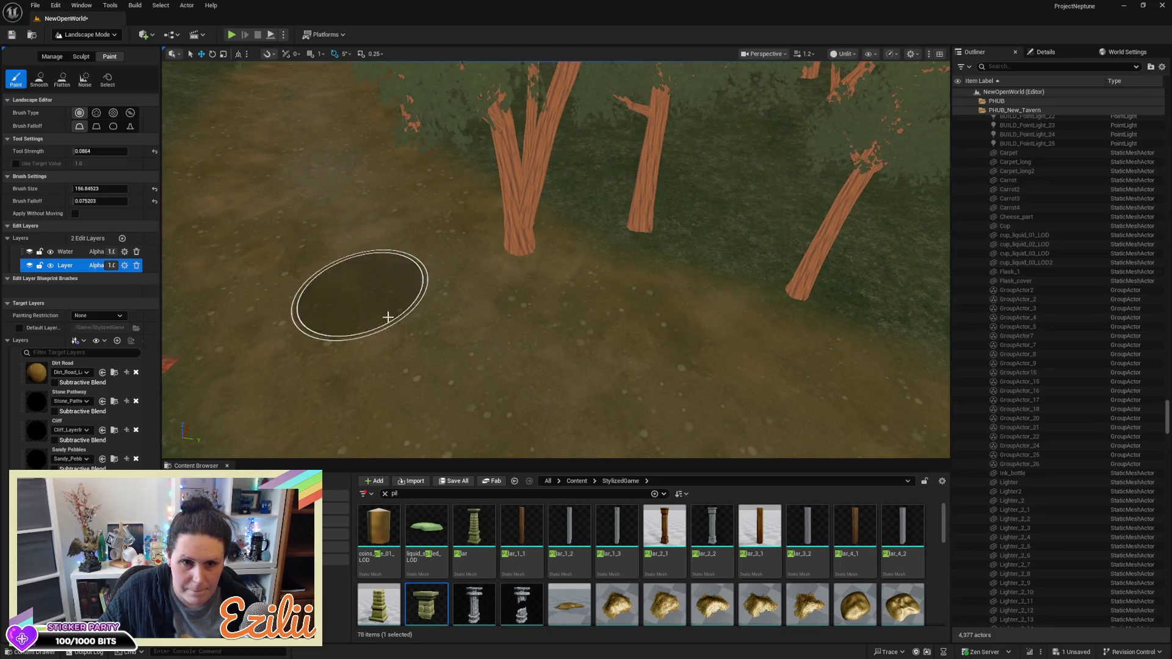
pyautogui.press('w')
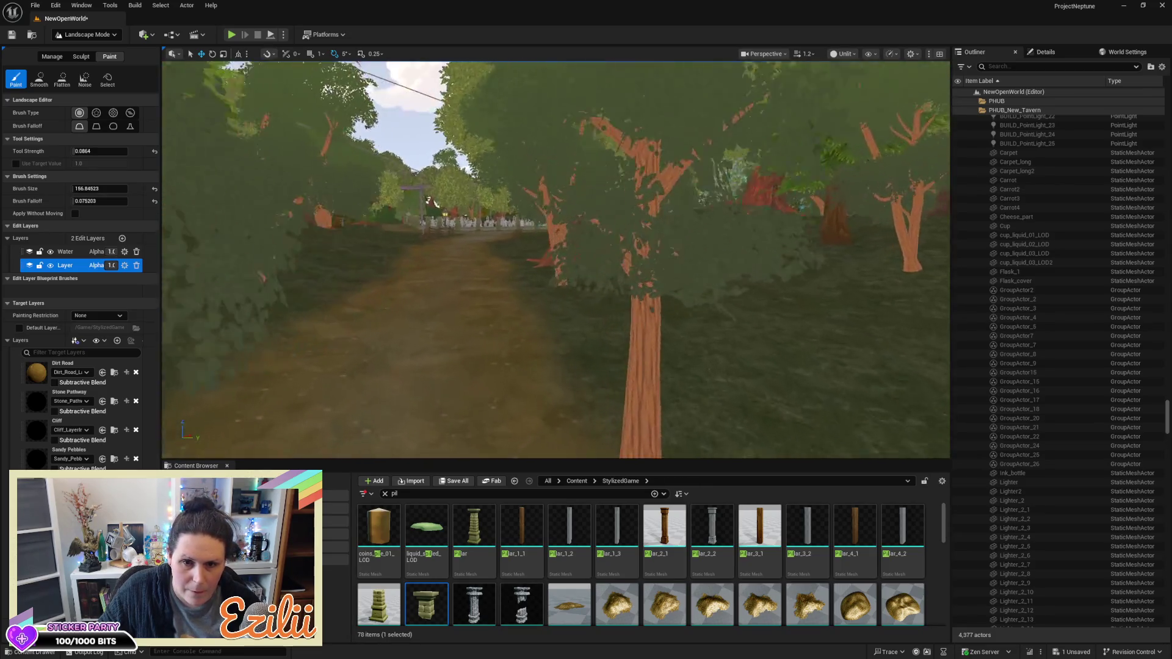
# Fly along the path to the lantern post and select the Dirt Road layer
pyautogui.press('w')
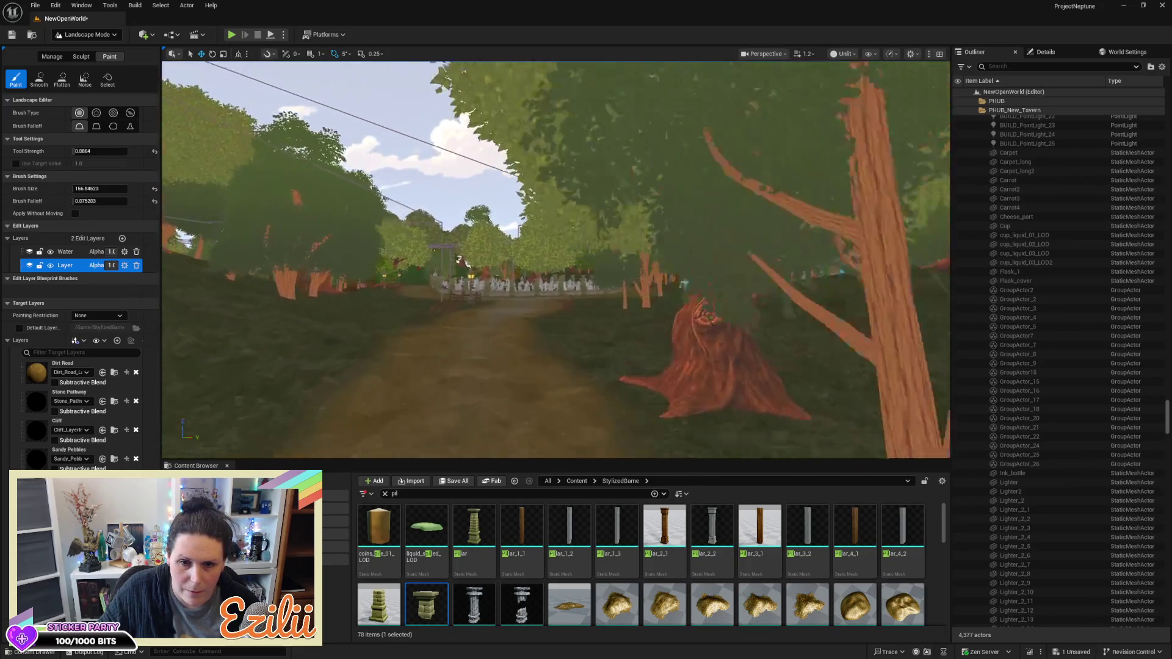
pyautogui.press('w')
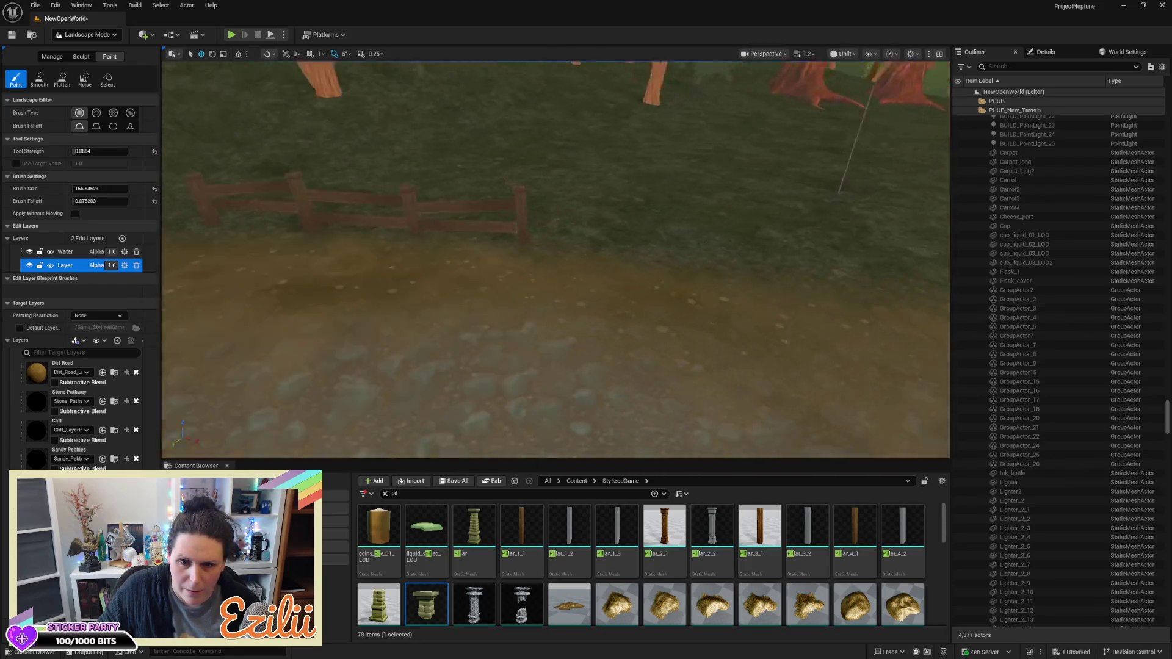
pyautogui.press('w')
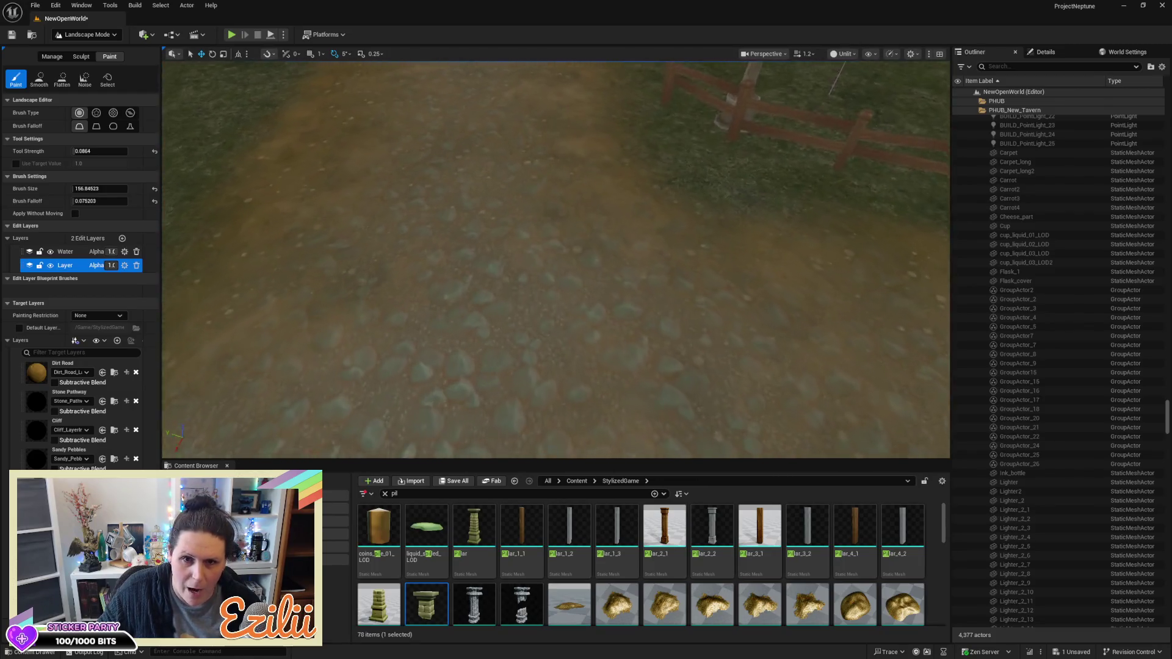
pyautogui.press('w')
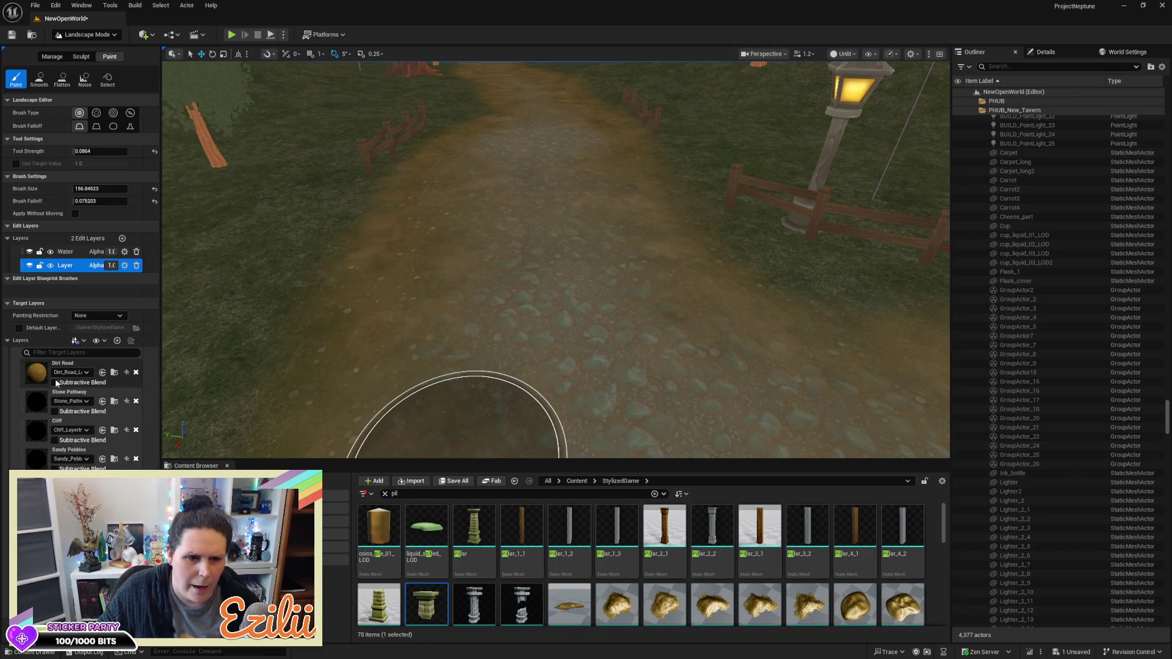
pyautogui.click(38, 374)
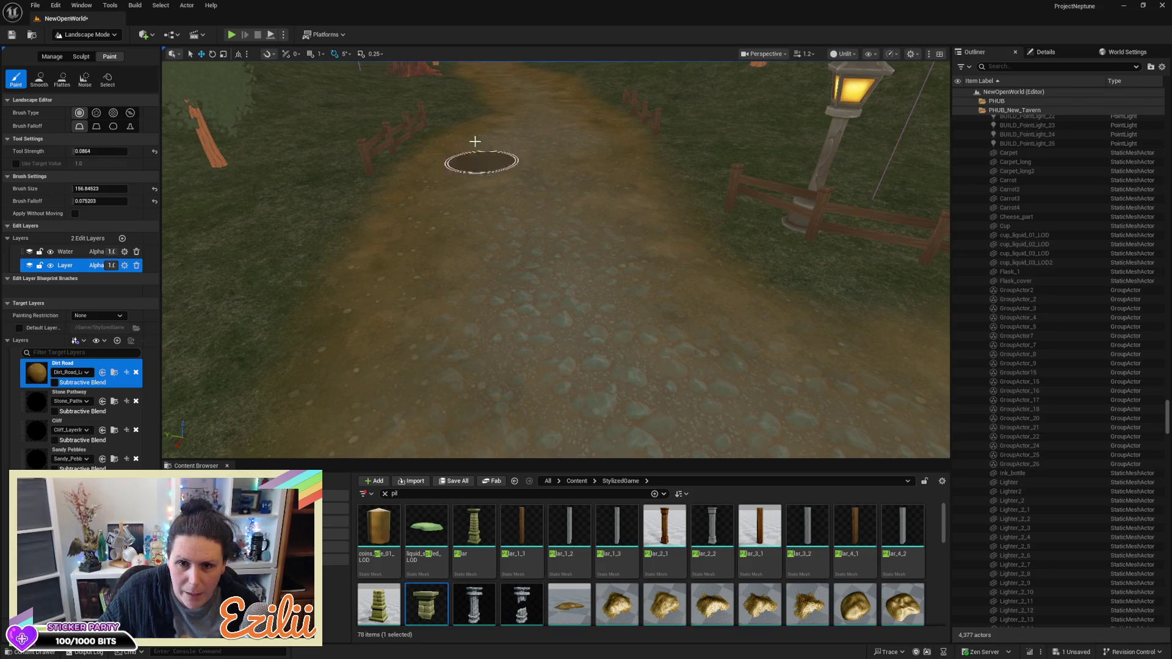
# Fly down the forest path and rise above the walled graveyard to view the road
pyautogui.press('w')
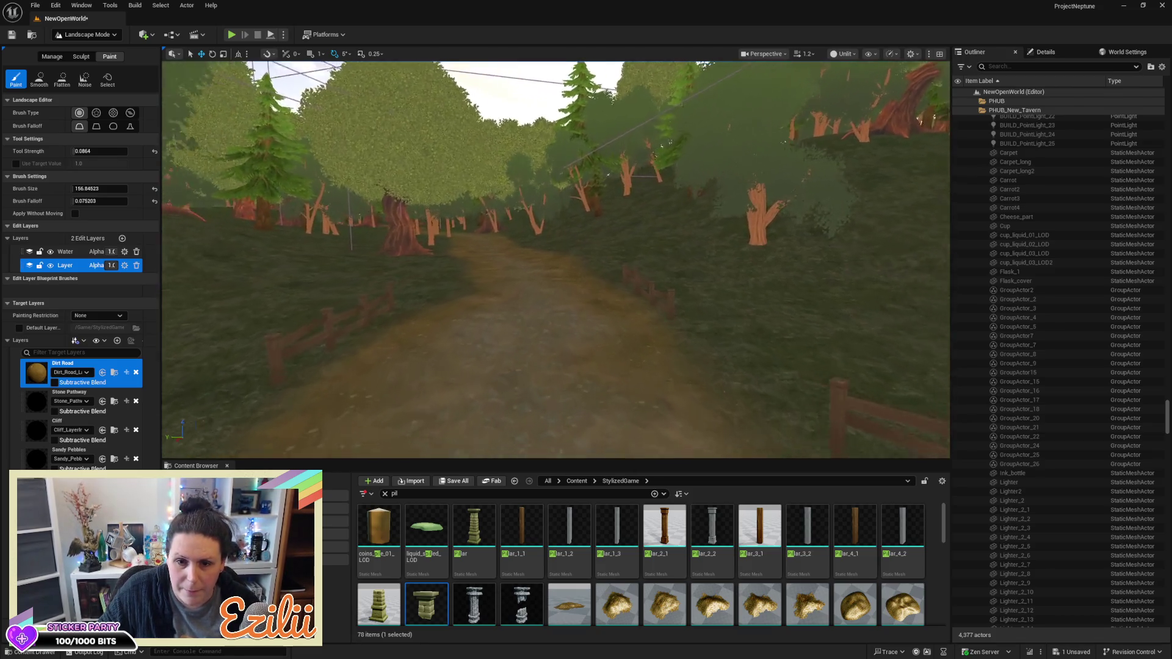
pyautogui.press('w')
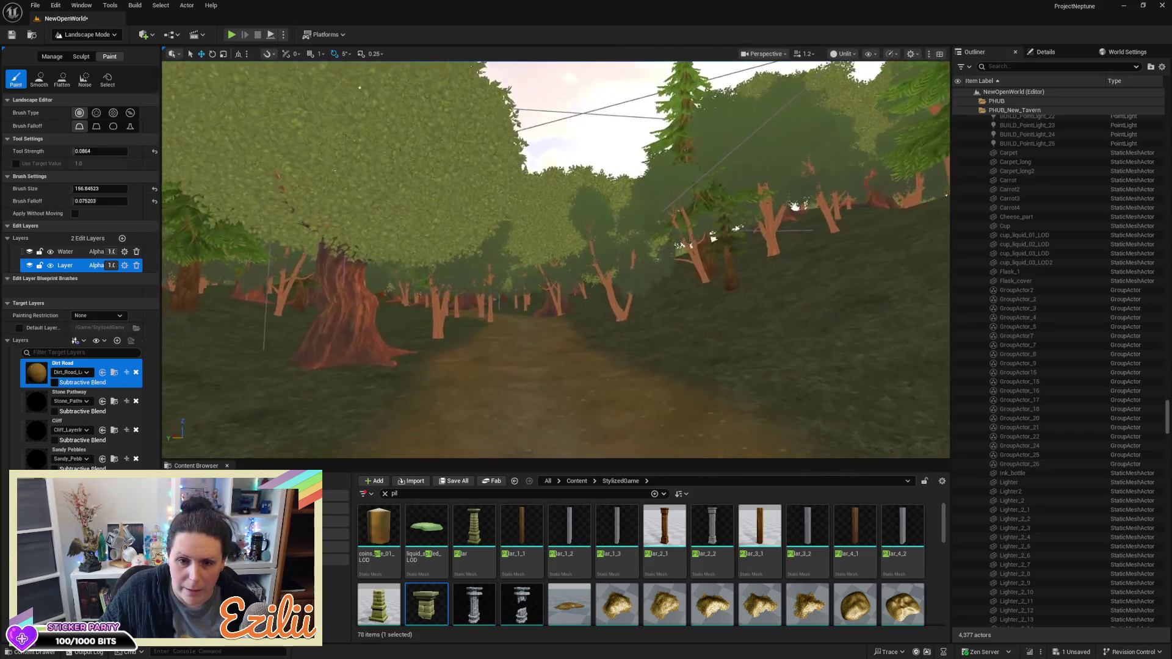
pyautogui.press('w')
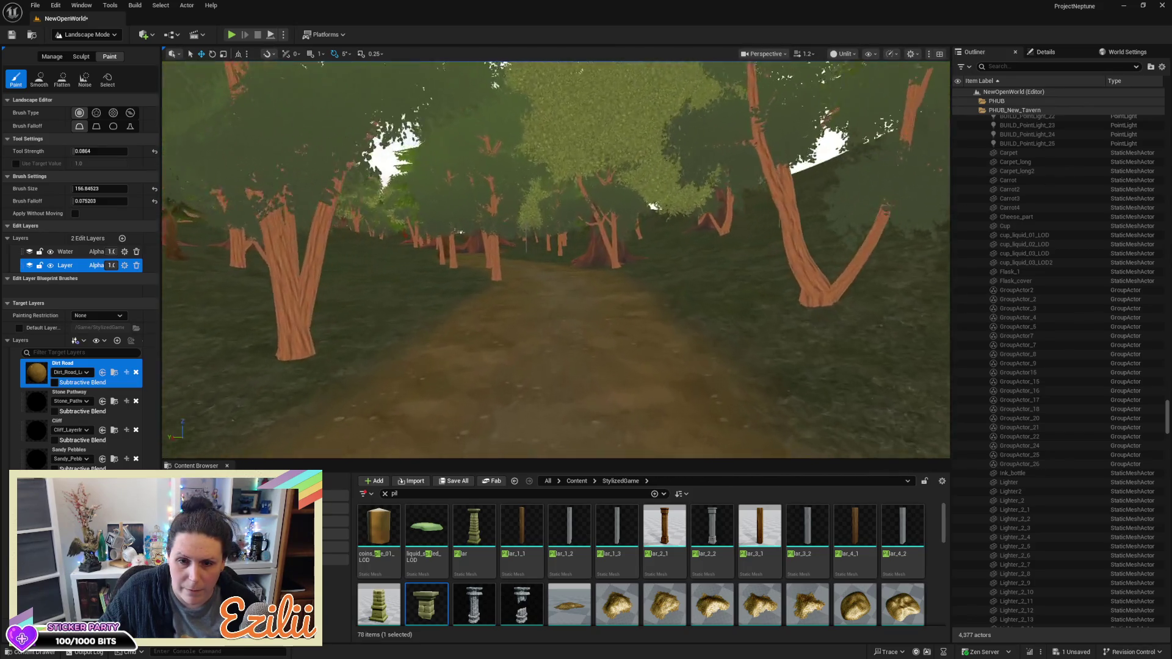
pyautogui.press('w')
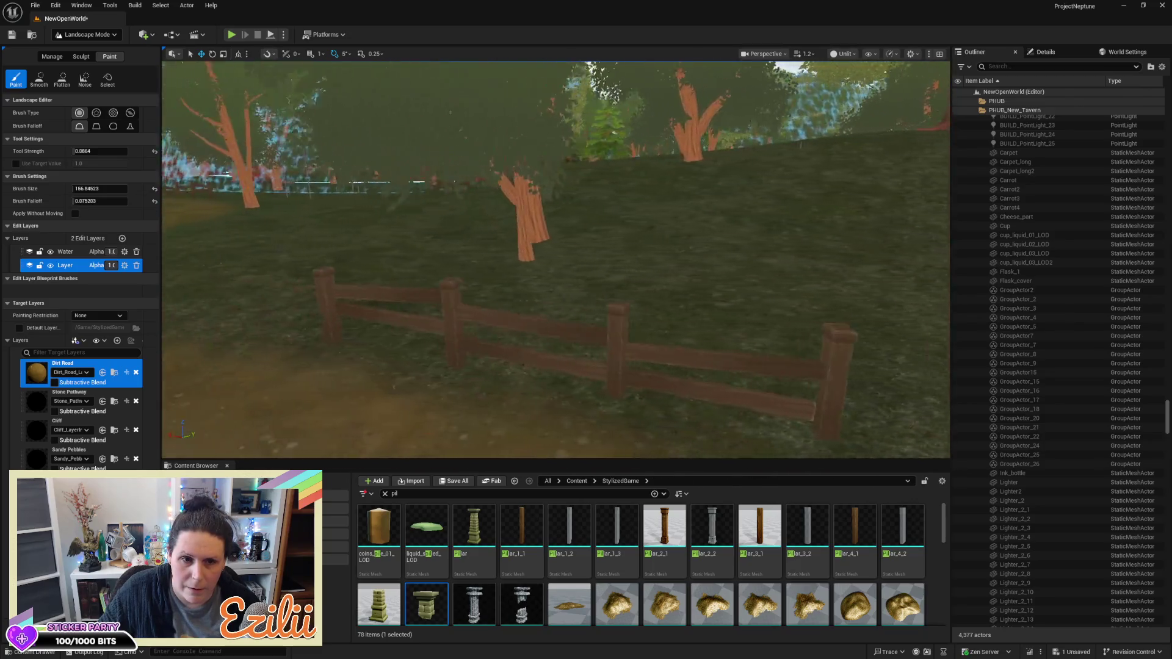
pyautogui.press('w')
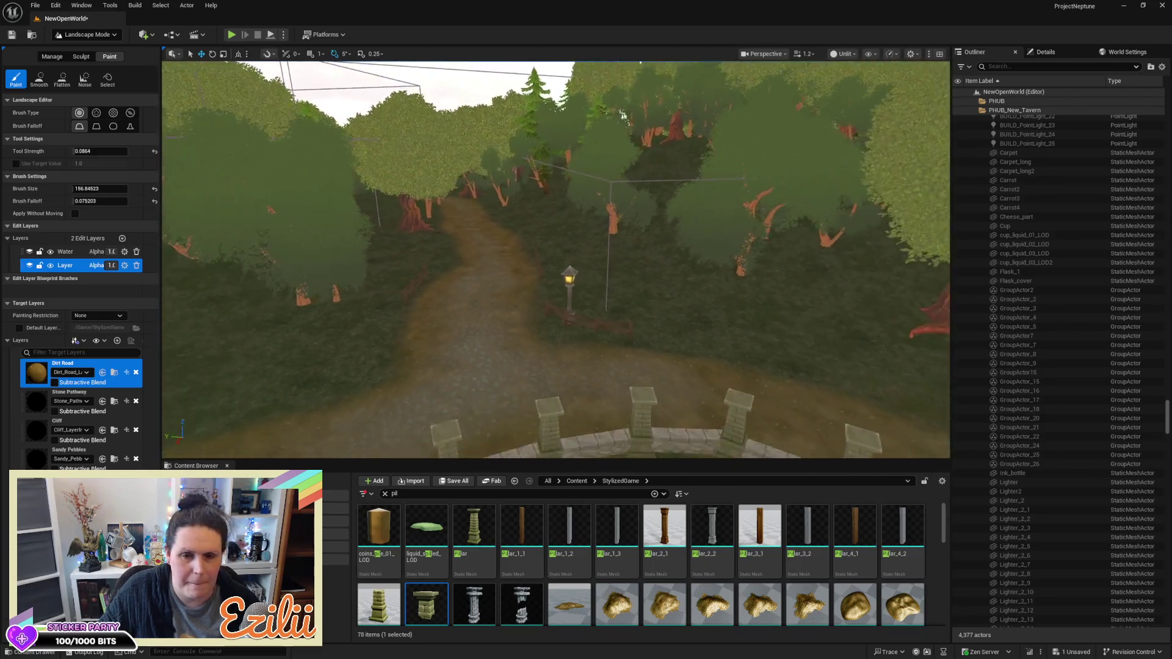
pyautogui.press('w')
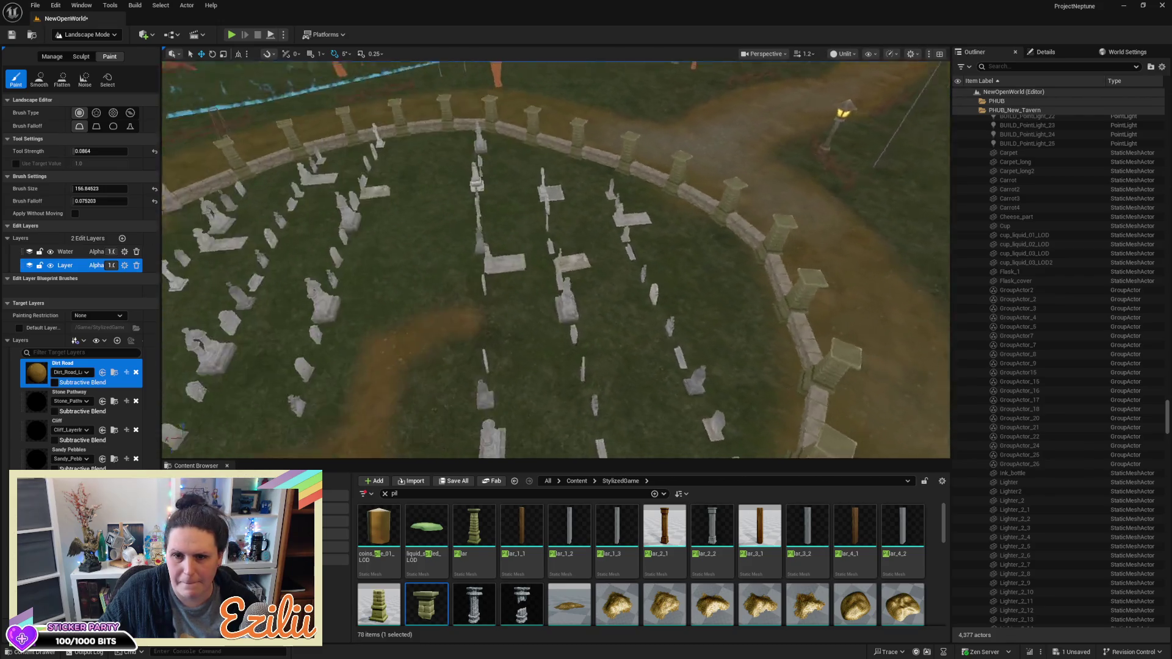
pyautogui.press('s')
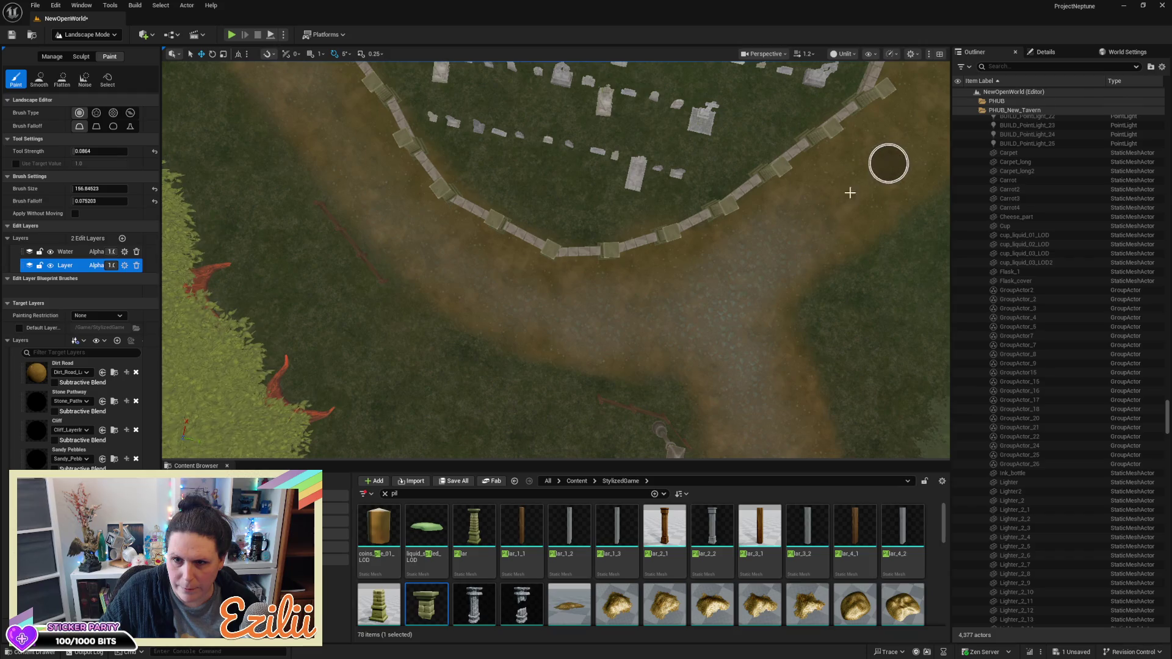
pyautogui.moveTo(775, 261); pyautogui.dragTo(693, 267)
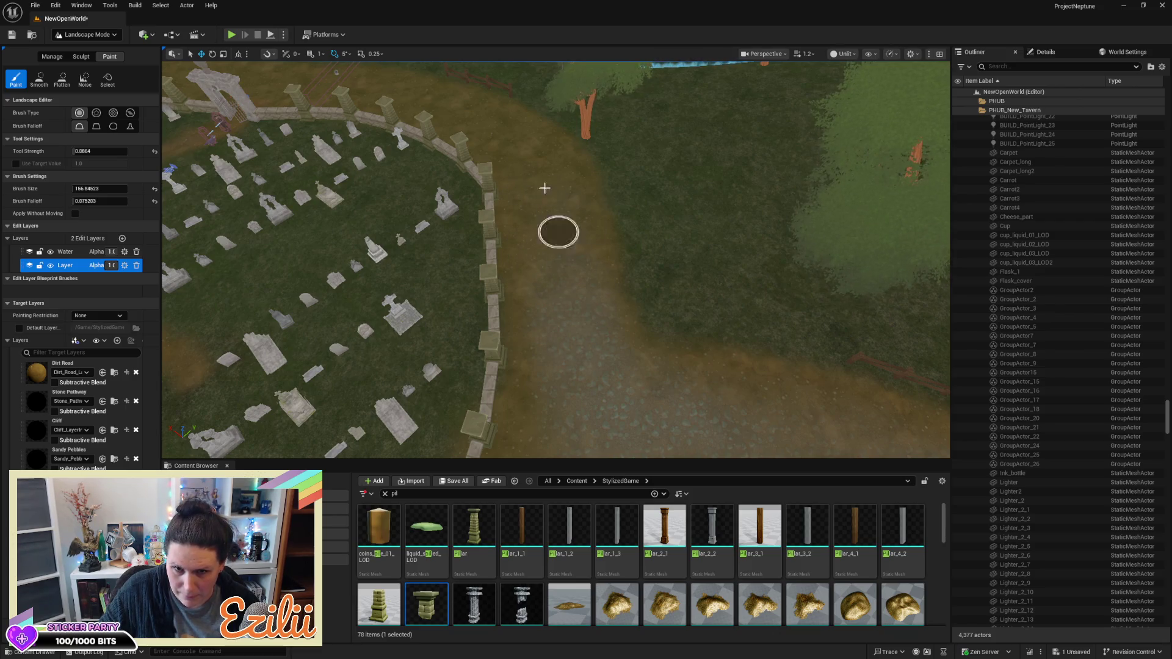
pyautogui.moveTo(539, 335)
pyautogui.mouseDown()
pyautogui.moveTo(539, 348)
pyautogui.moveTo(549, 327)
pyautogui.mouseUp()
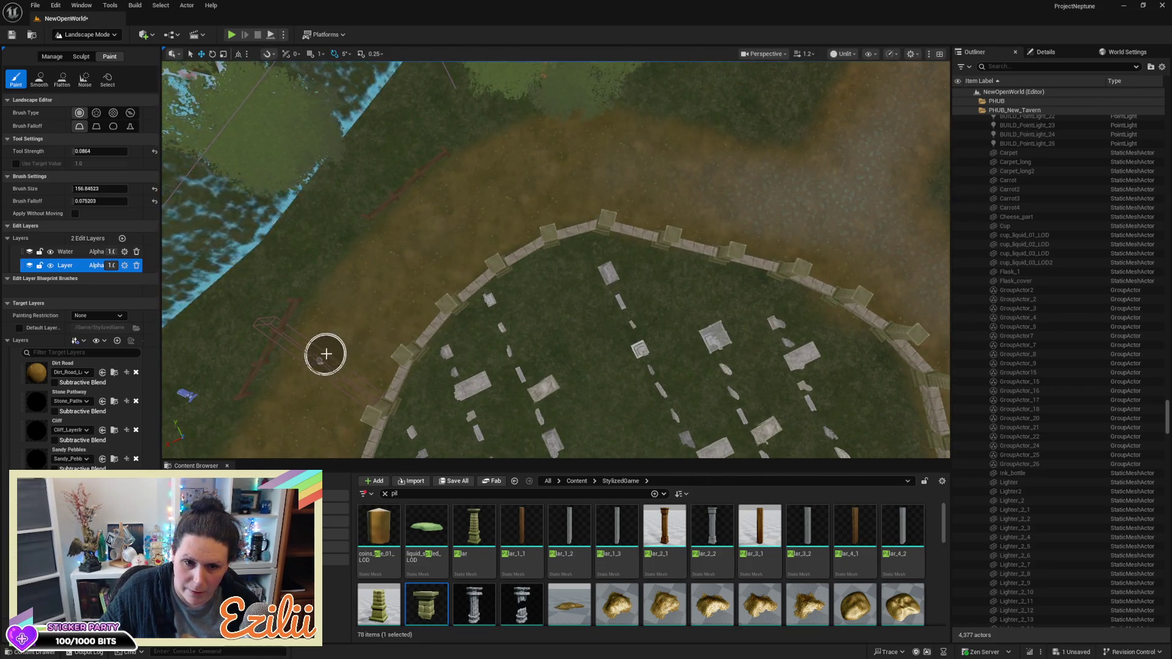
pyautogui.moveTo(369, 287); pyautogui.dragTo(390, 296)
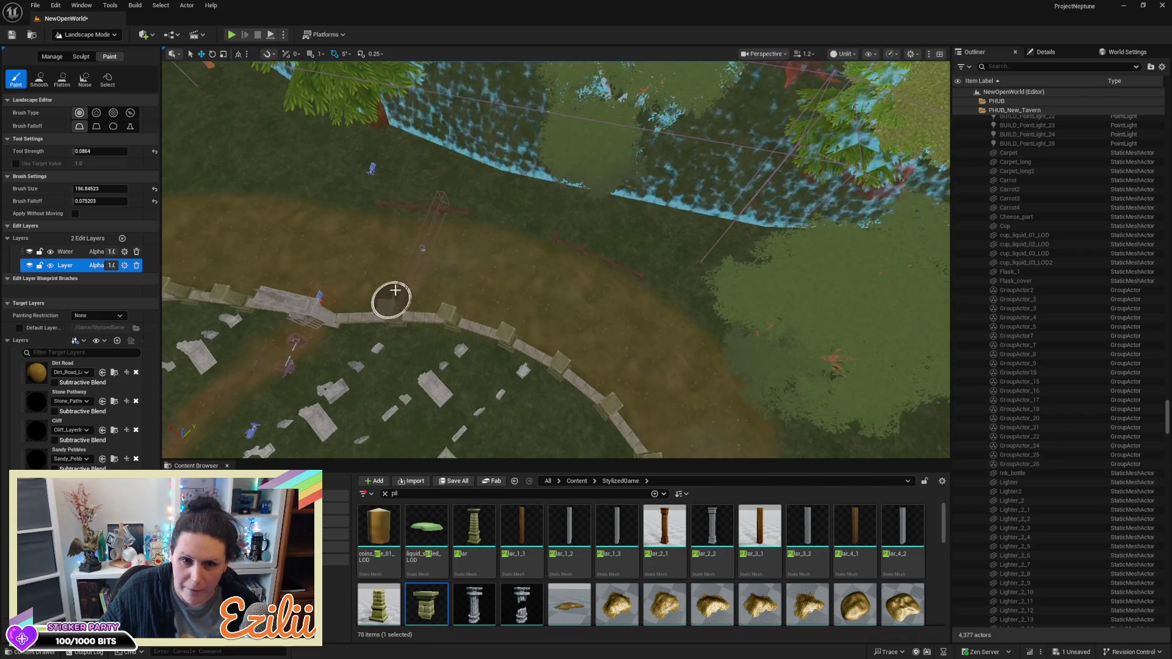